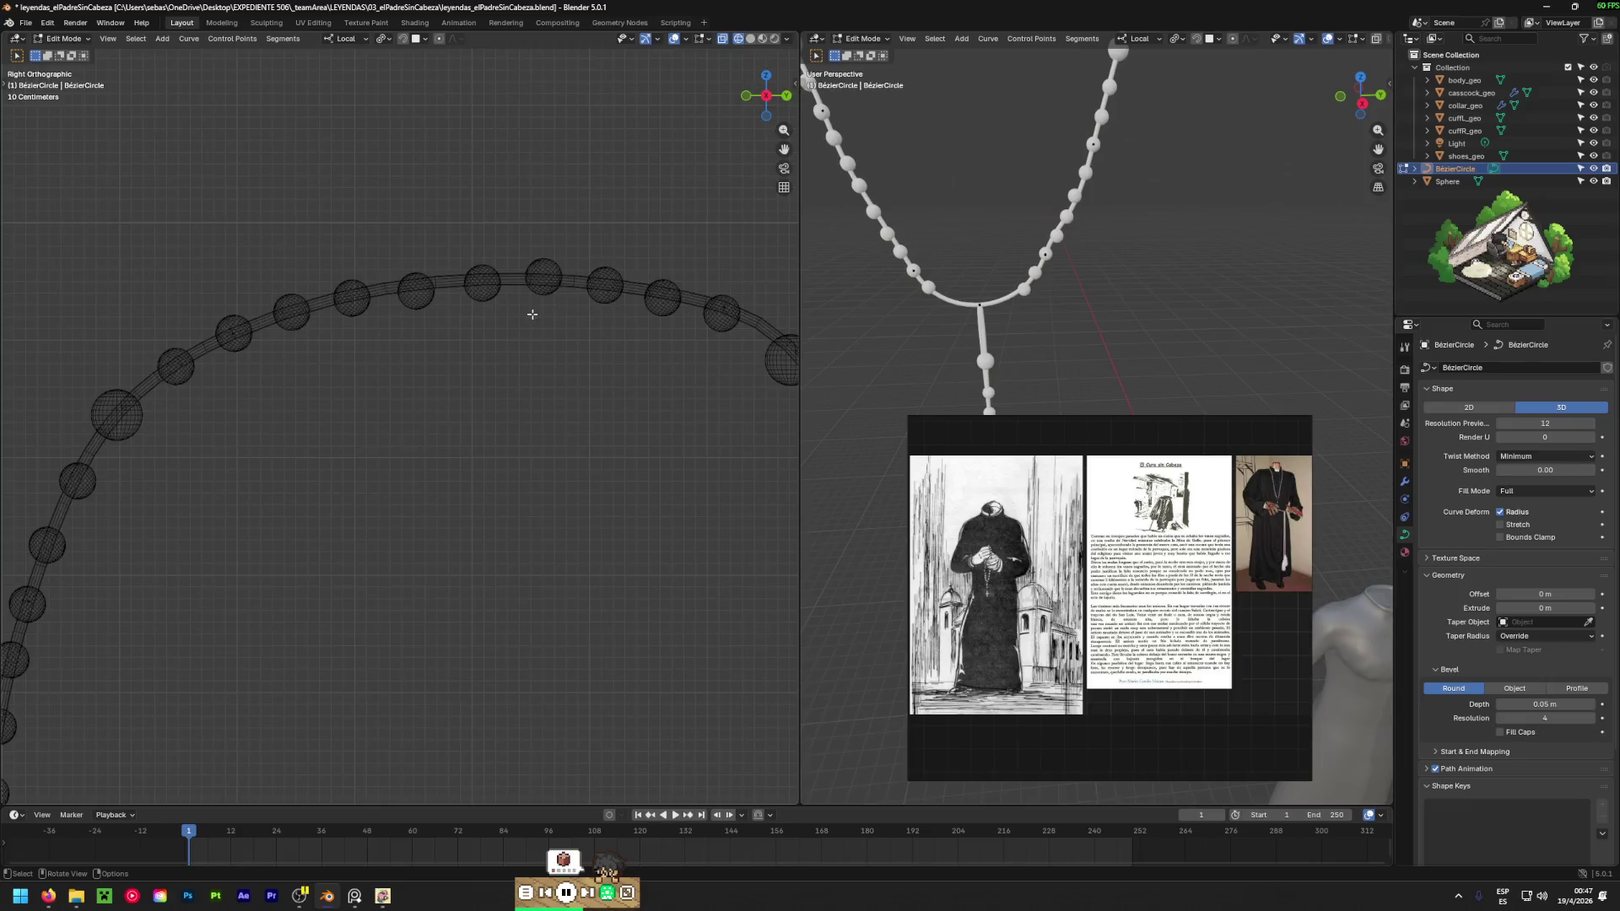
Leave Edit Mode on the BézierCircle cord and enter Edit Mode on the Sphere bead mesh.
left_click(1439, 183)
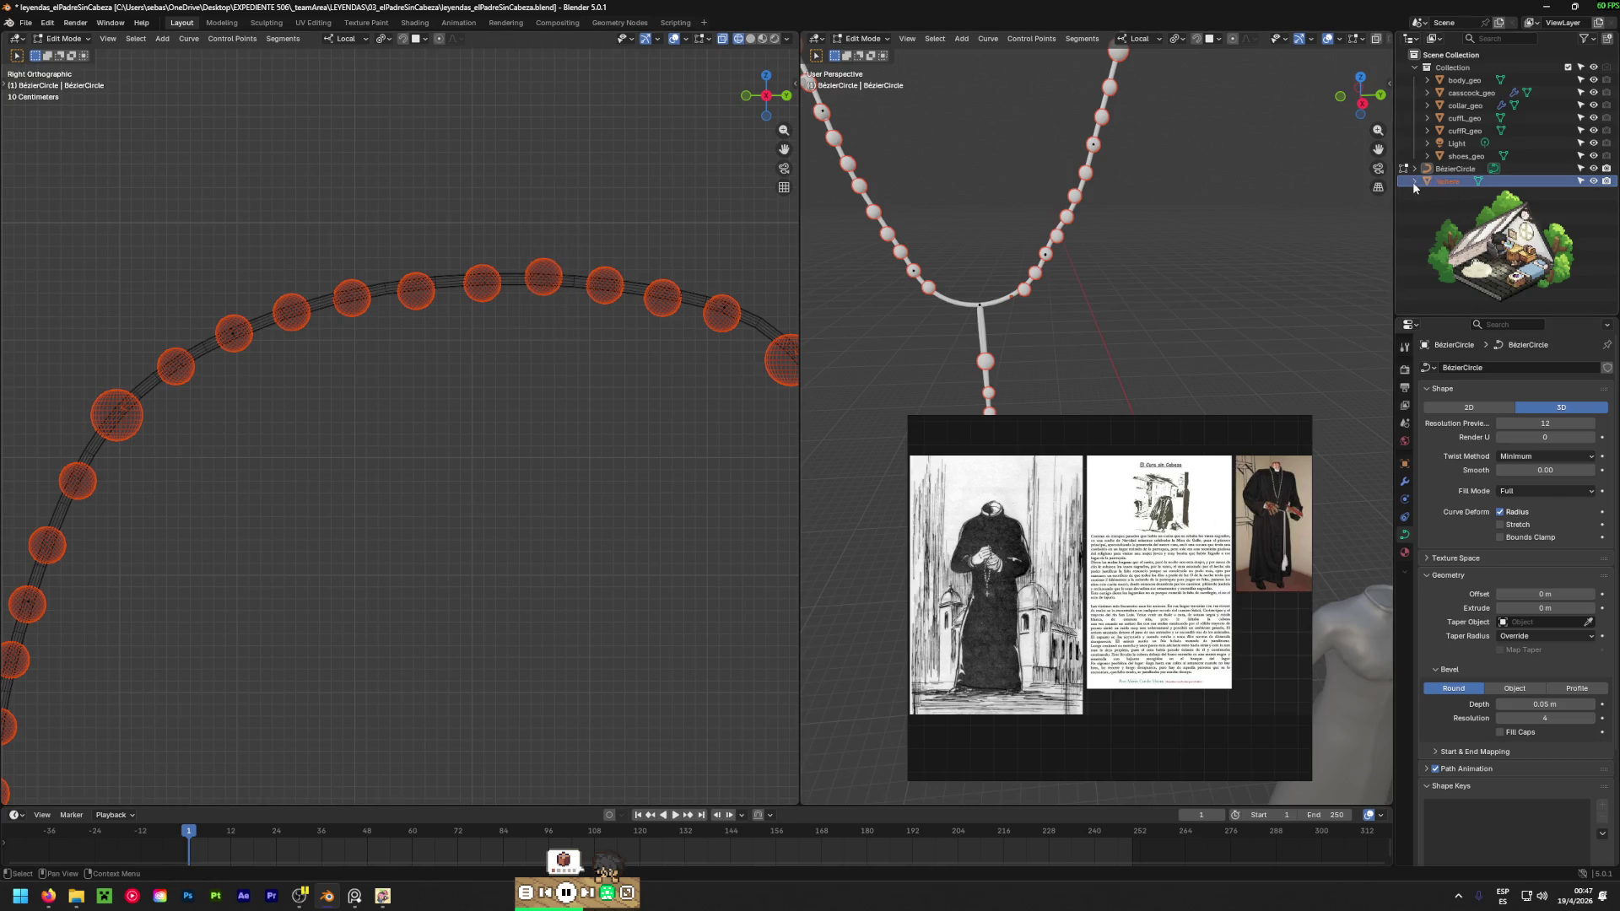
key("Tab")
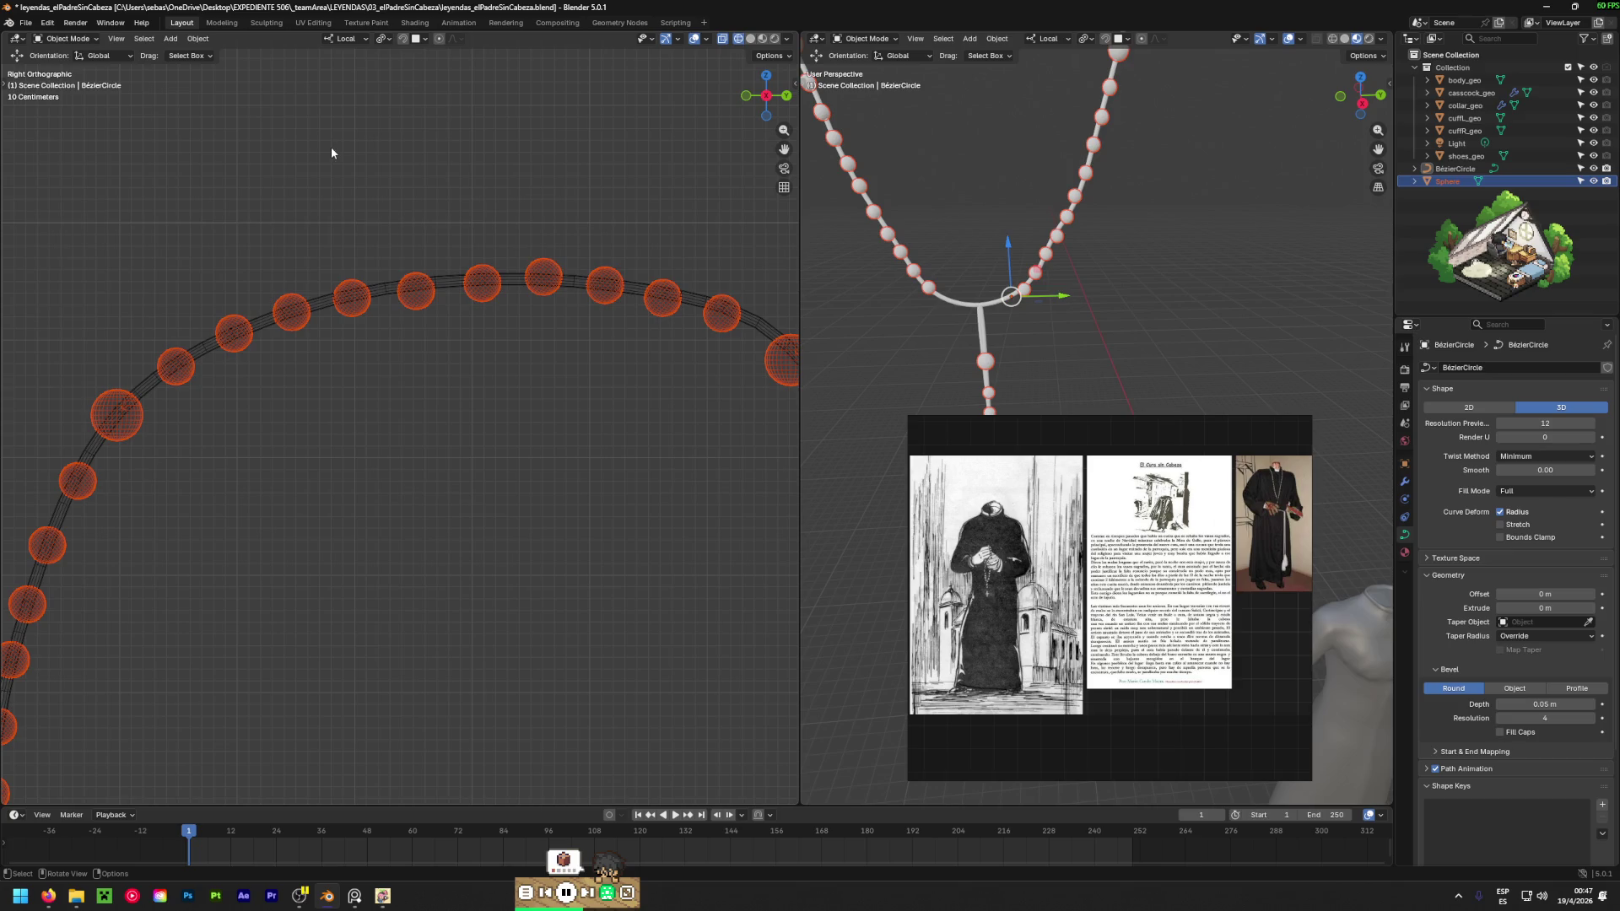
left_click(331, 153)
left_click(1456, 181)
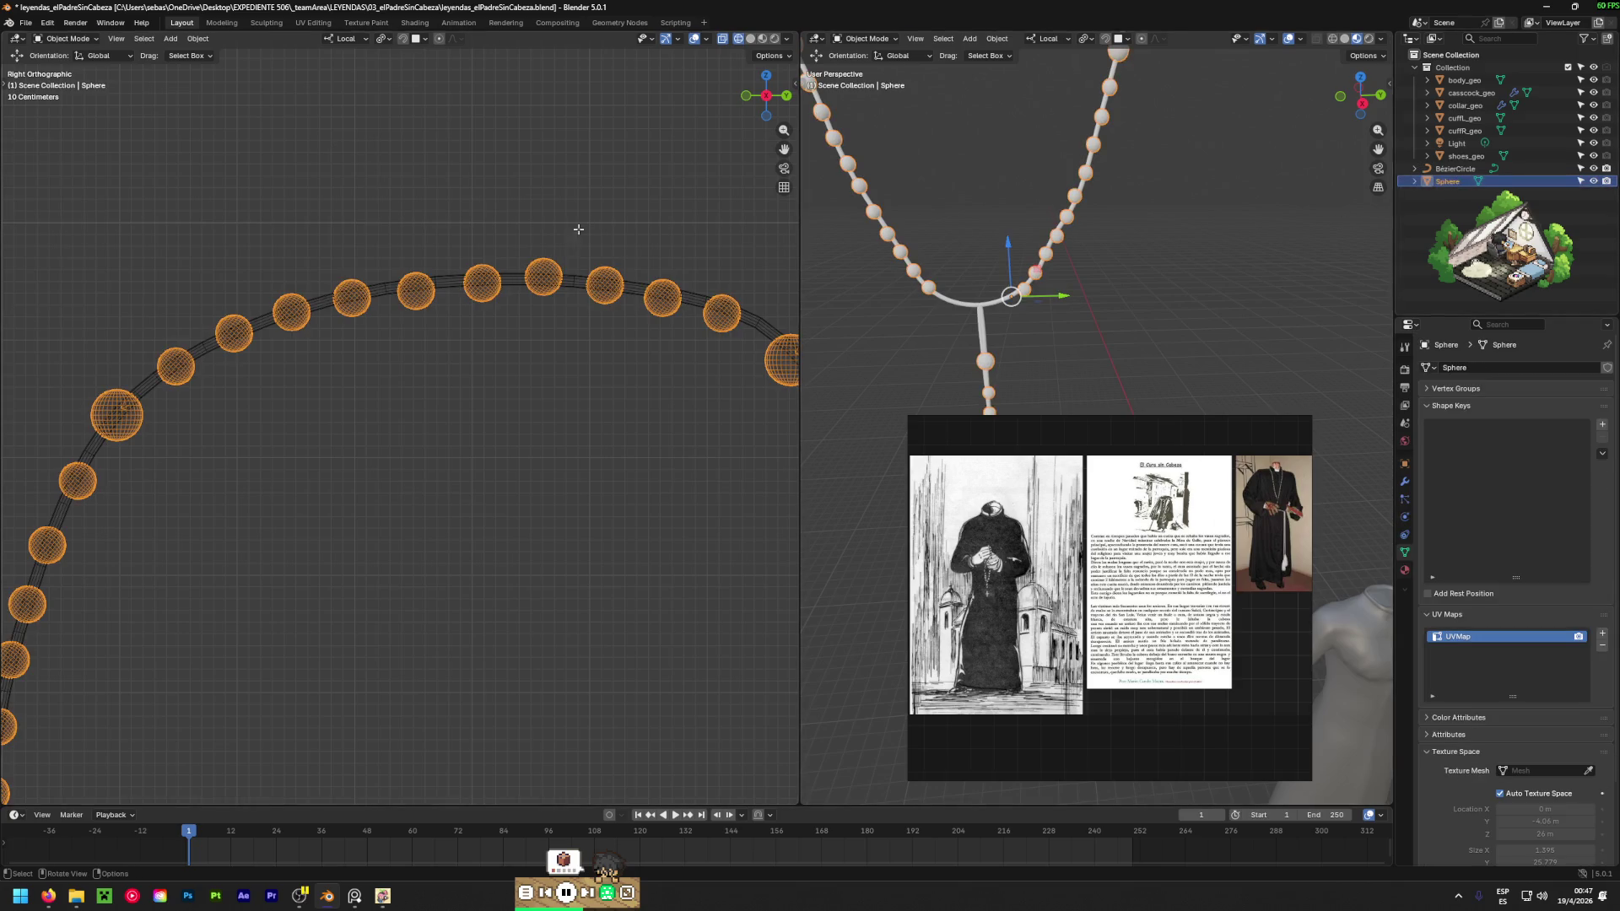
key("Tab")
Circle-select and move one bead, then nudge the top-centre bead slightly upward.
scroll(452, 344, "up", 5)
key("c")
mouse_move(485, 254)
left_mouse_down()
mouse_move(524, 188)
mouse_move(437, 269)
mouse_move(509, 351)
mouse_move(506, 260)
left_mouse_up()
key("Escape")
key("g")
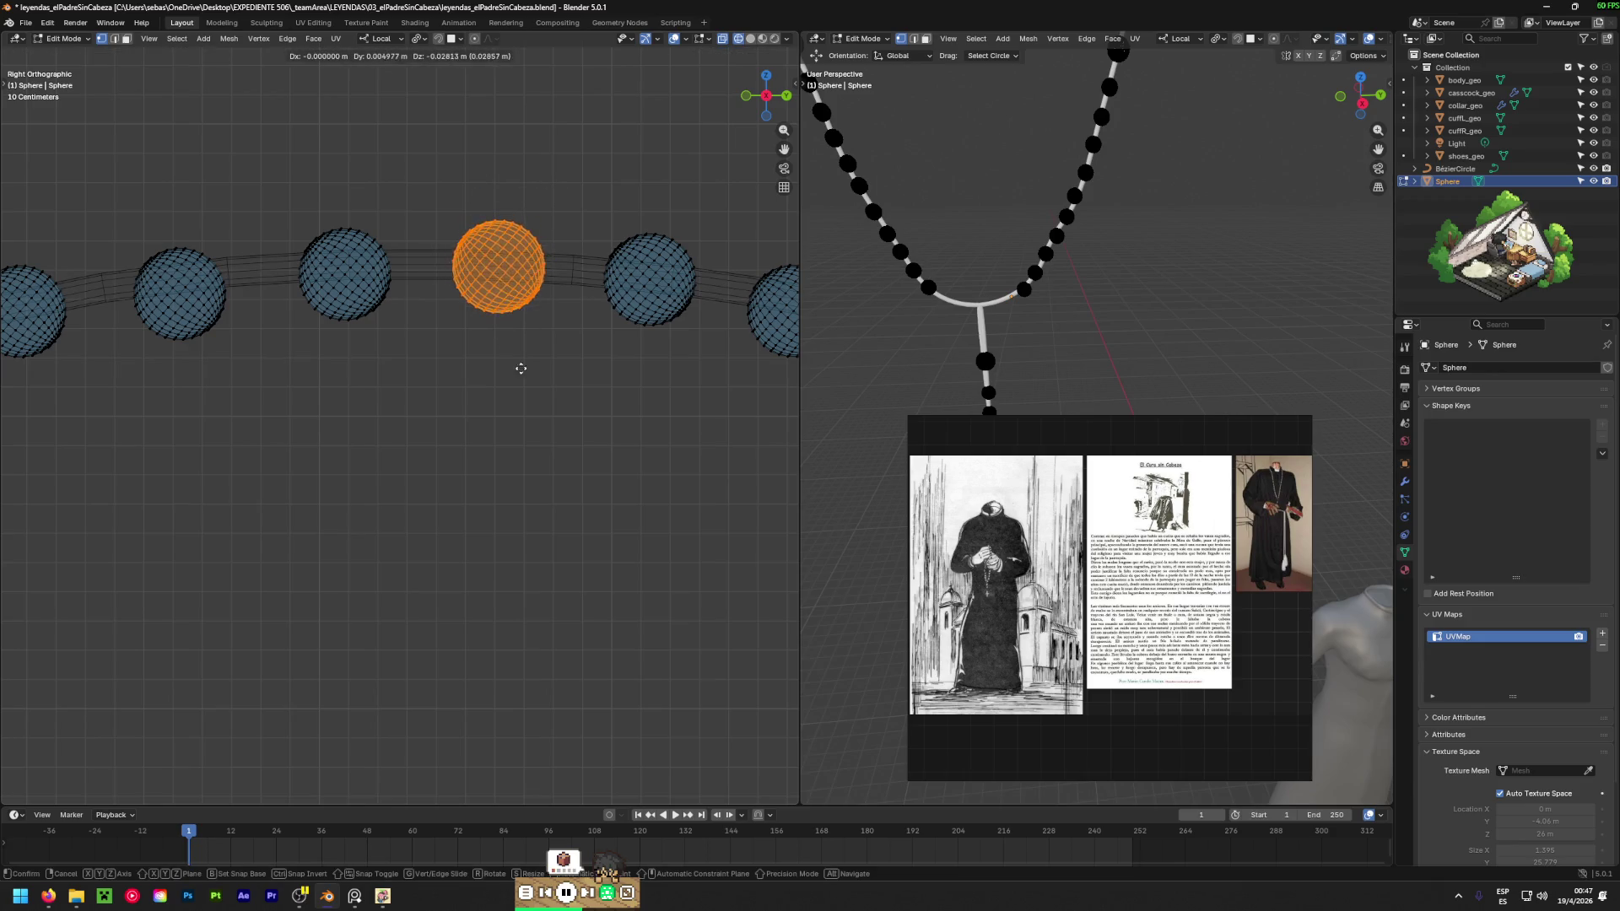
left_click(535, 393)
scroll(467, 448, "down", 3)
key("c")
left_click(432, 392)
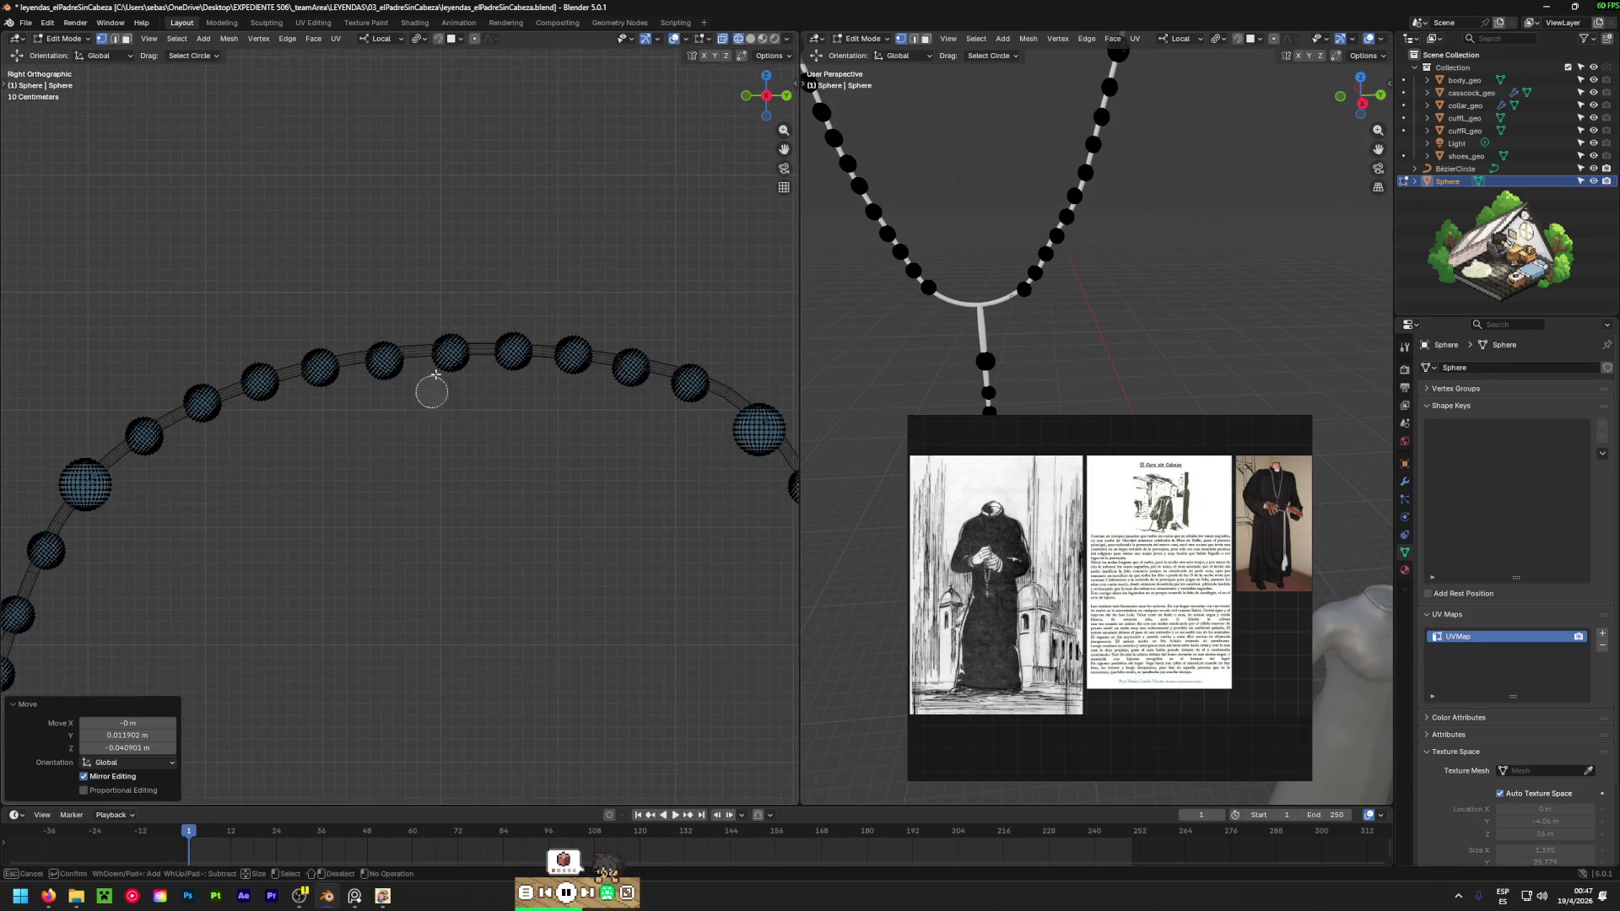
left_click_drag(432, 391, 448, 351)
key("Escape")
key("g")
left_click(480, 335)
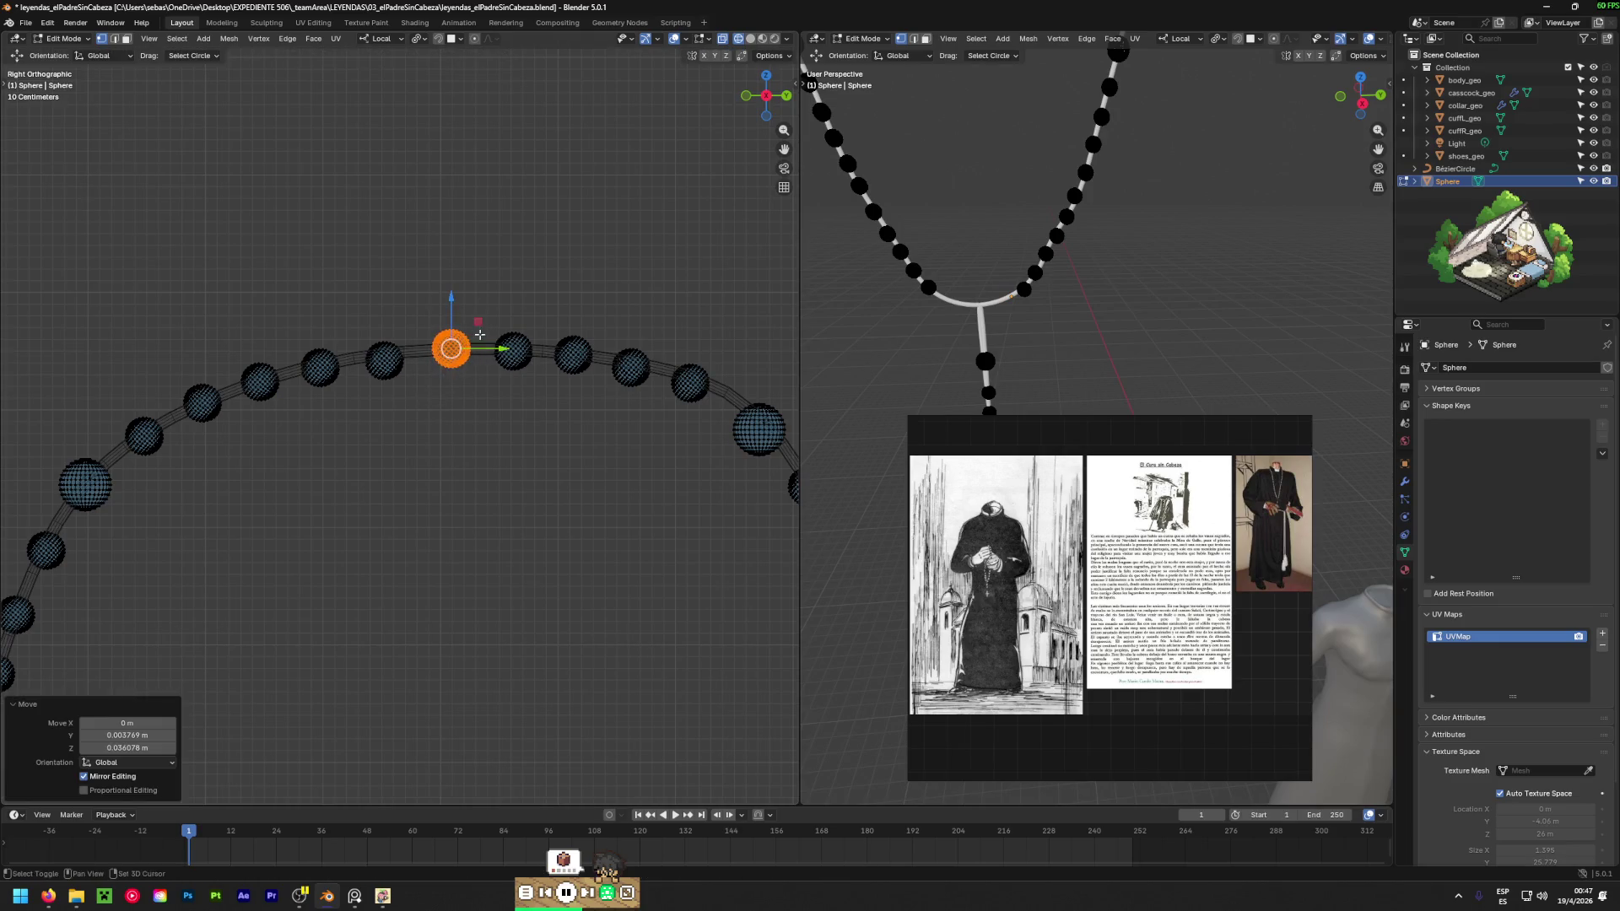
Move the next bead along the chain and a bead on the left side.
middle_click_drag(479, 335, 531, 345, "shift")
left_click(515, 255)
key("g")
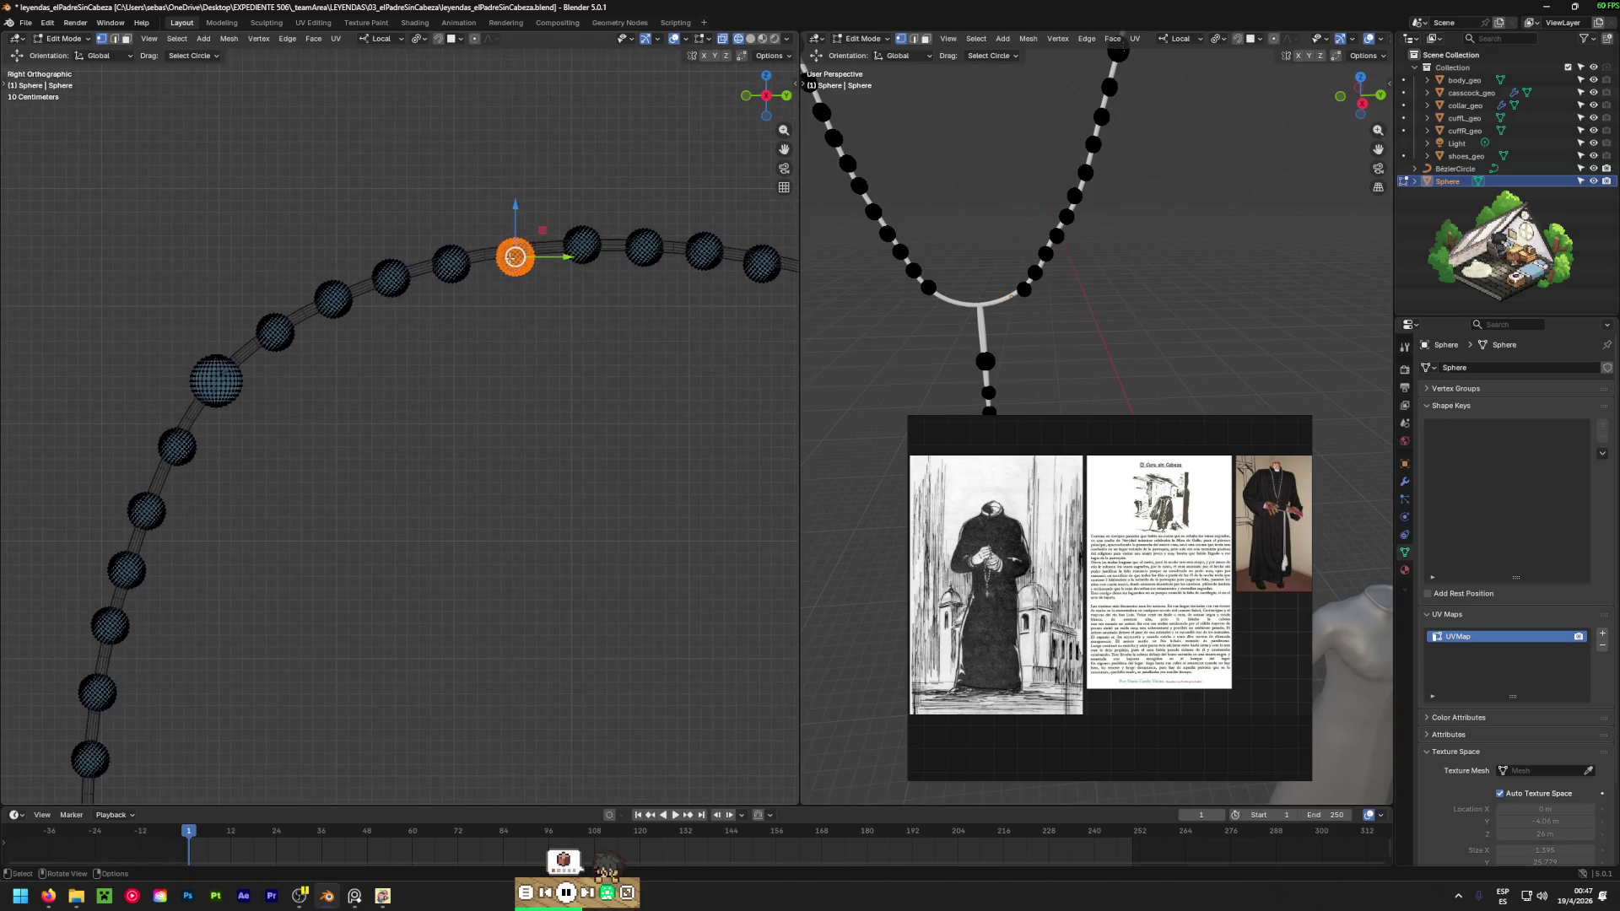
left_click(525, 207)
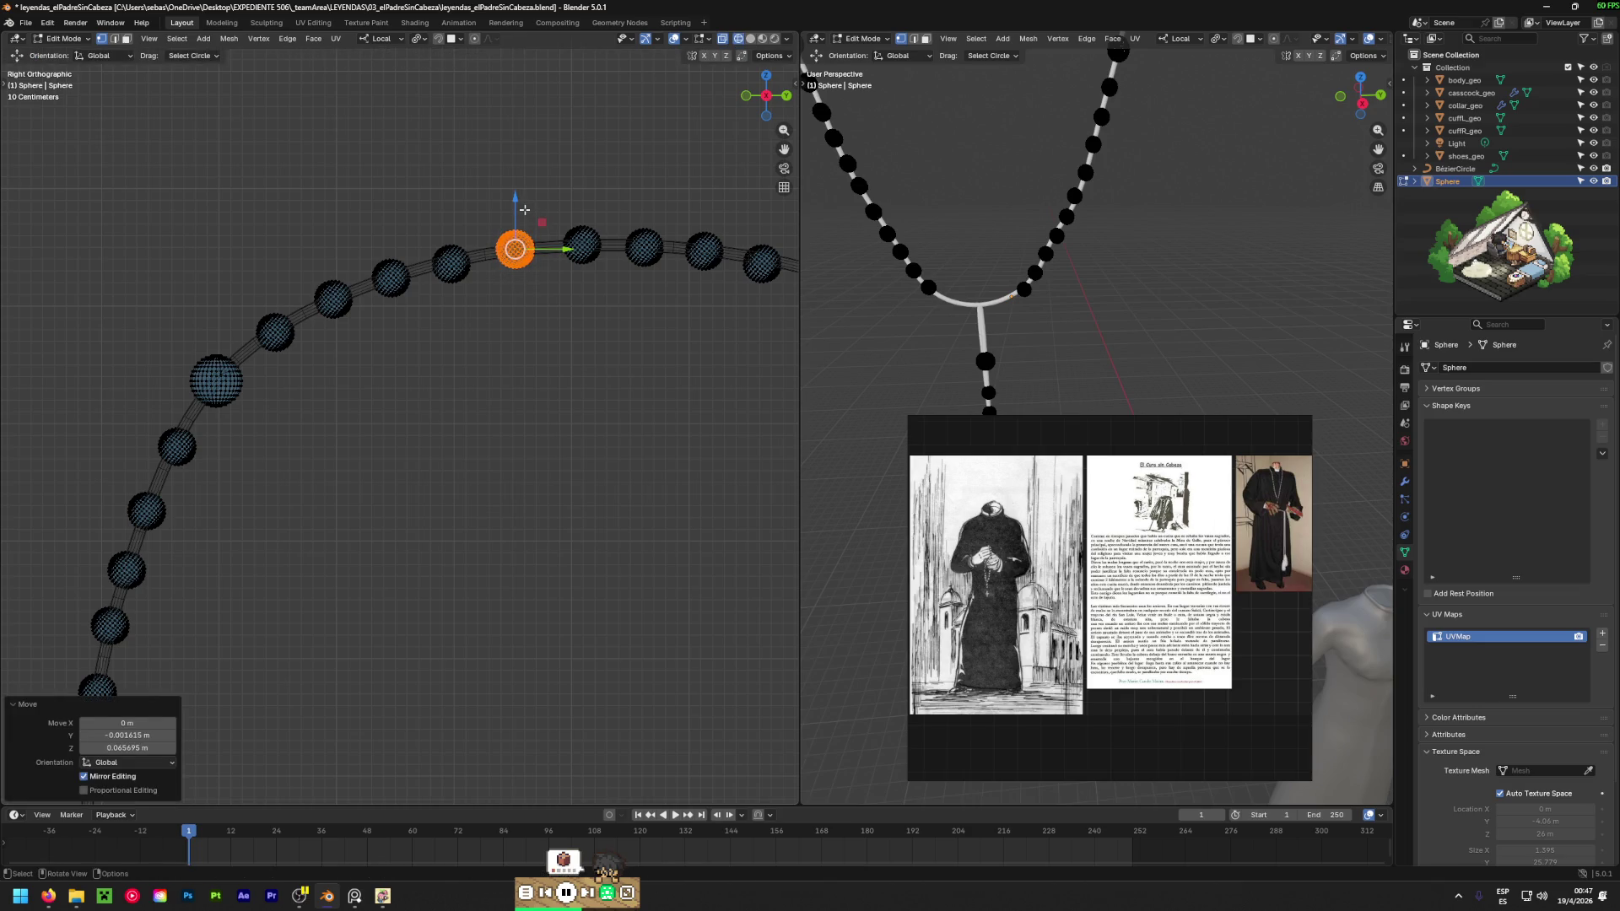
middle_click_drag(524, 332, 503, 333, "shift")
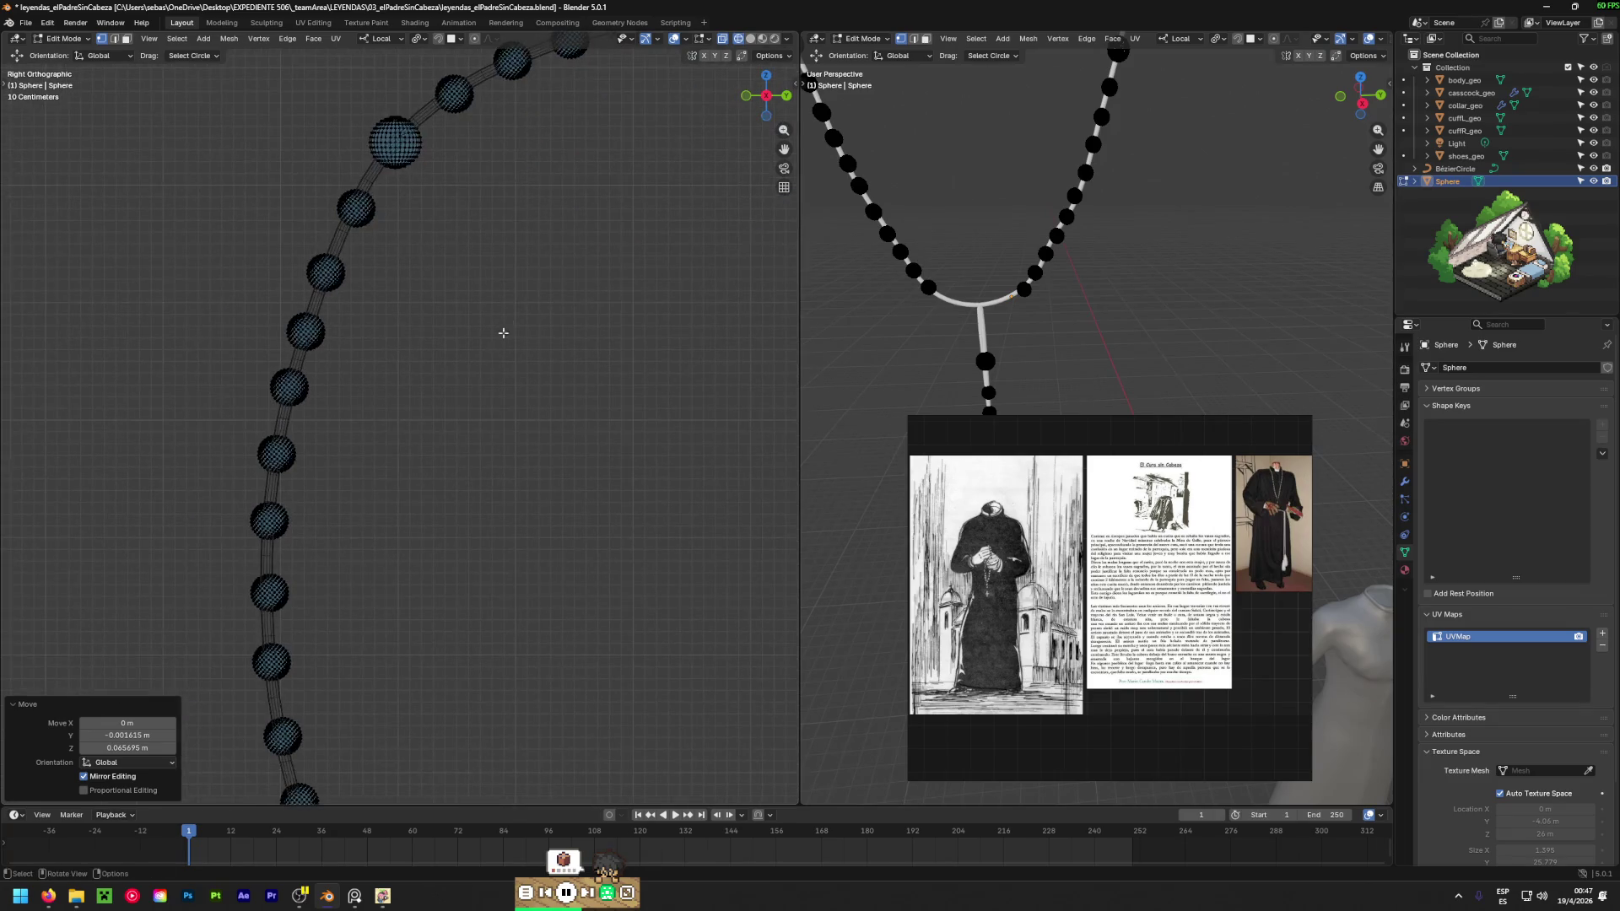
left_click_drag(350, 209, 338, 207)
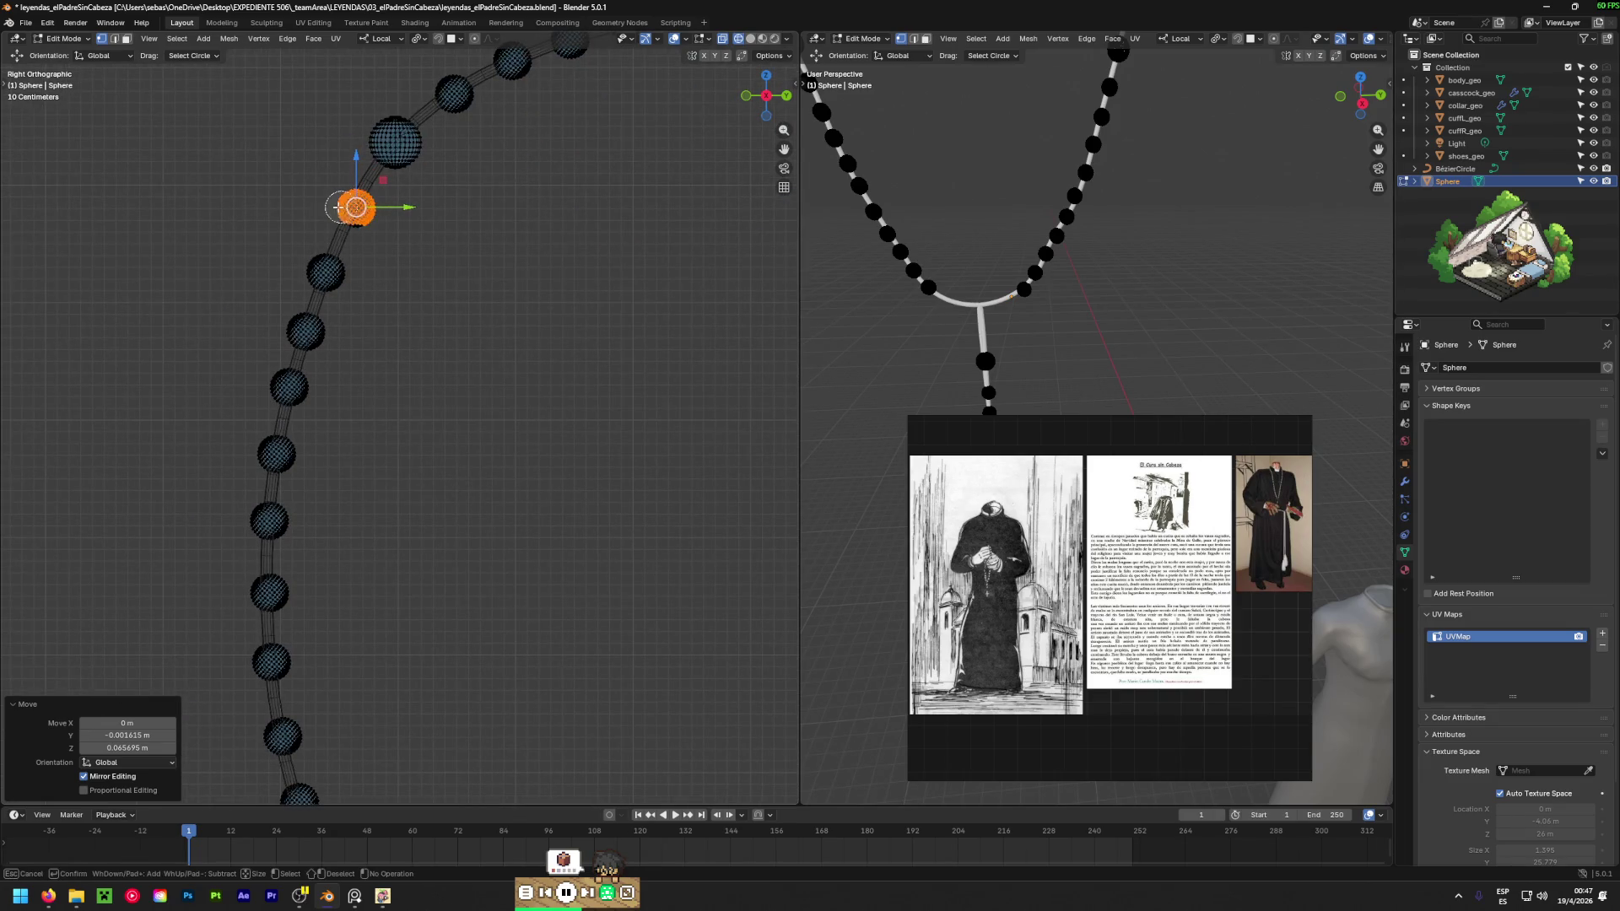
key("Escape")
key("g")
left_click(378, 233)
Reposition two beads on the lower part of the chain along the cord.
mouse_move(378, 233)
middle_mouse_down("shift")
mouse_move(493, 264)
mouse_move(441, 597)
mouse_move(312, 358)
middle_mouse_up("shift")
left_click(374, 369)
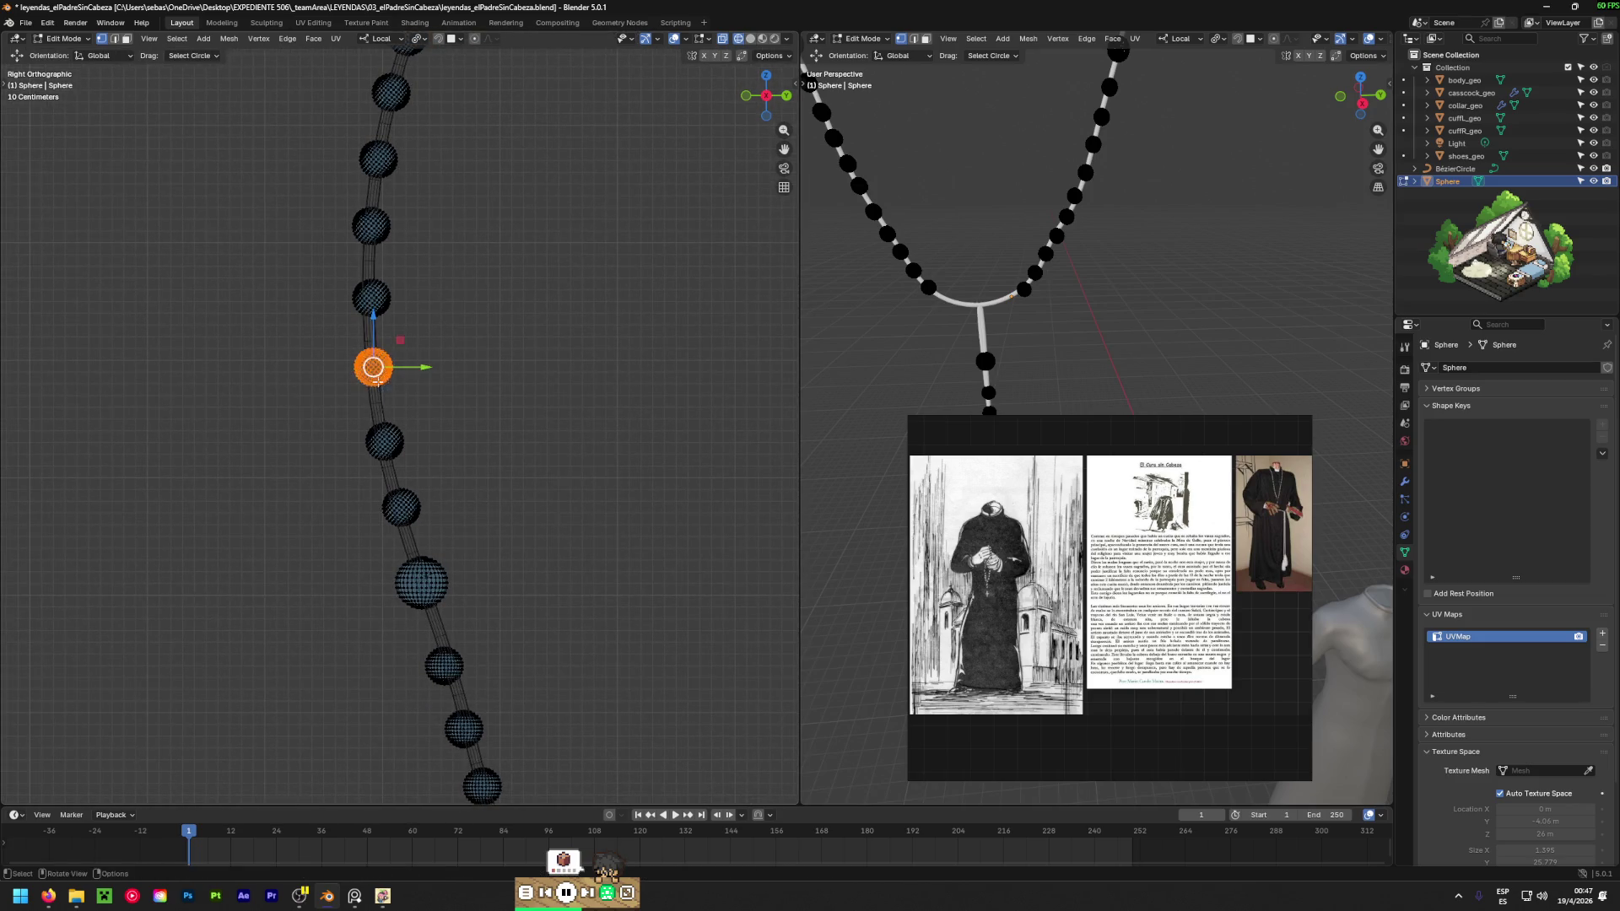
key("g")
left_click(379, 387)
left_click(370, 299)
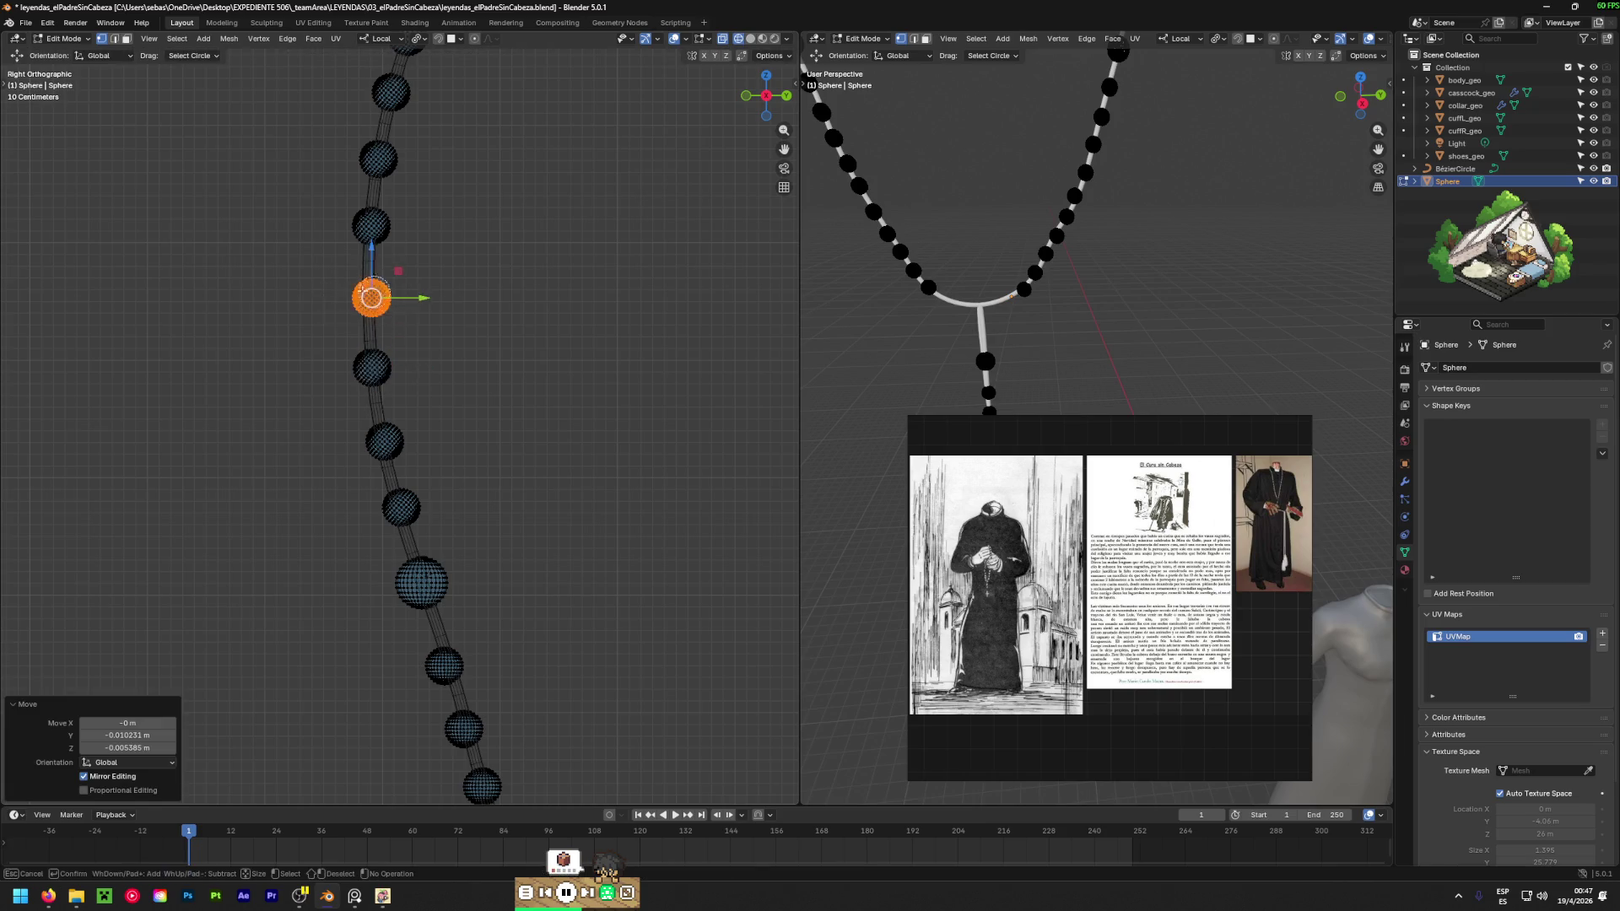
key("g")
left_click(327, 322)
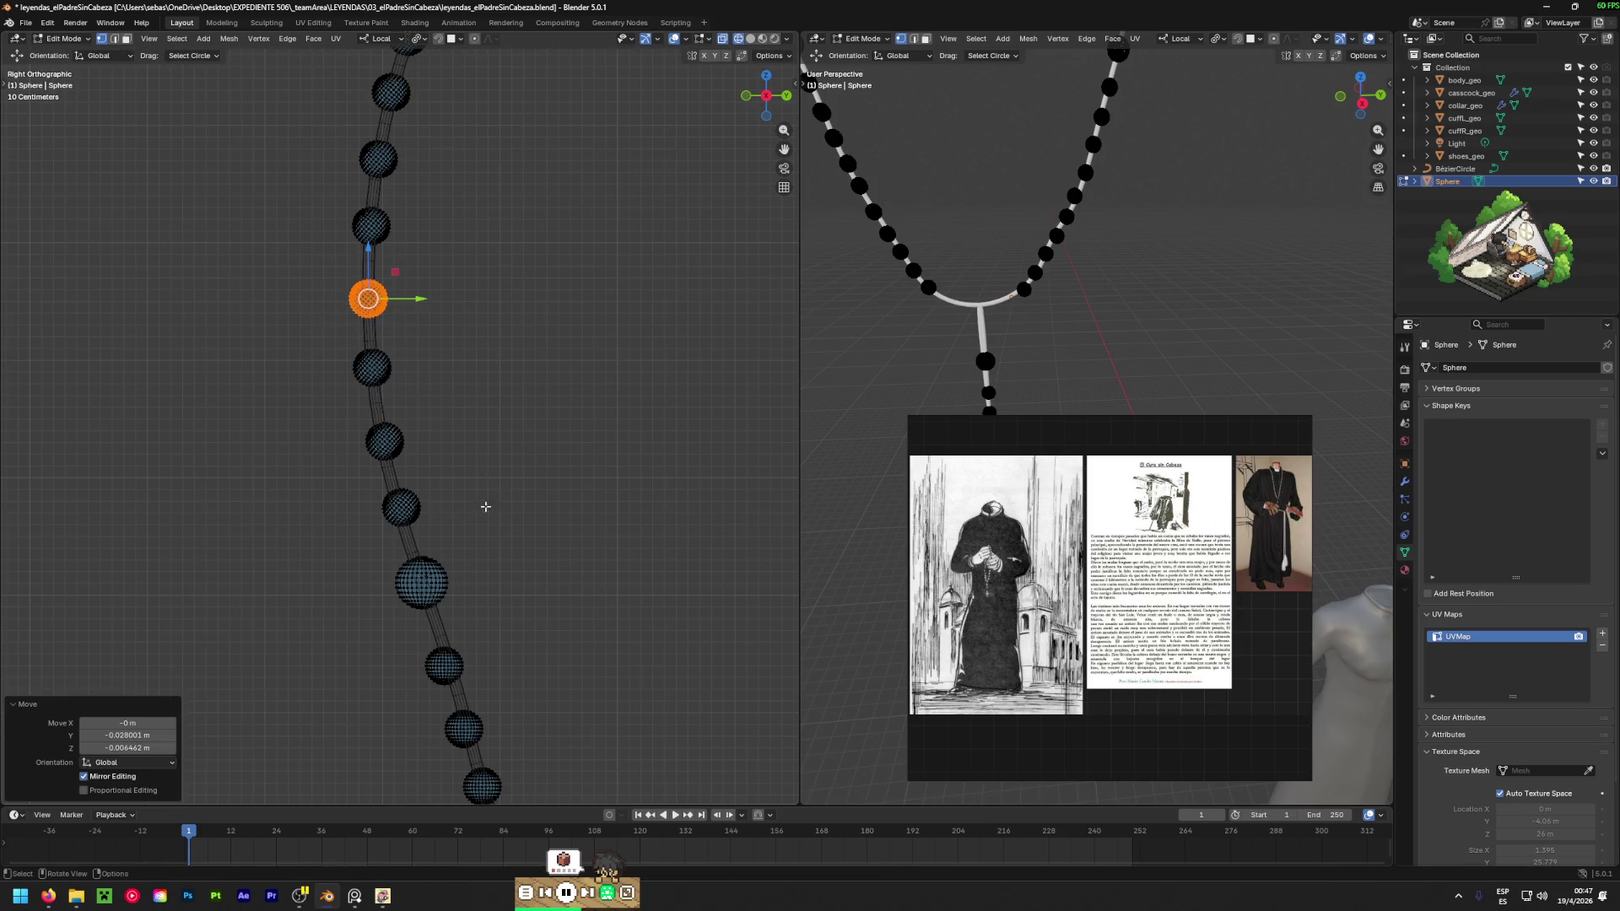
Move the two beads just above the large bead to even their spacing.
middle_click_drag(485, 507, 482, 312, "shift")
left_click(413, 320)
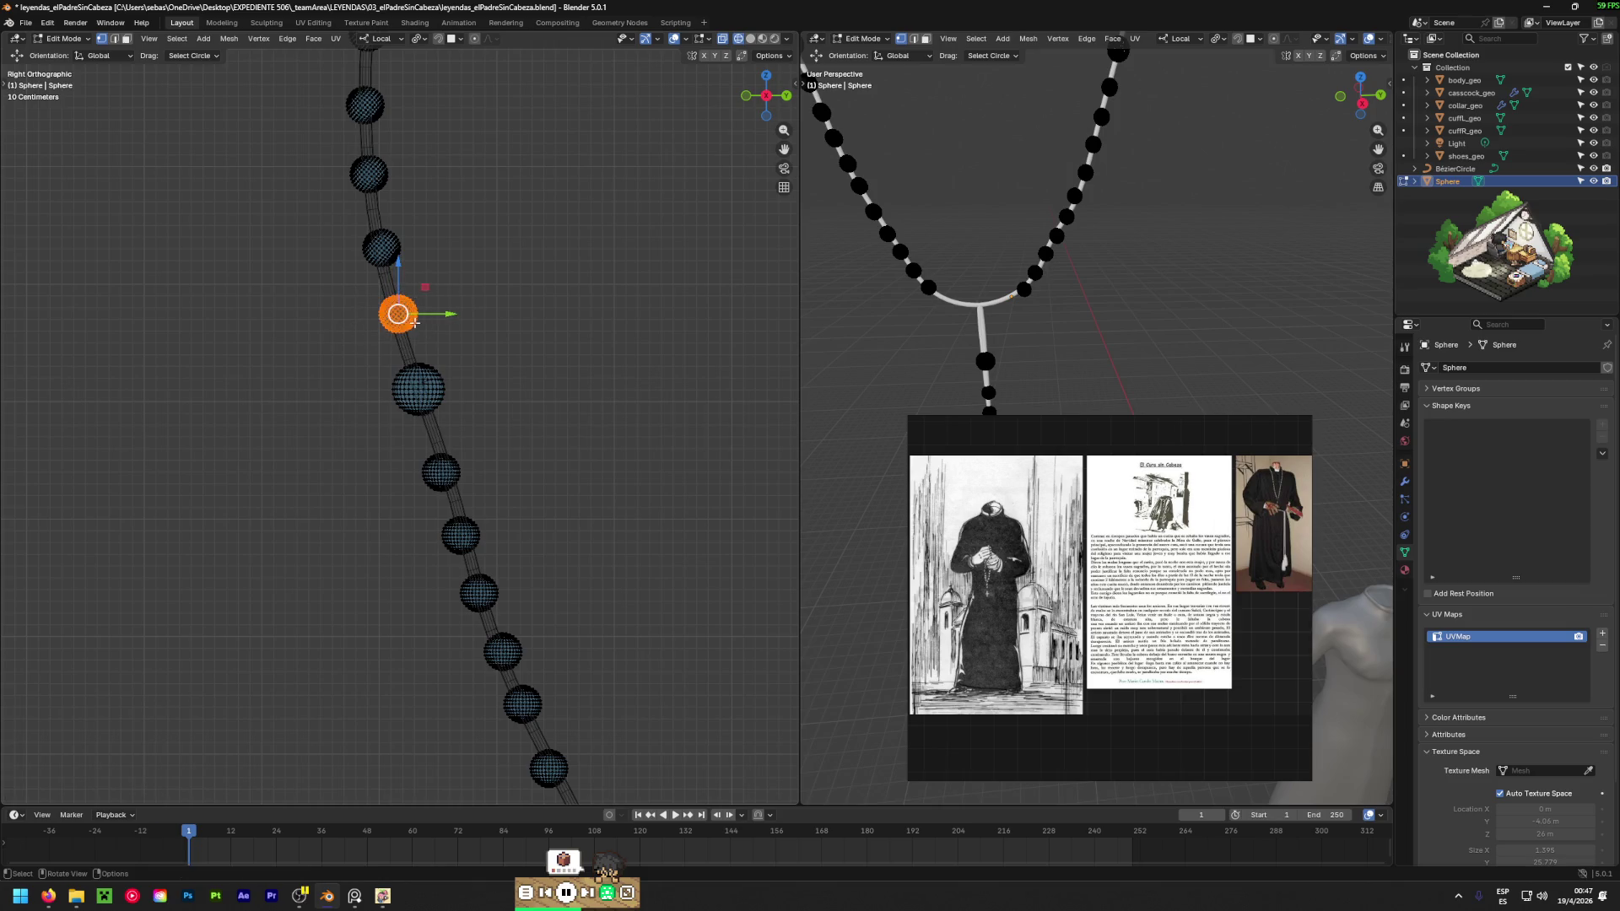
key("g")
left_click(395, 344)
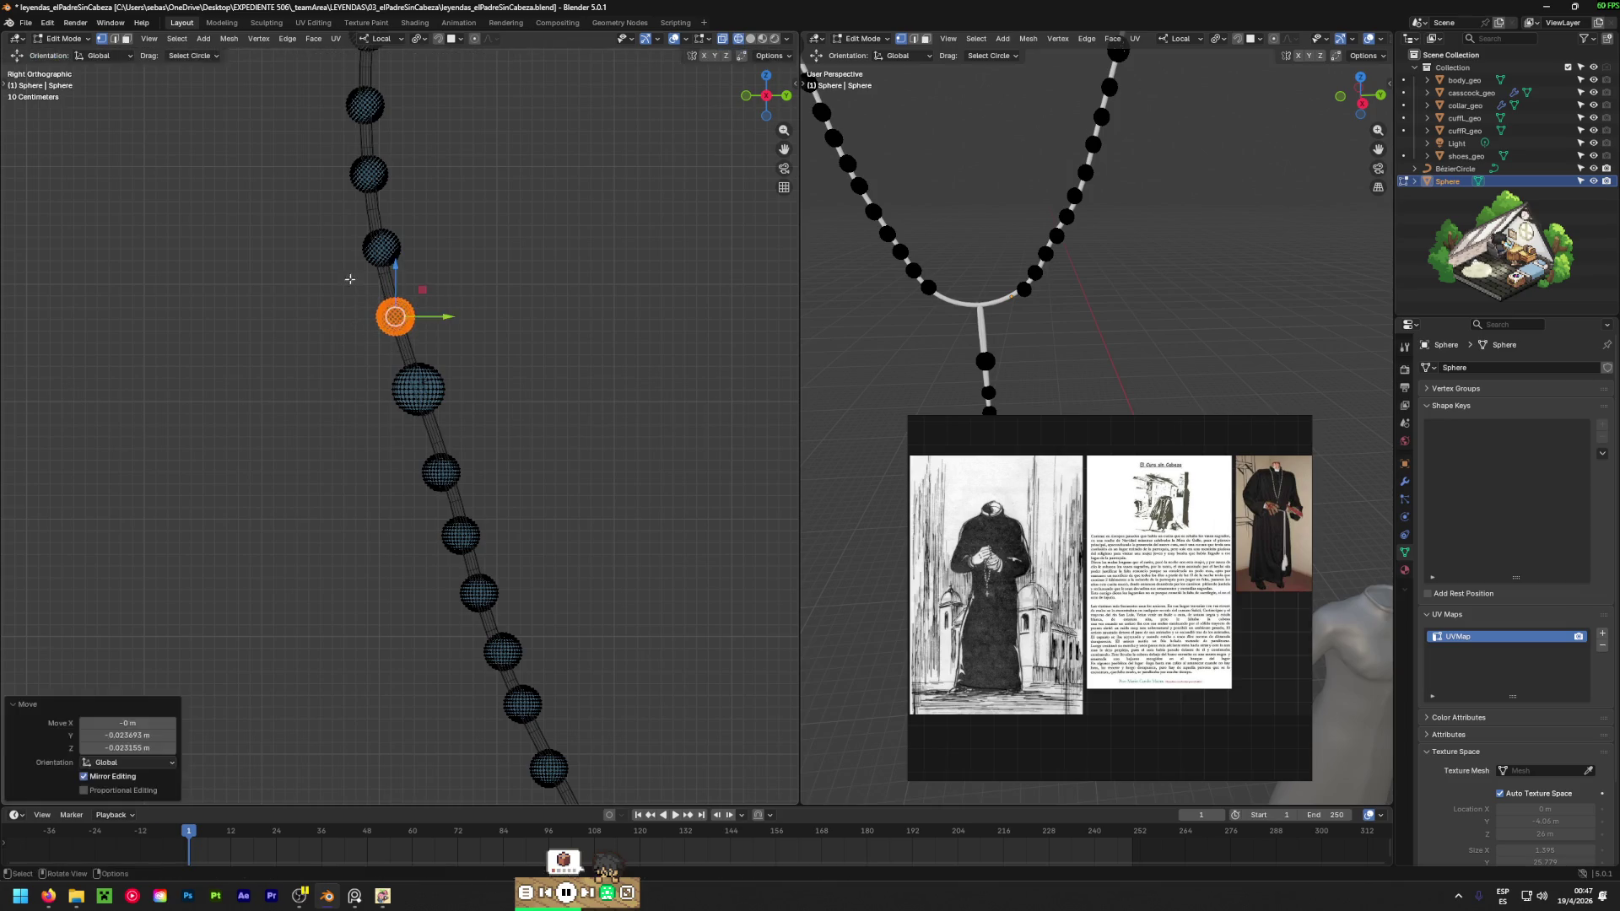
left_click(384, 252)
key("g")
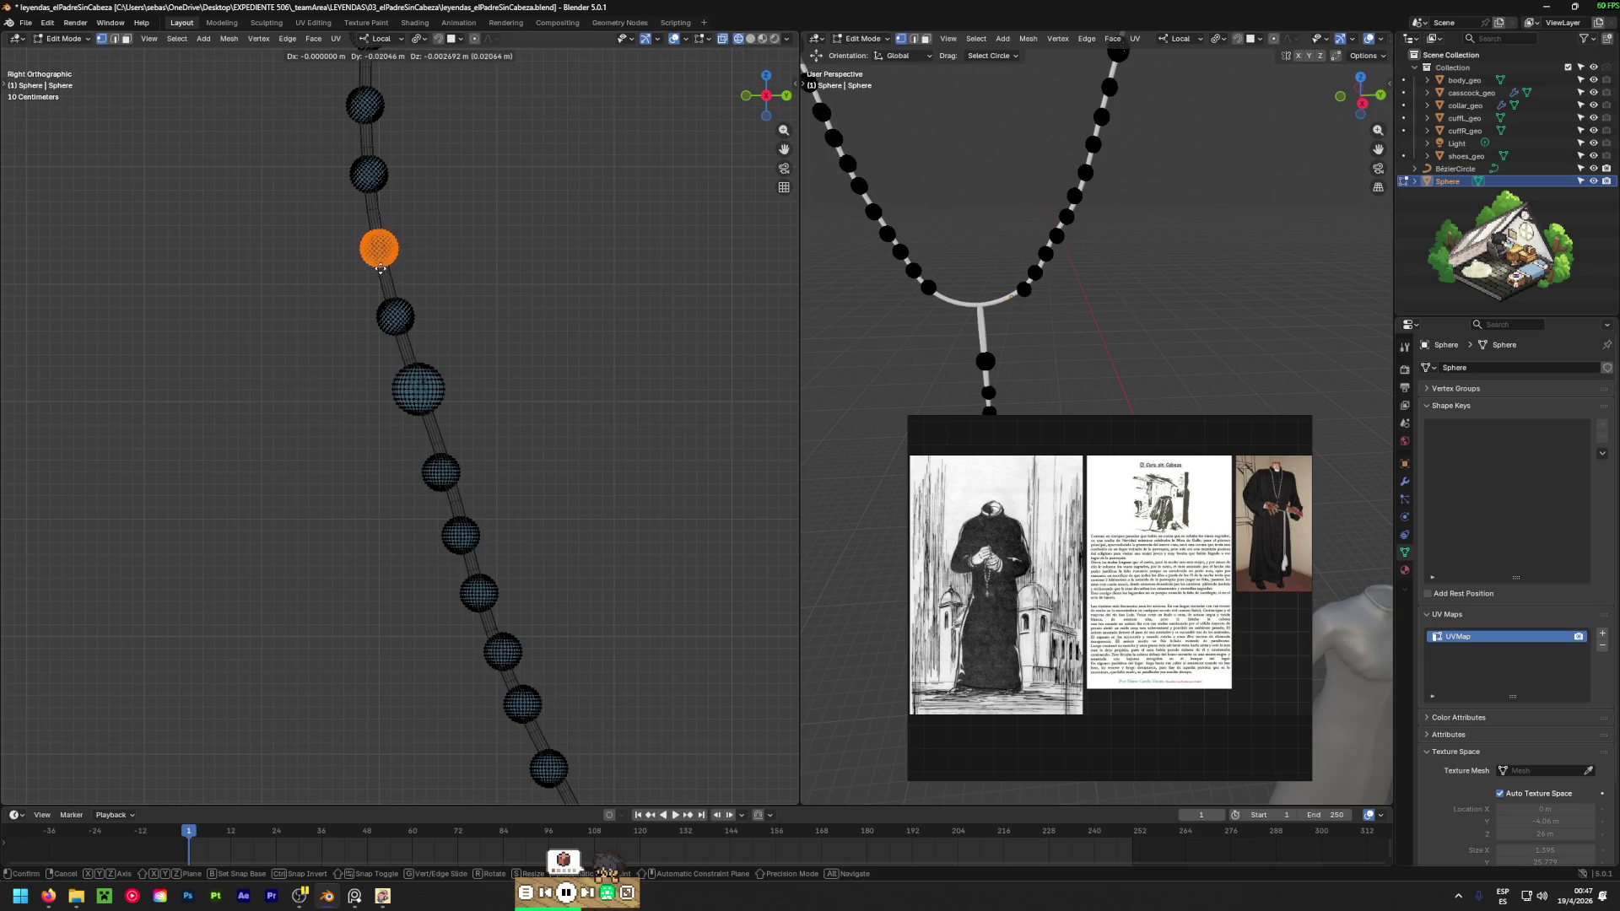
left_click(379, 268)
Shift a bead on the upper part of the chain along the cord.
middle_click_drag(517, 448, 502, 334, "shift")
left_click(397, 235)
key("c")
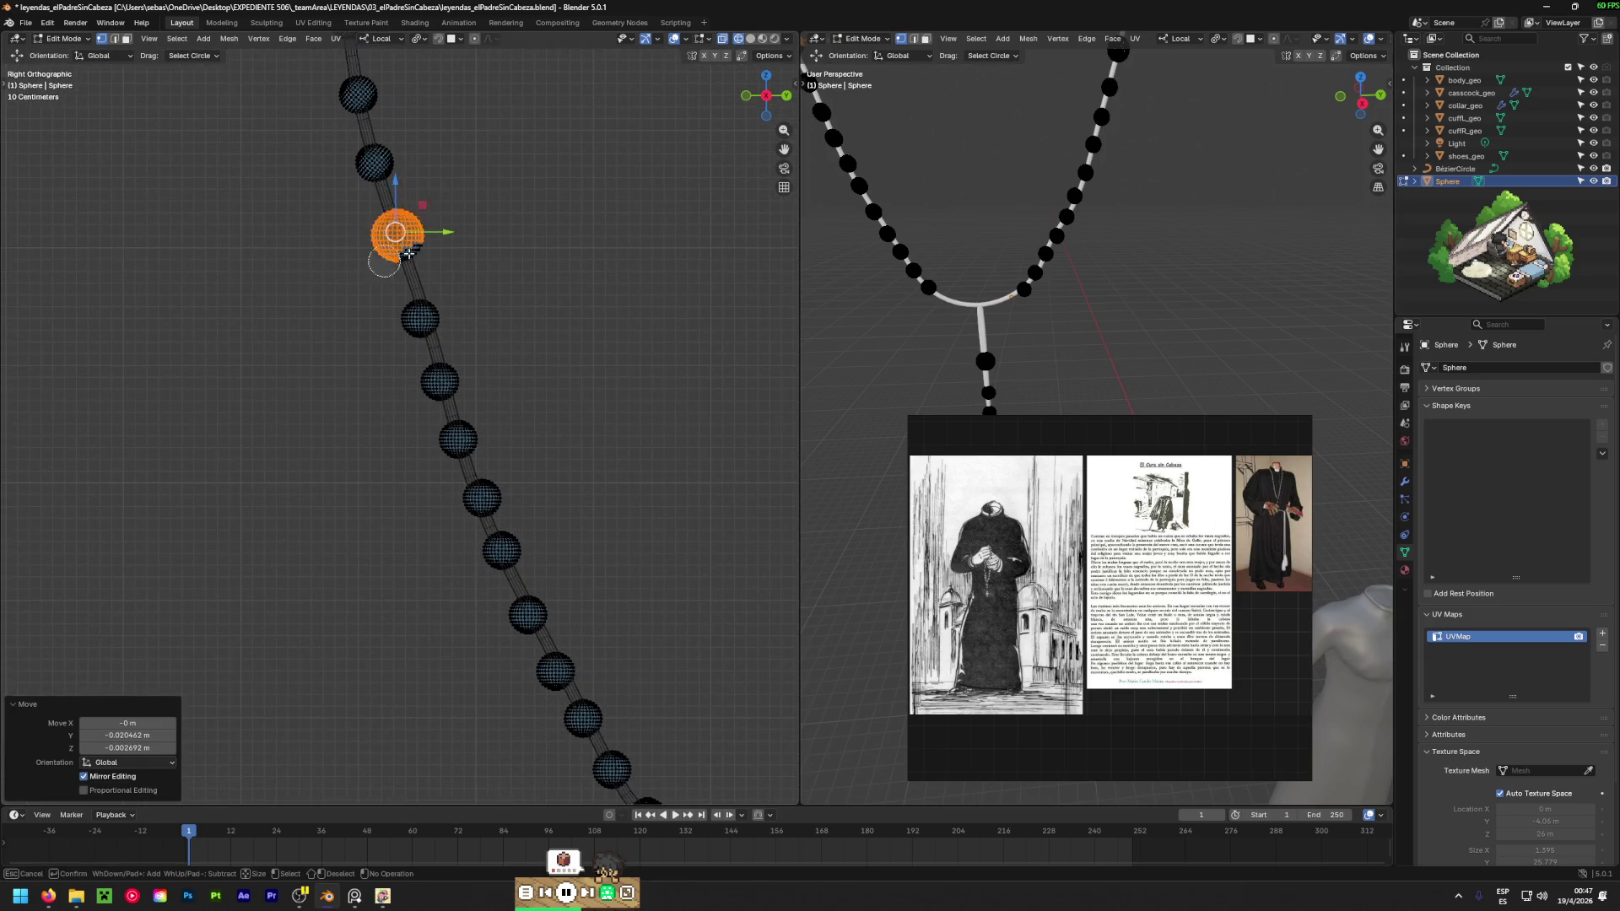
key("Escape")
key("g")
left_click(430, 257)
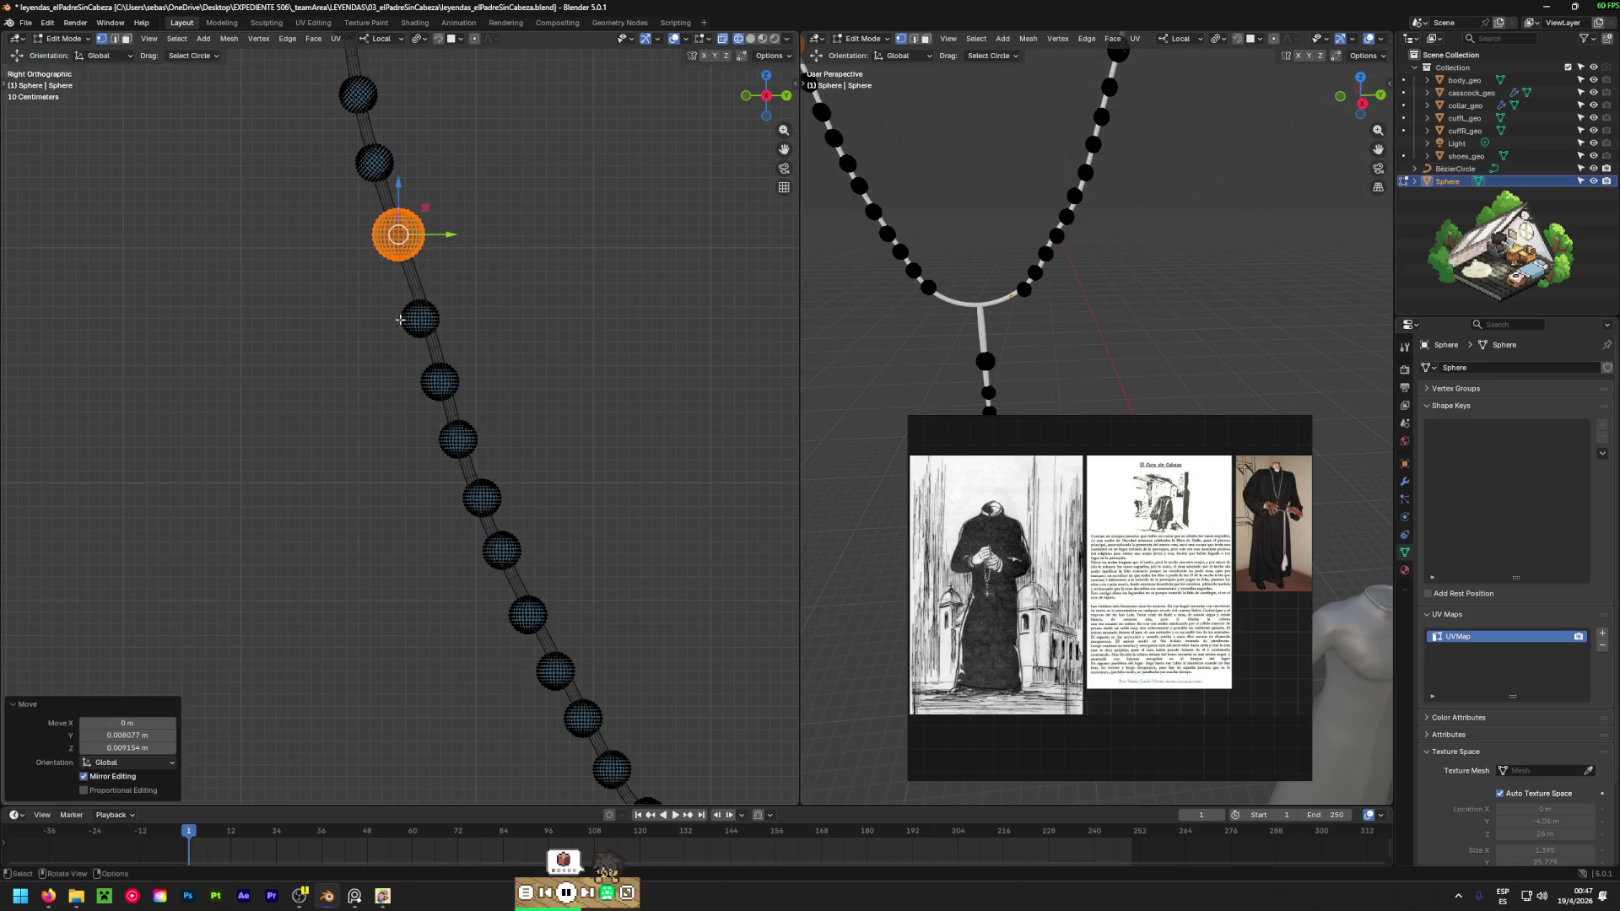
Move the next two beads down the chain, then select the following one.
left_click(421, 327)
key("g")
left_click(452, 318)
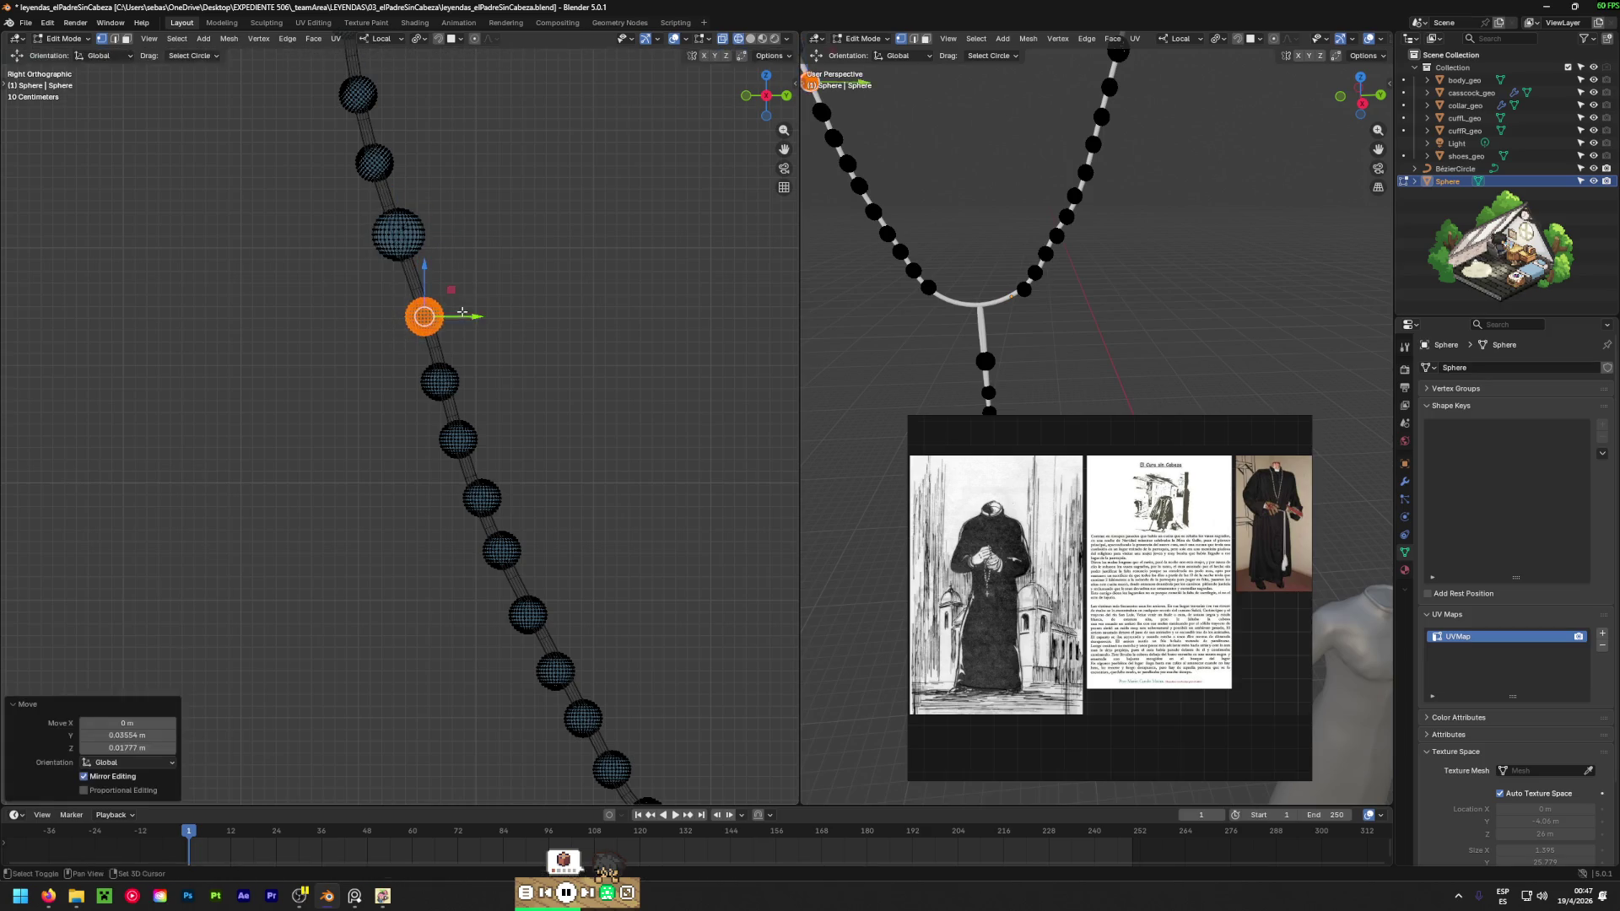
left_click(440, 382)
key("g")
left_click(463, 367)
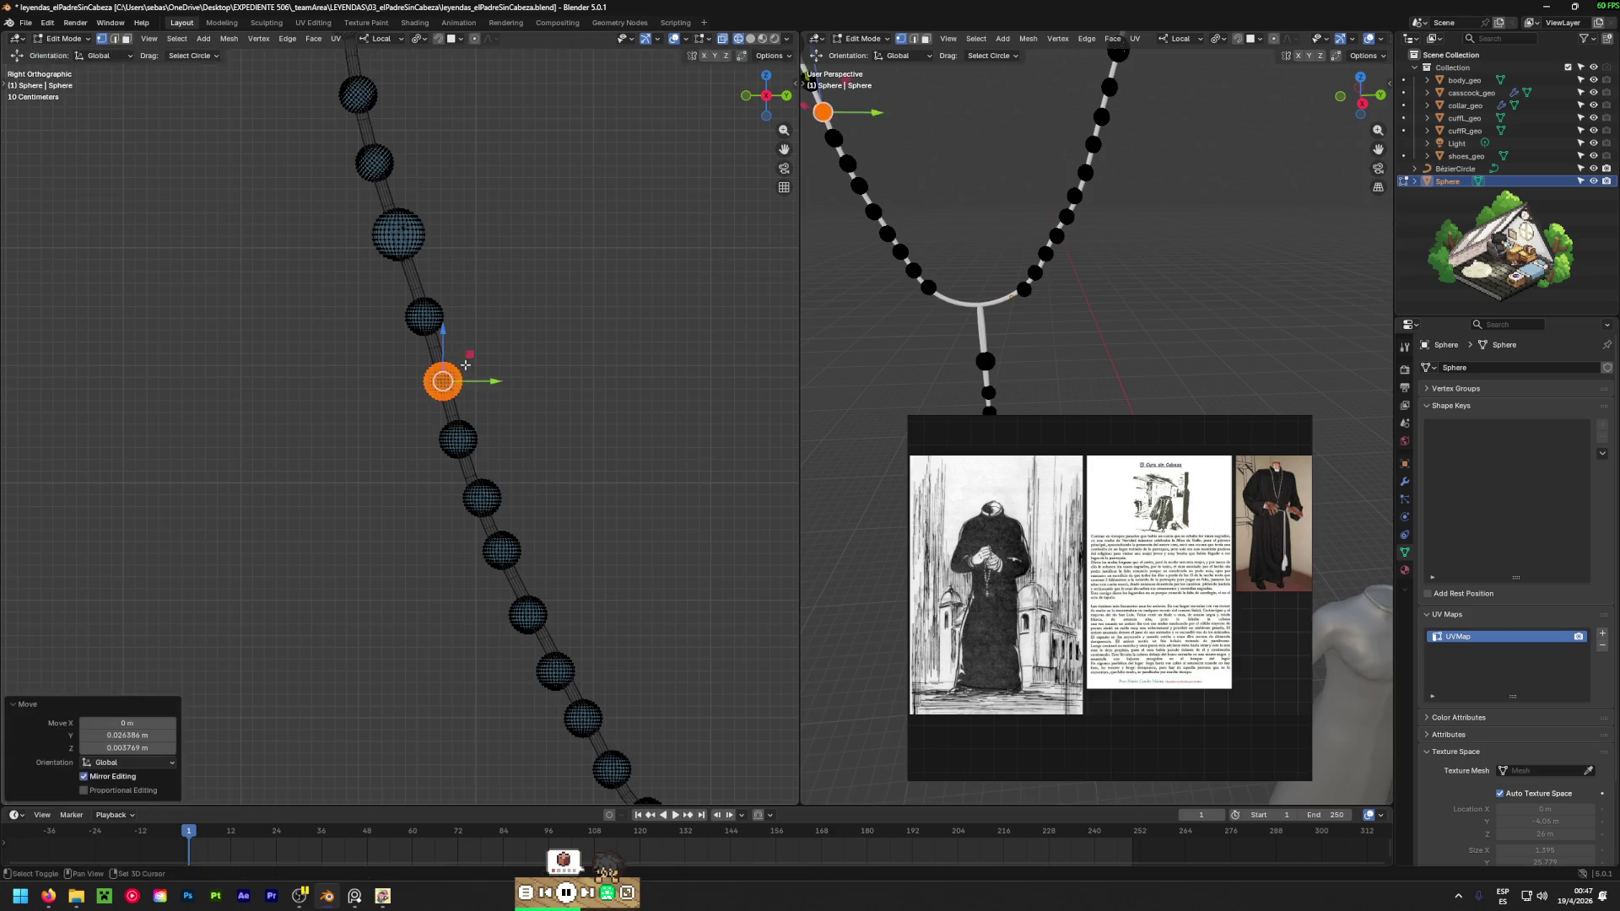
left_click(458, 439)
Move a bead on the lower chain, then undo the misplaced move.
key("c")
right_click(457, 454)
middle_click_drag(485, 540, 467, 400, "shift")
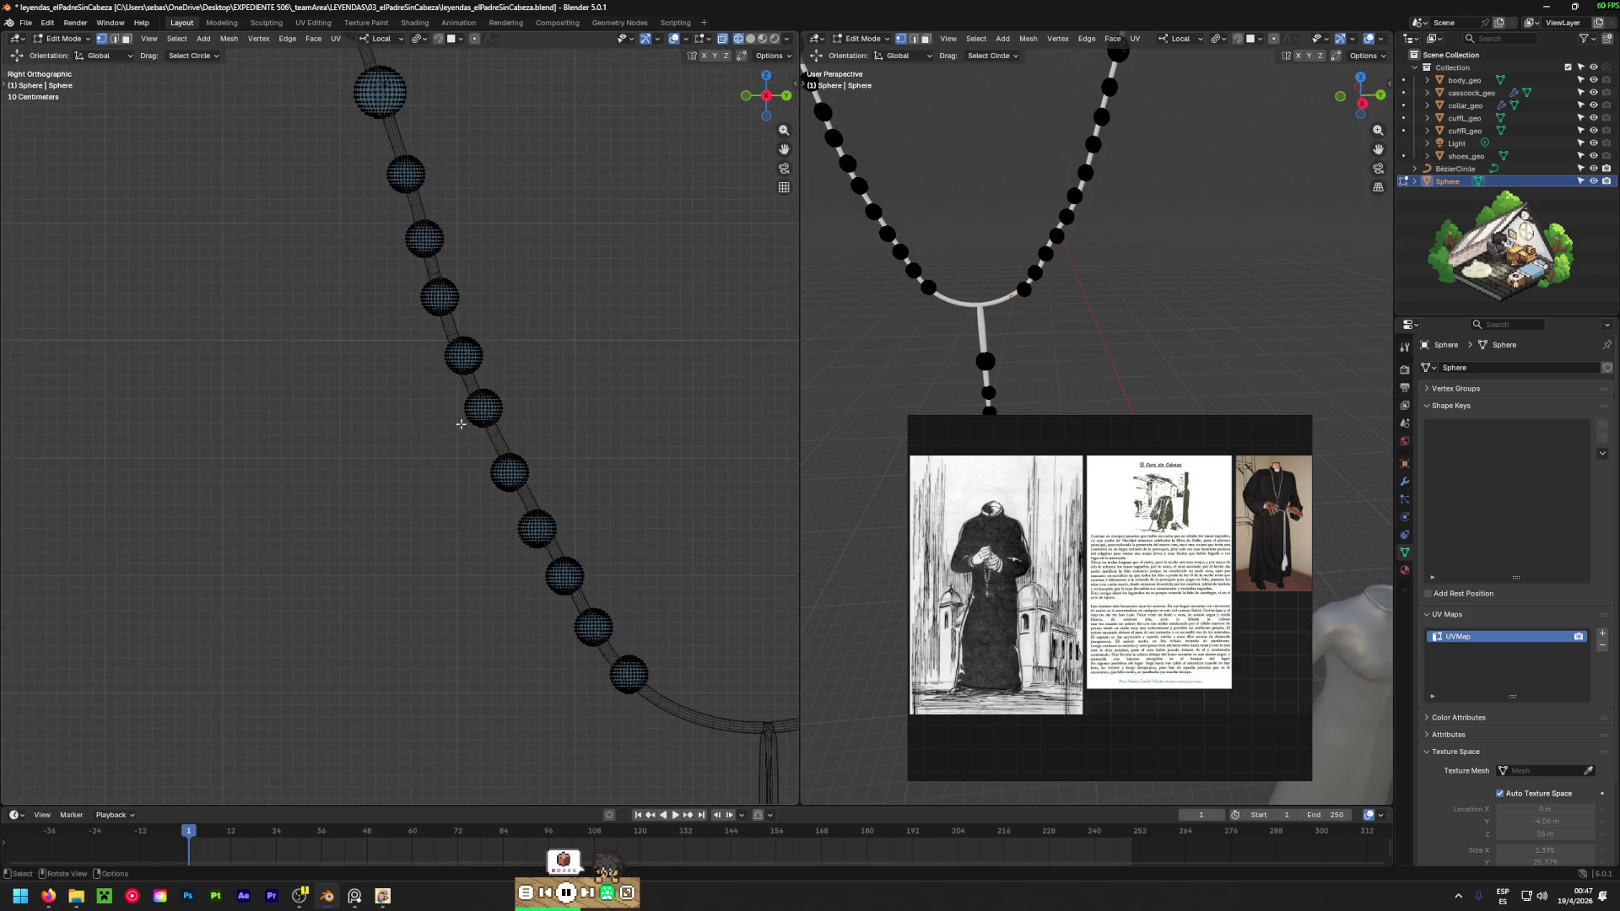
left_click(466, 361)
key("g")
left_click(552, 340)
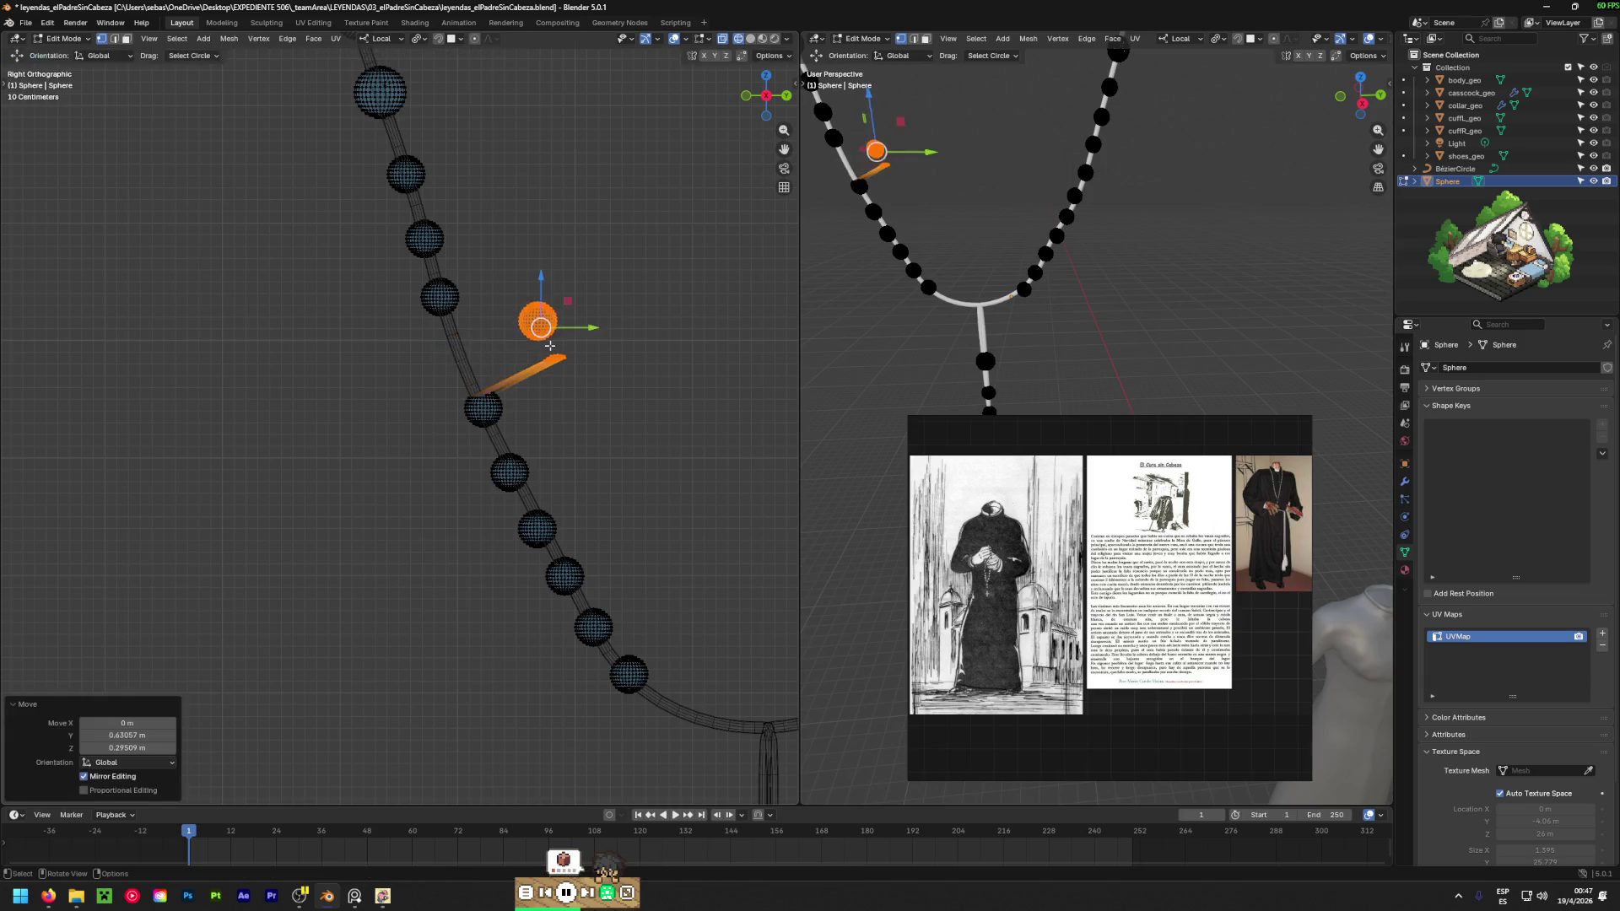
key("ctrl+z")
Reselect a lower-chain bead and move it further down the cord.
left_click(411, 408)
key("c")
left_click(444, 369)
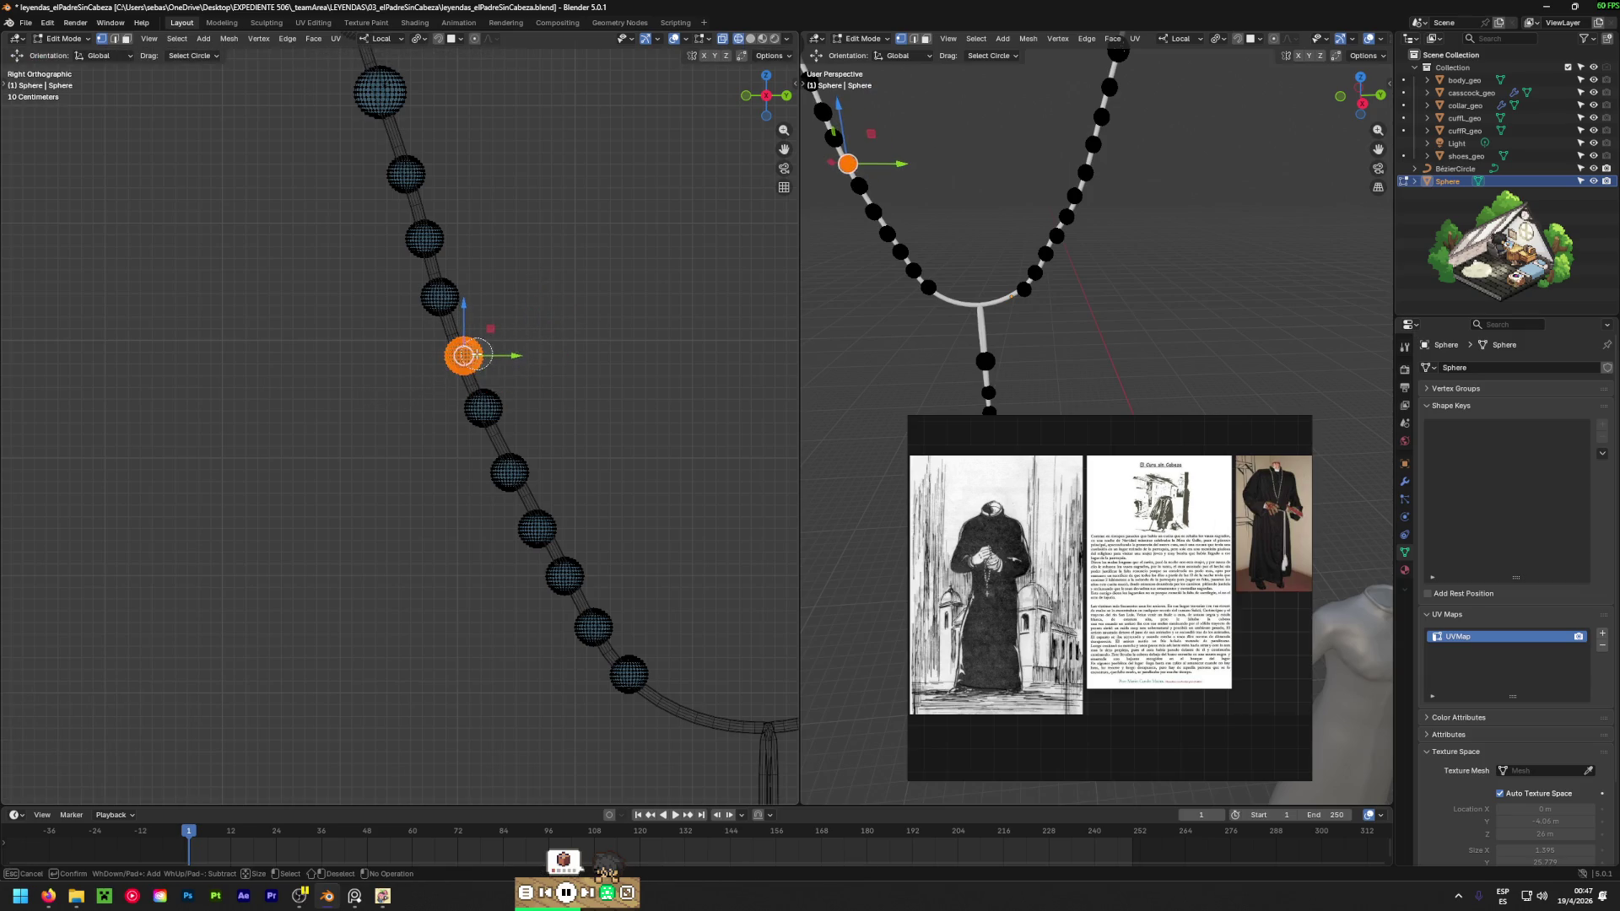
right_click(477, 355)
key("g")
left_click(448, 366)
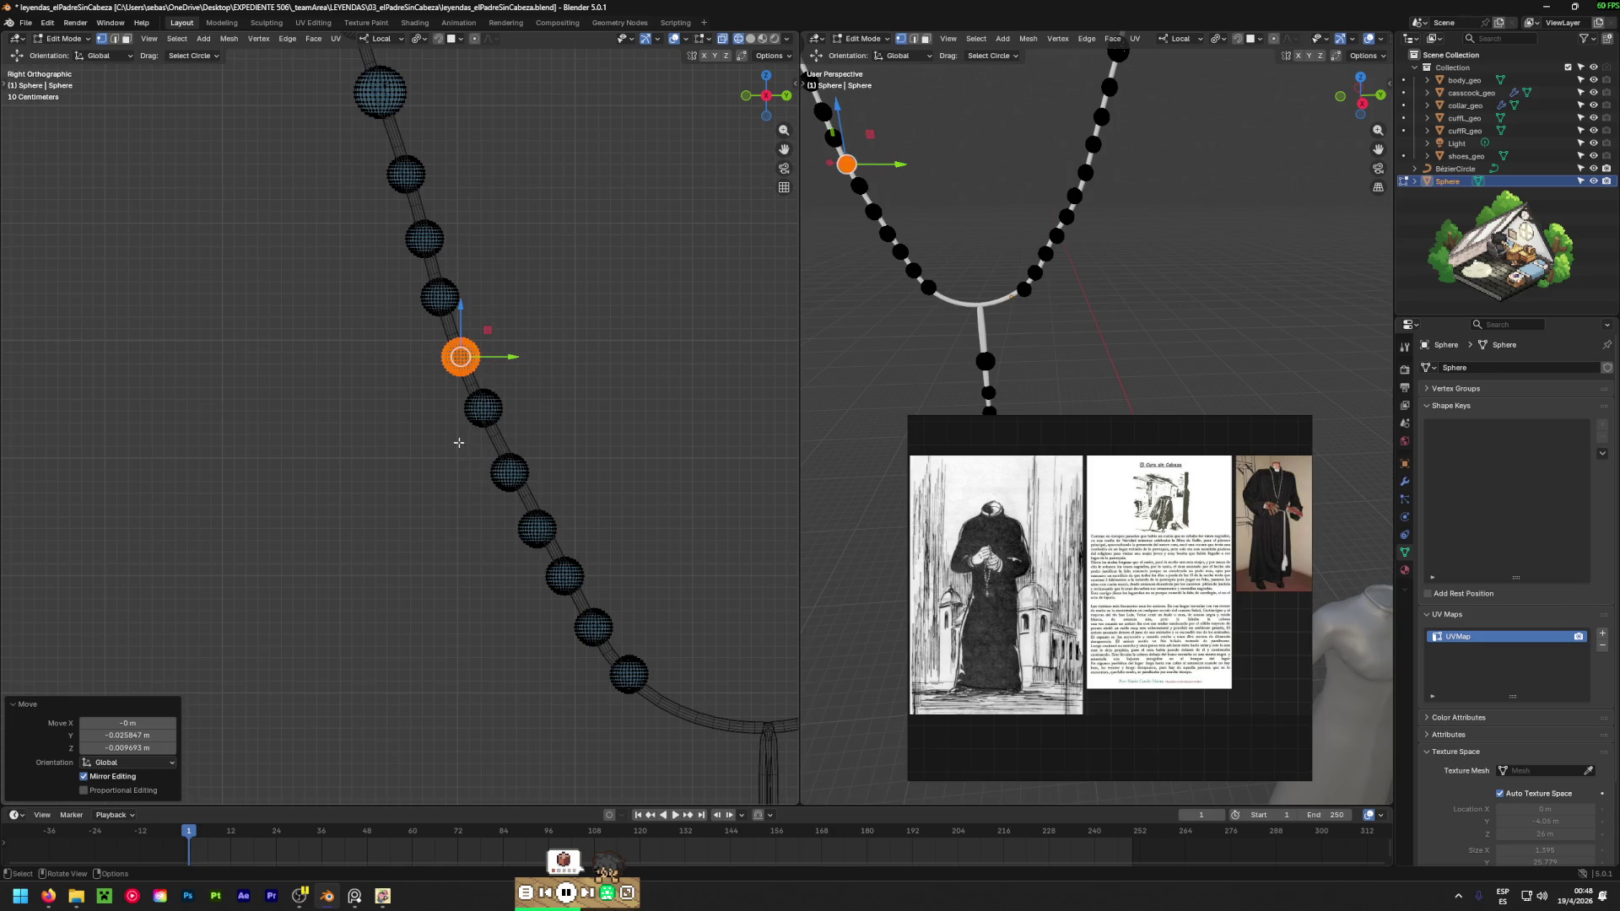
key("g")
left_click(496, 469)
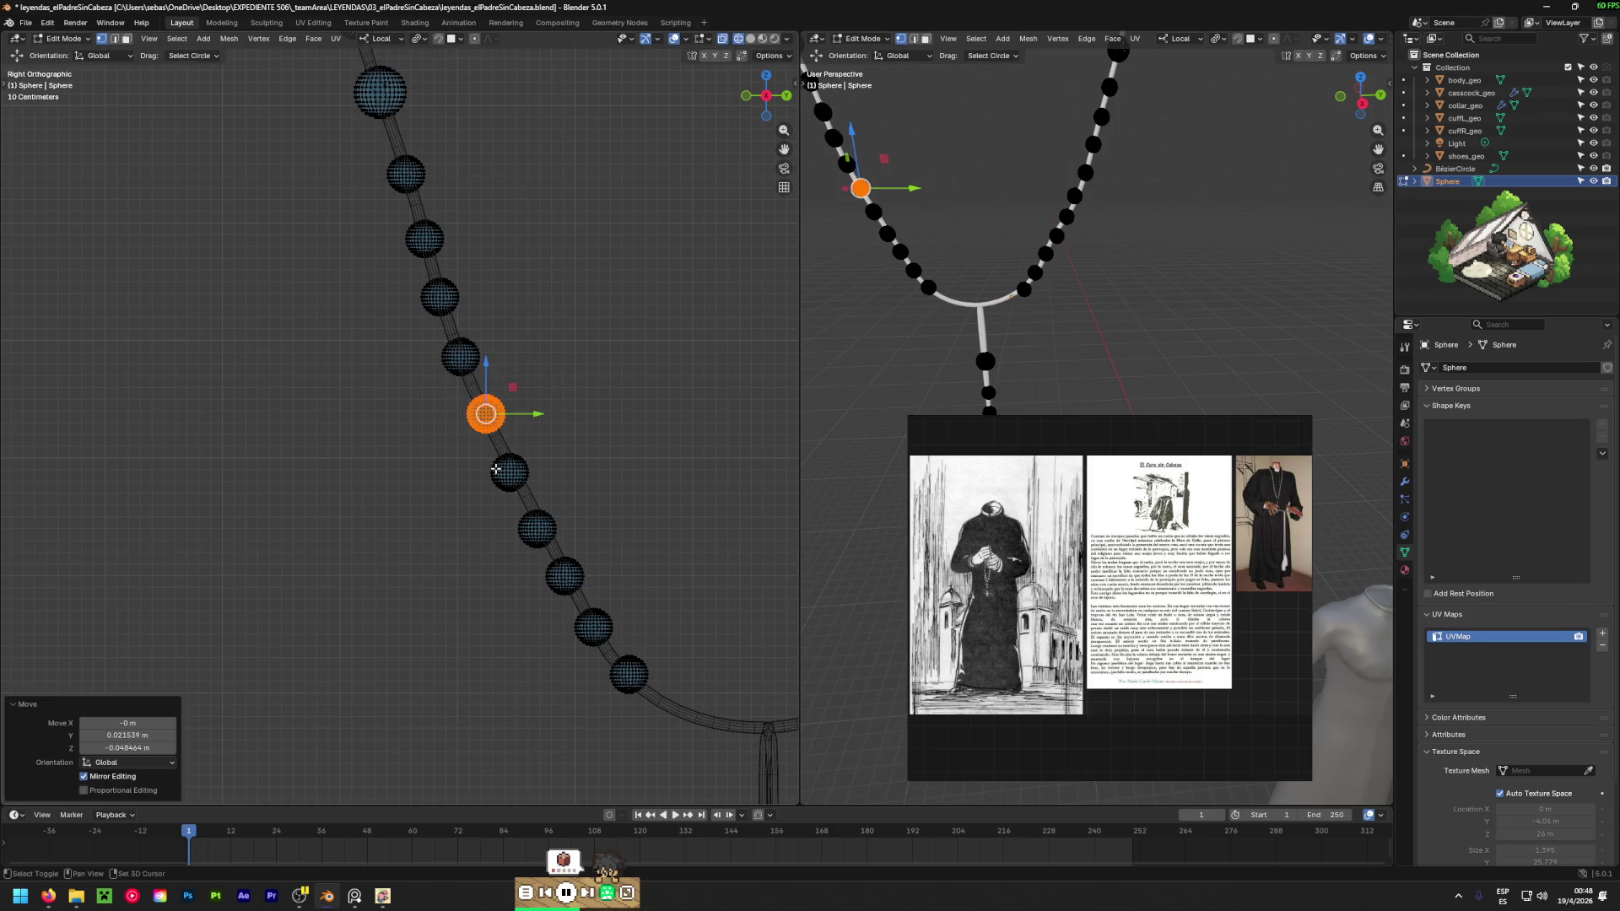
Refine that bead's position with several small moves along the cord.
scroll(497, 470, "down", 1)
key("g")
left_click(468, 410)
key("g")
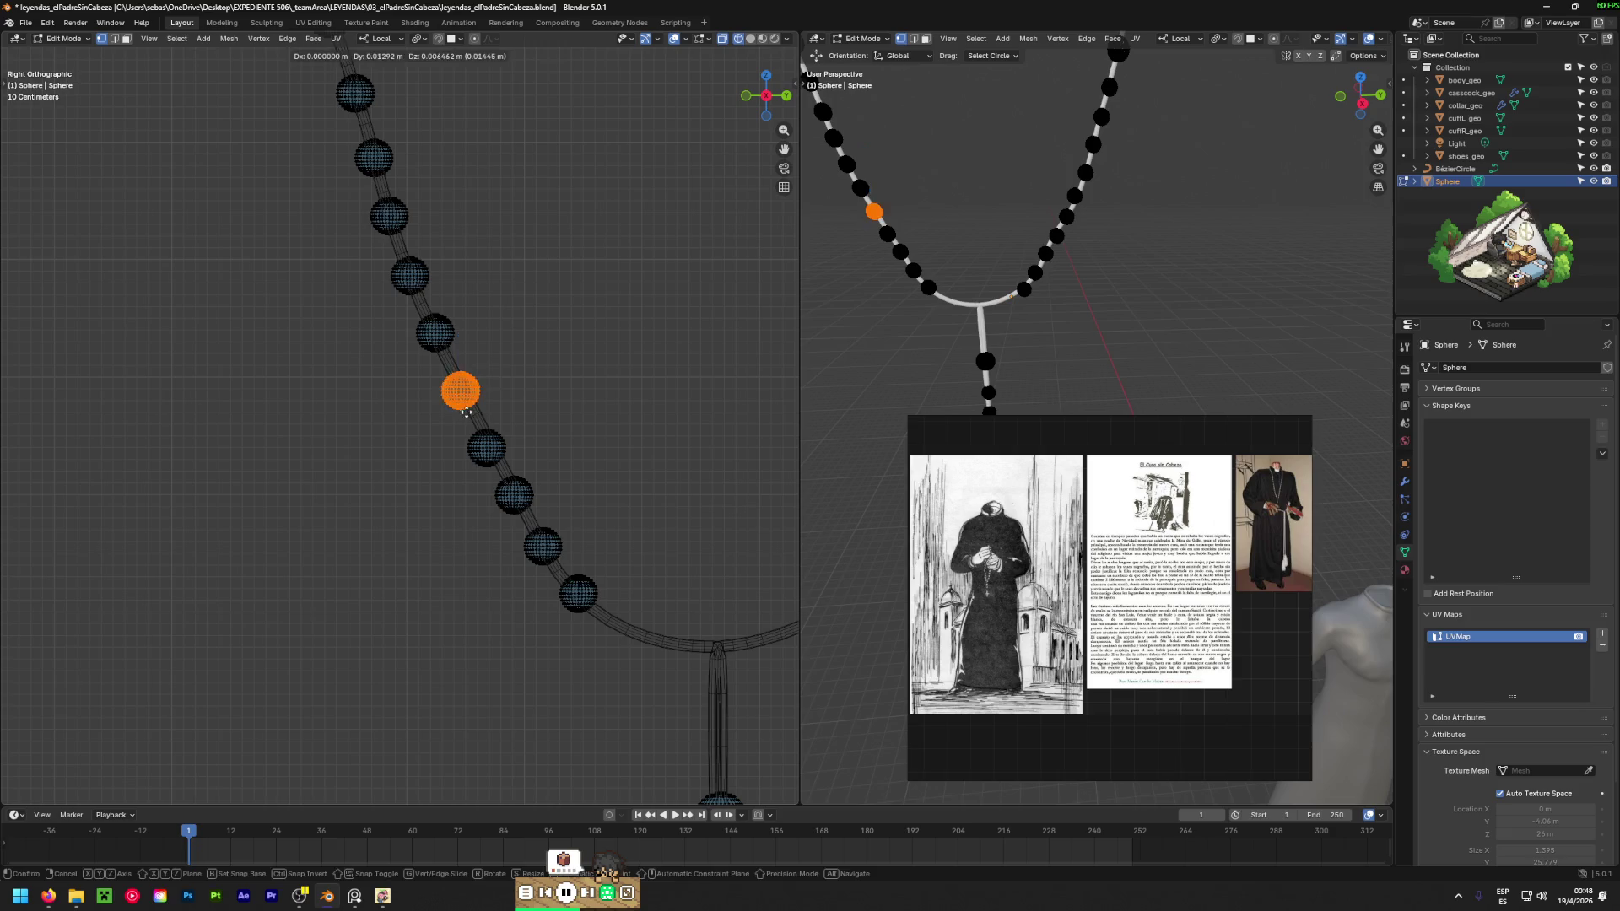
left_click(474, 409)
key("g")
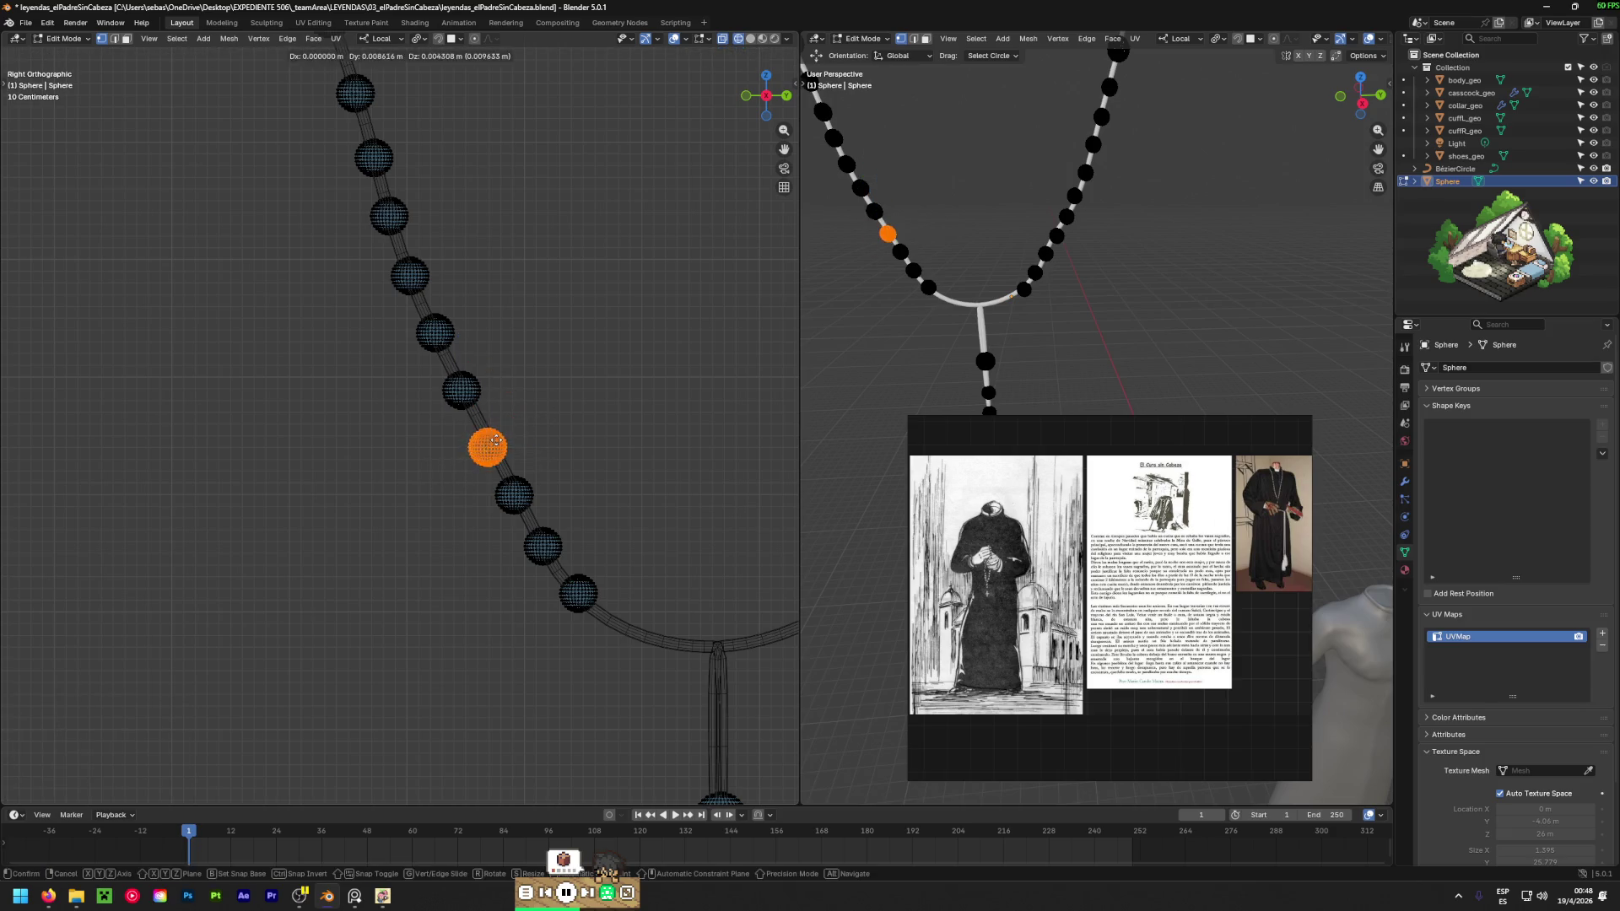
left_click(519, 404)
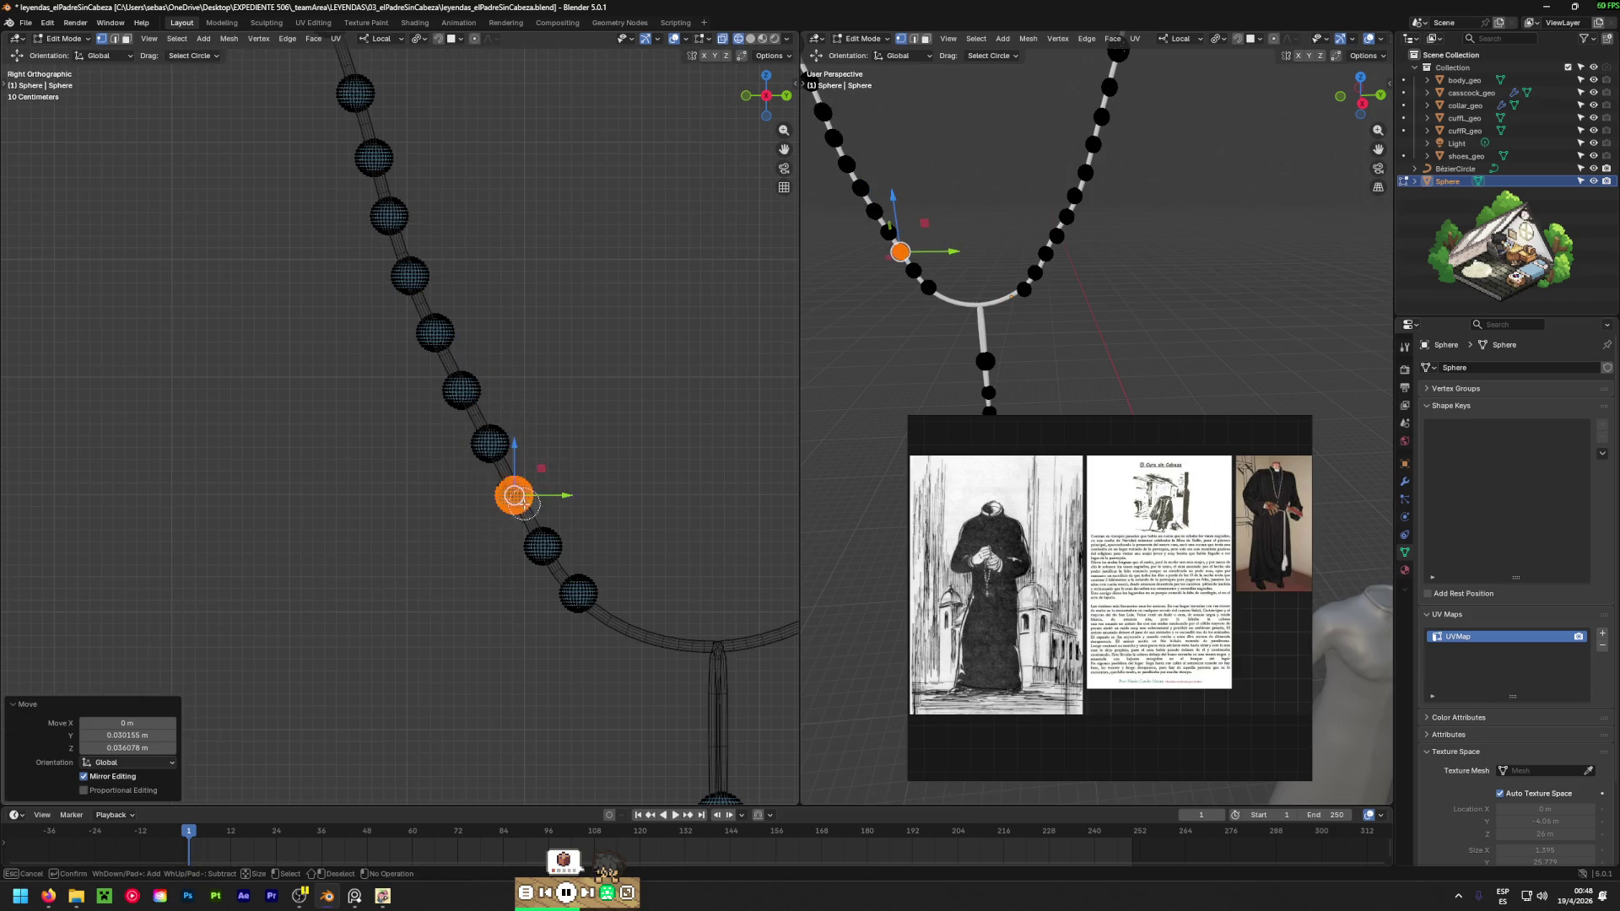
Reselect the bead and shift it slightly right to close its gap.
key("Escape")
right_click(544, 508)
key("g")
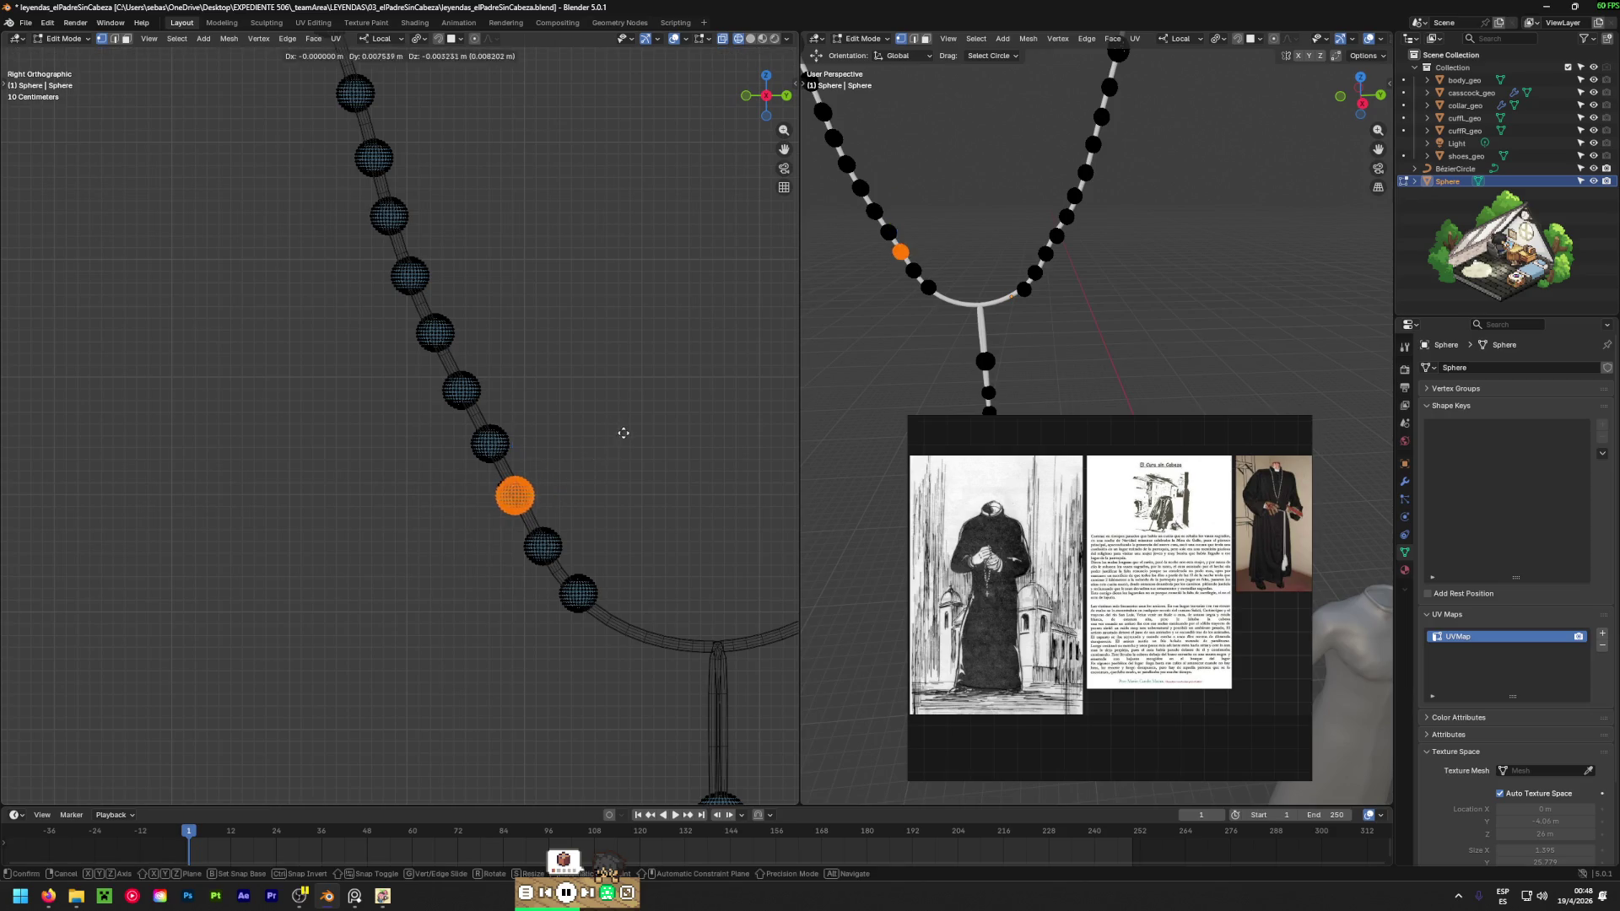
left_click(631, 436)
key("alt+a")
key("c")
mouse_move(456, 507)
left_mouse_down()
mouse_move(550, 470)
mouse_move(542, 482)
left_mouse_up()
key("Escape")
key("g")
left_click(563, 497)
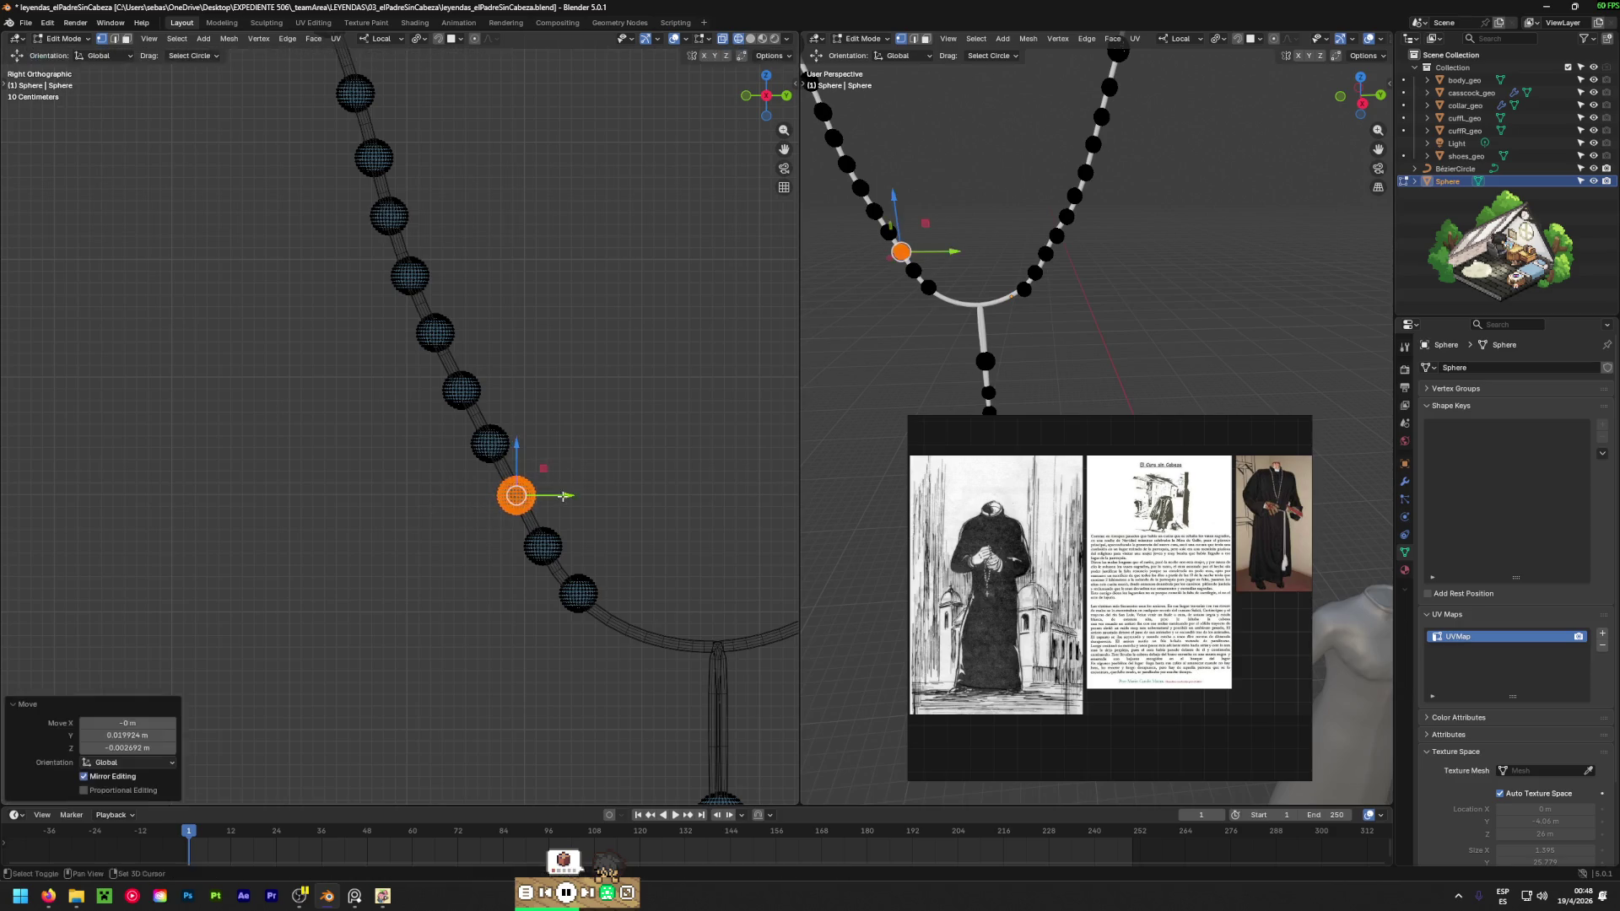
scroll(627, 629, "down", 3)
scroll(456, 506, "down", 2)
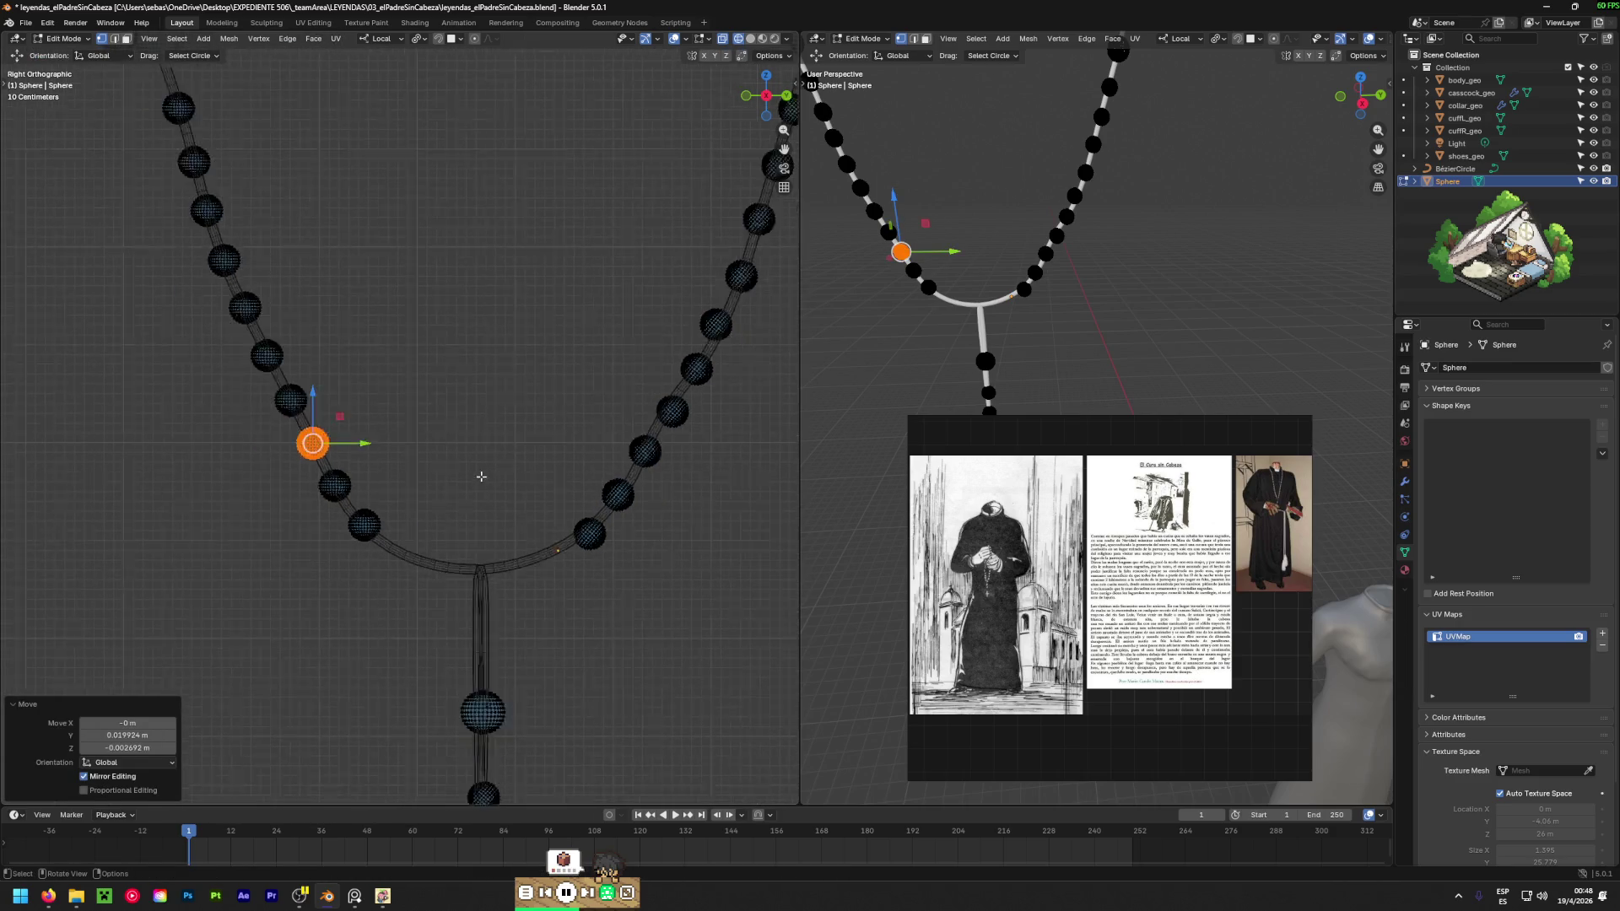
scroll(481, 477, "down", 3)
scroll(446, 436, "up", 2, "shift")
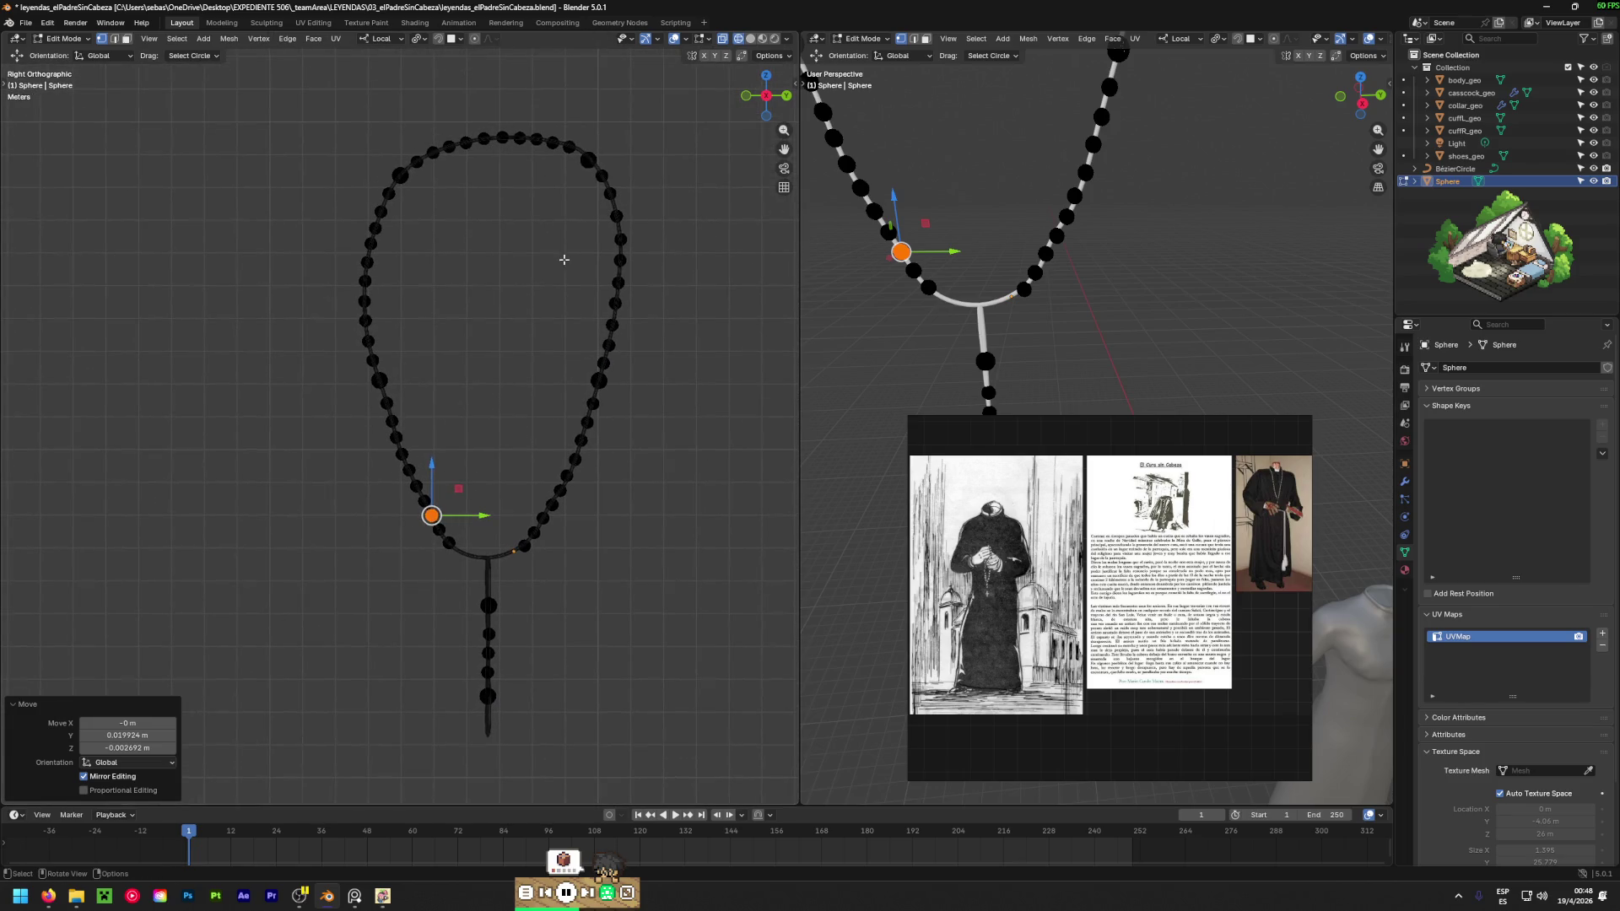
Circle-select and move a bead, then move the bead just above it.
scroll(590, 363, "up", 8)
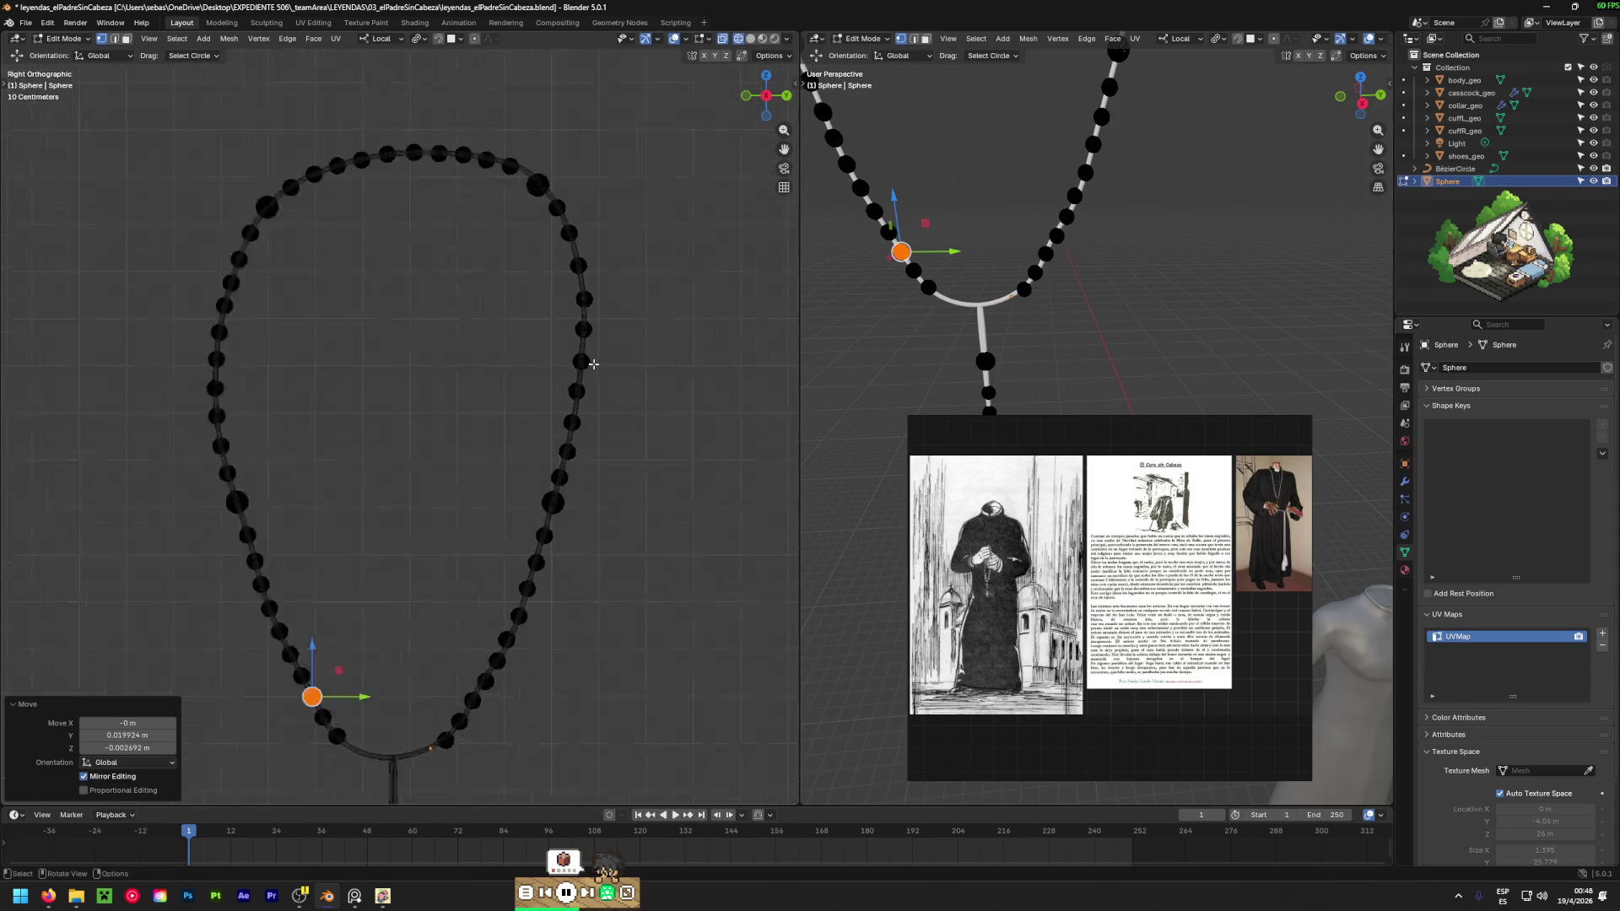
key("c")
left_click_drag(645, 429, 578, 456)
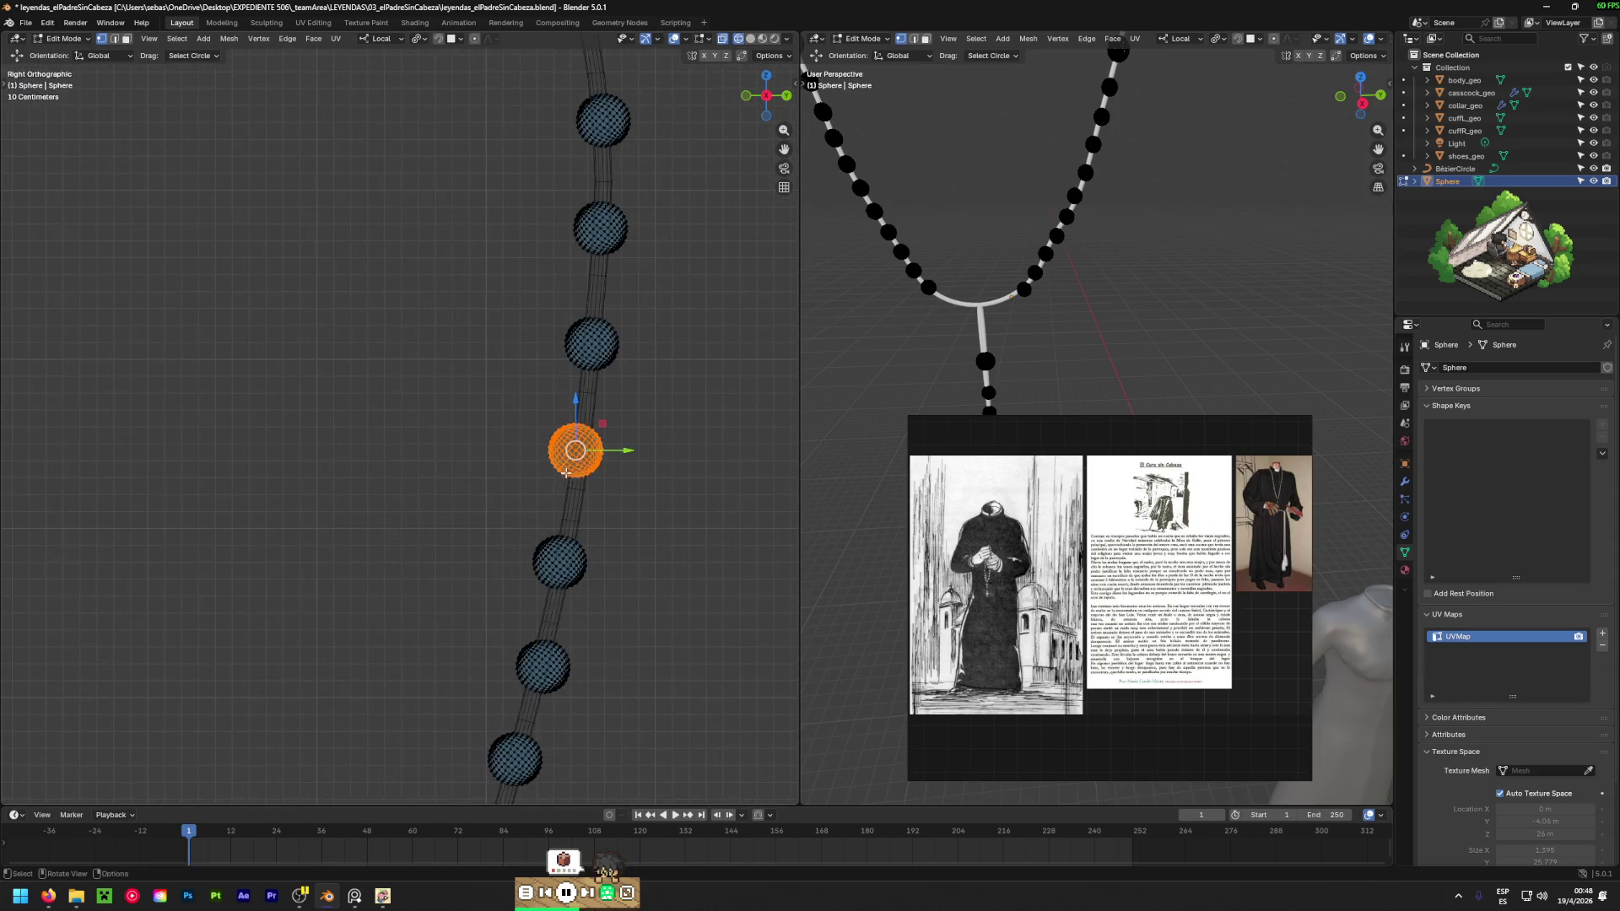
key("Escape")
key("g")
left_click(619, 470)
left_click(591, 344)
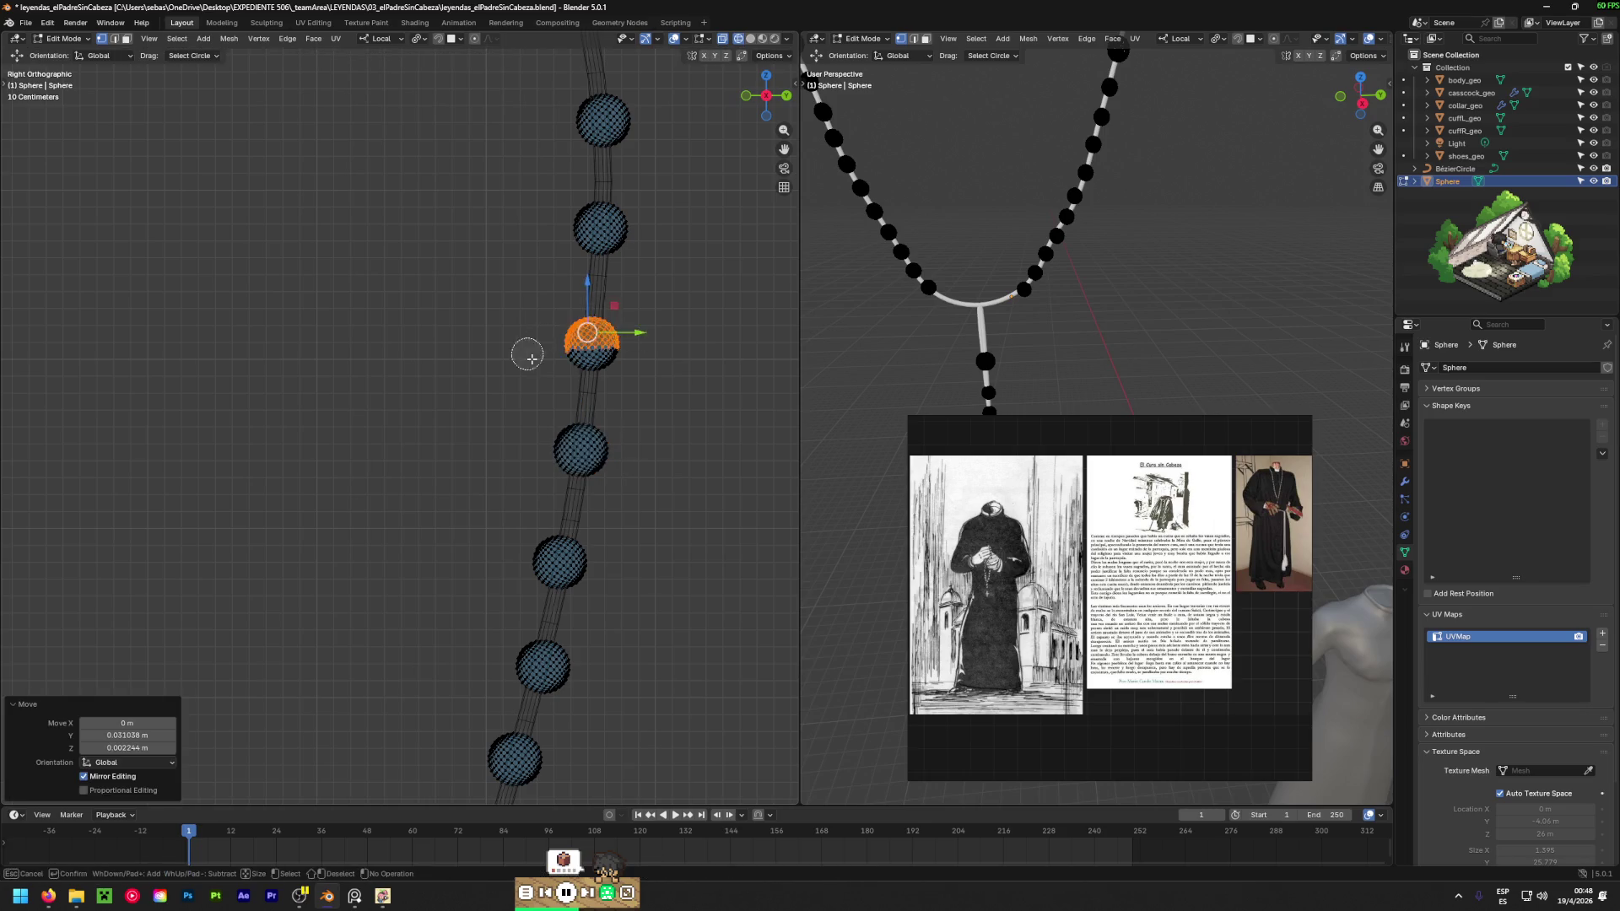
key("g")
left_click(616, 363)
Undo that move, re-place the bead, and move the next bead up the cord.
key("ctrl+z")
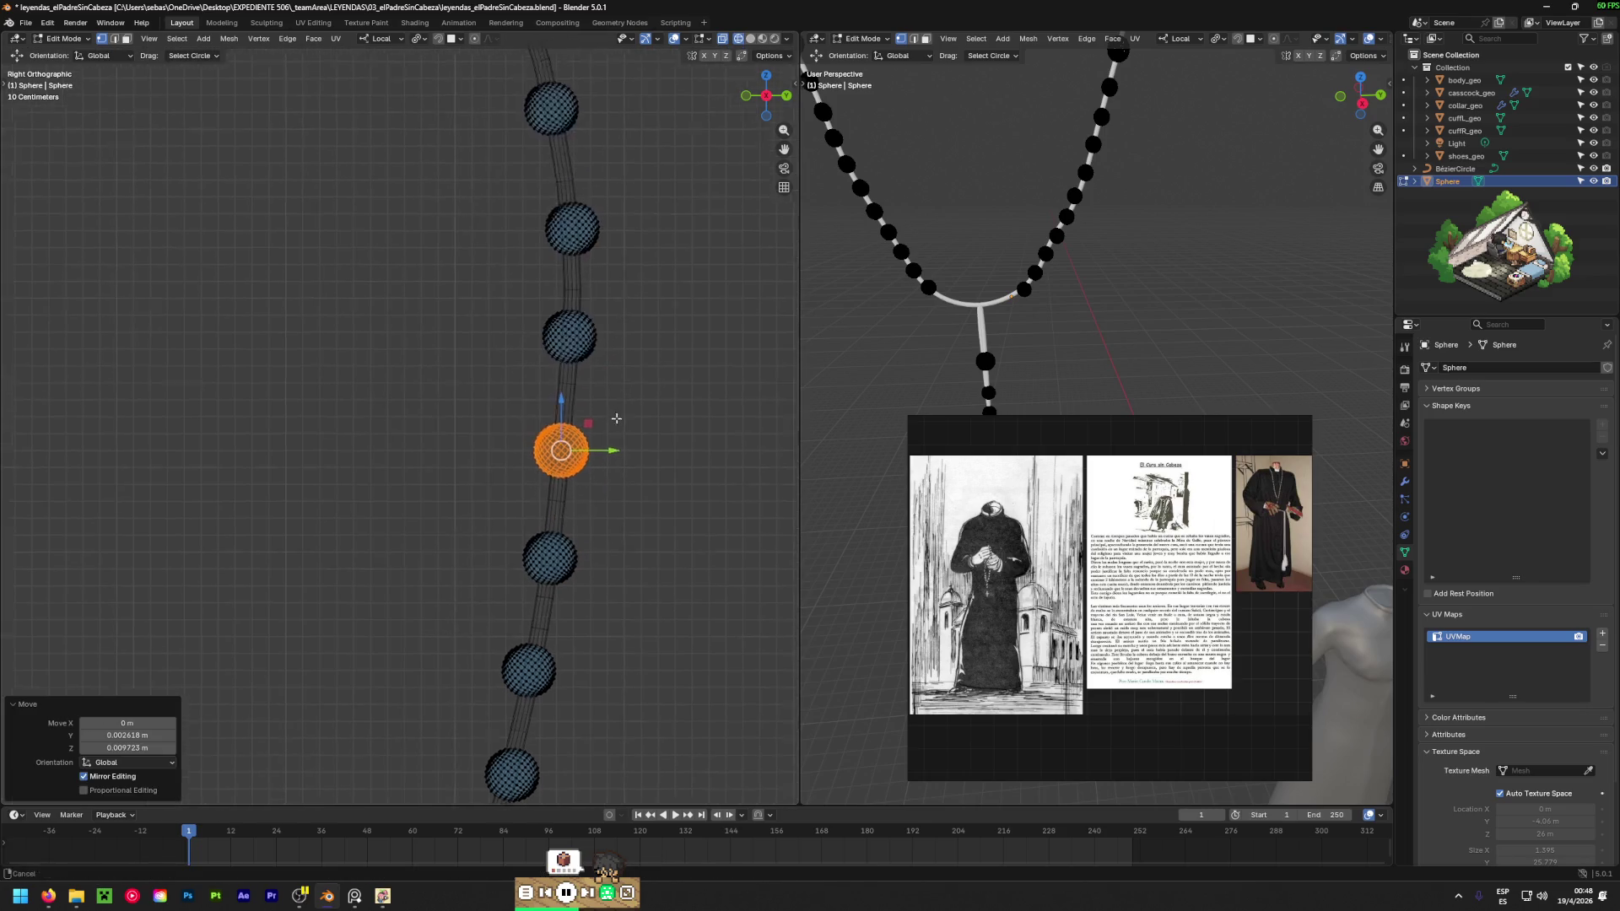
key("c")
key("Escape")
key("g")
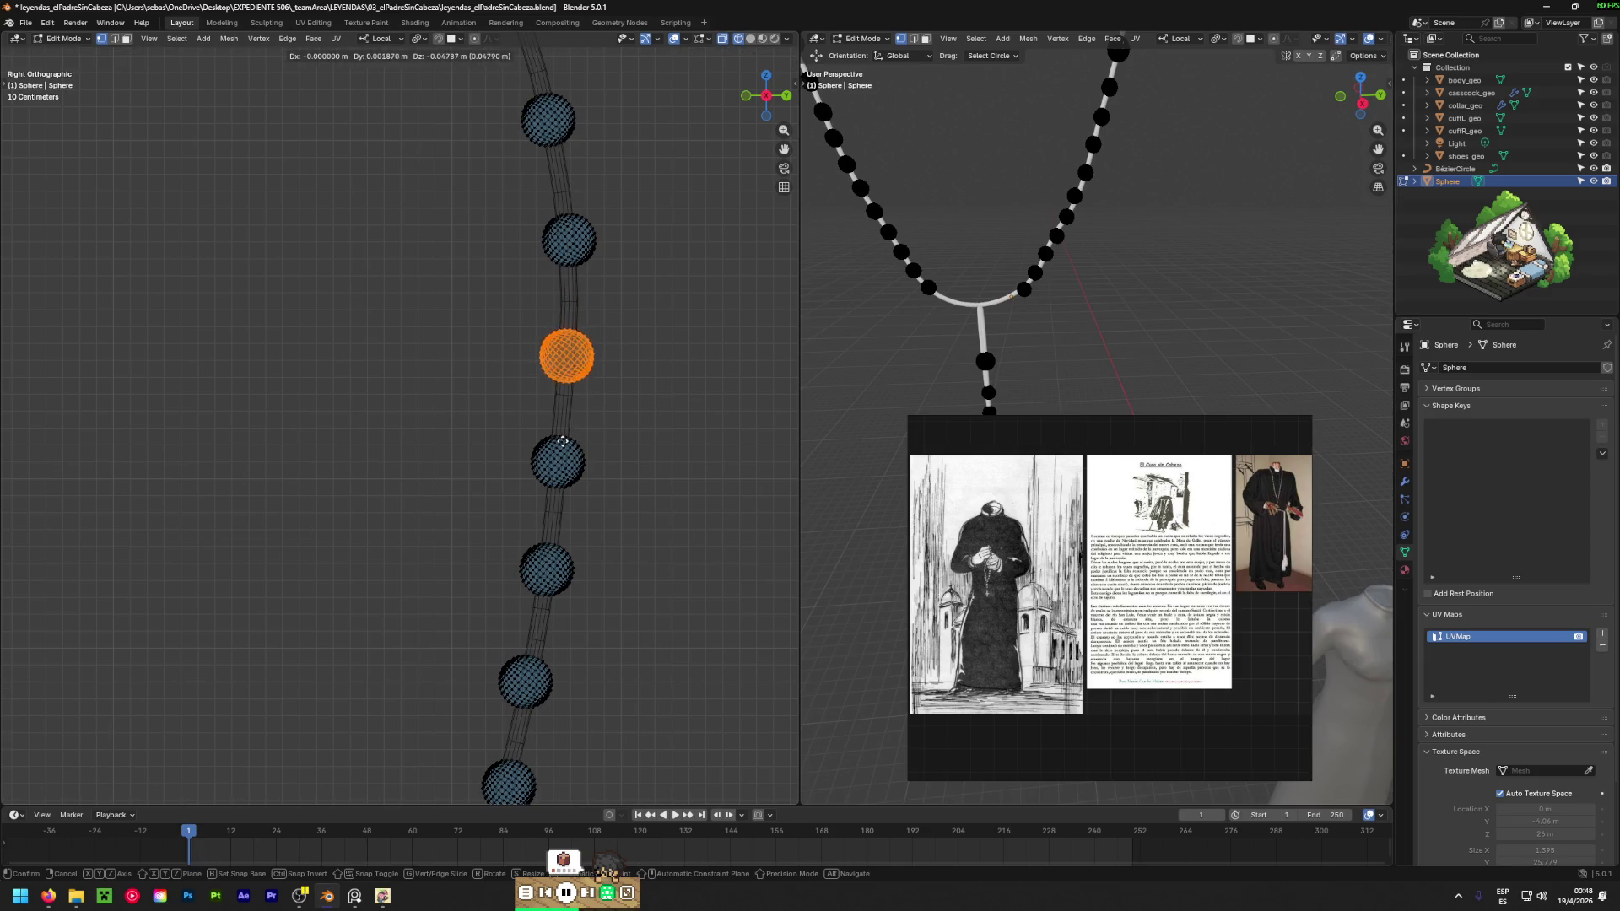
left_click(612, 526)
left_click(578, 468)
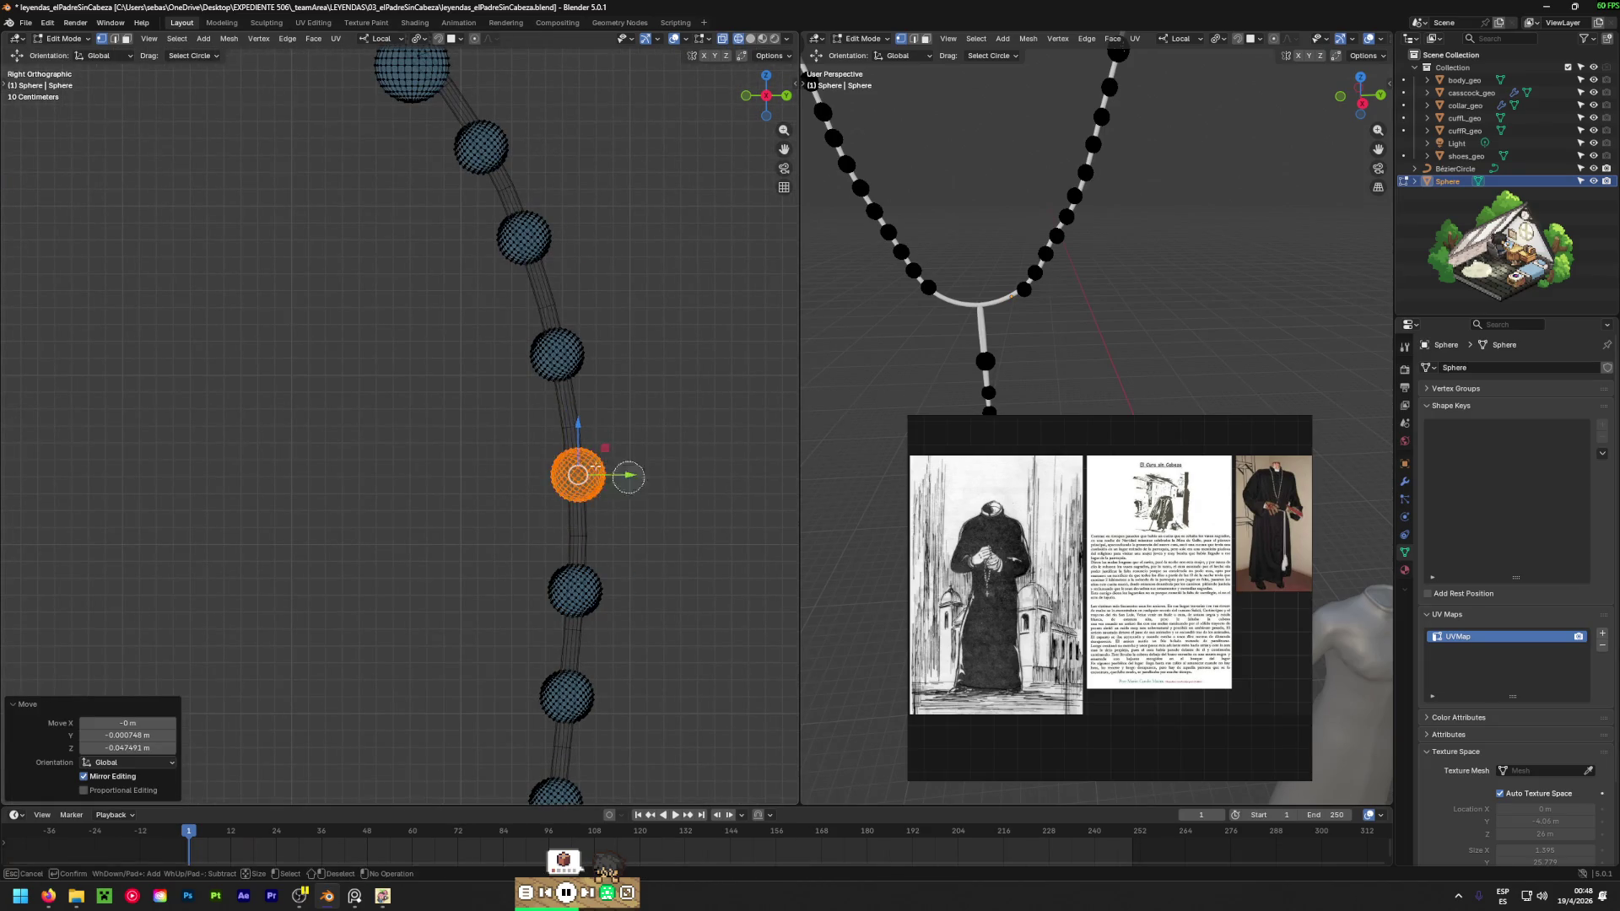
key("g")
left_click(535, 492)
Move the bead next to the large bead along the cord.
middle_click_drag(547, 384, 586, 525, "shift")
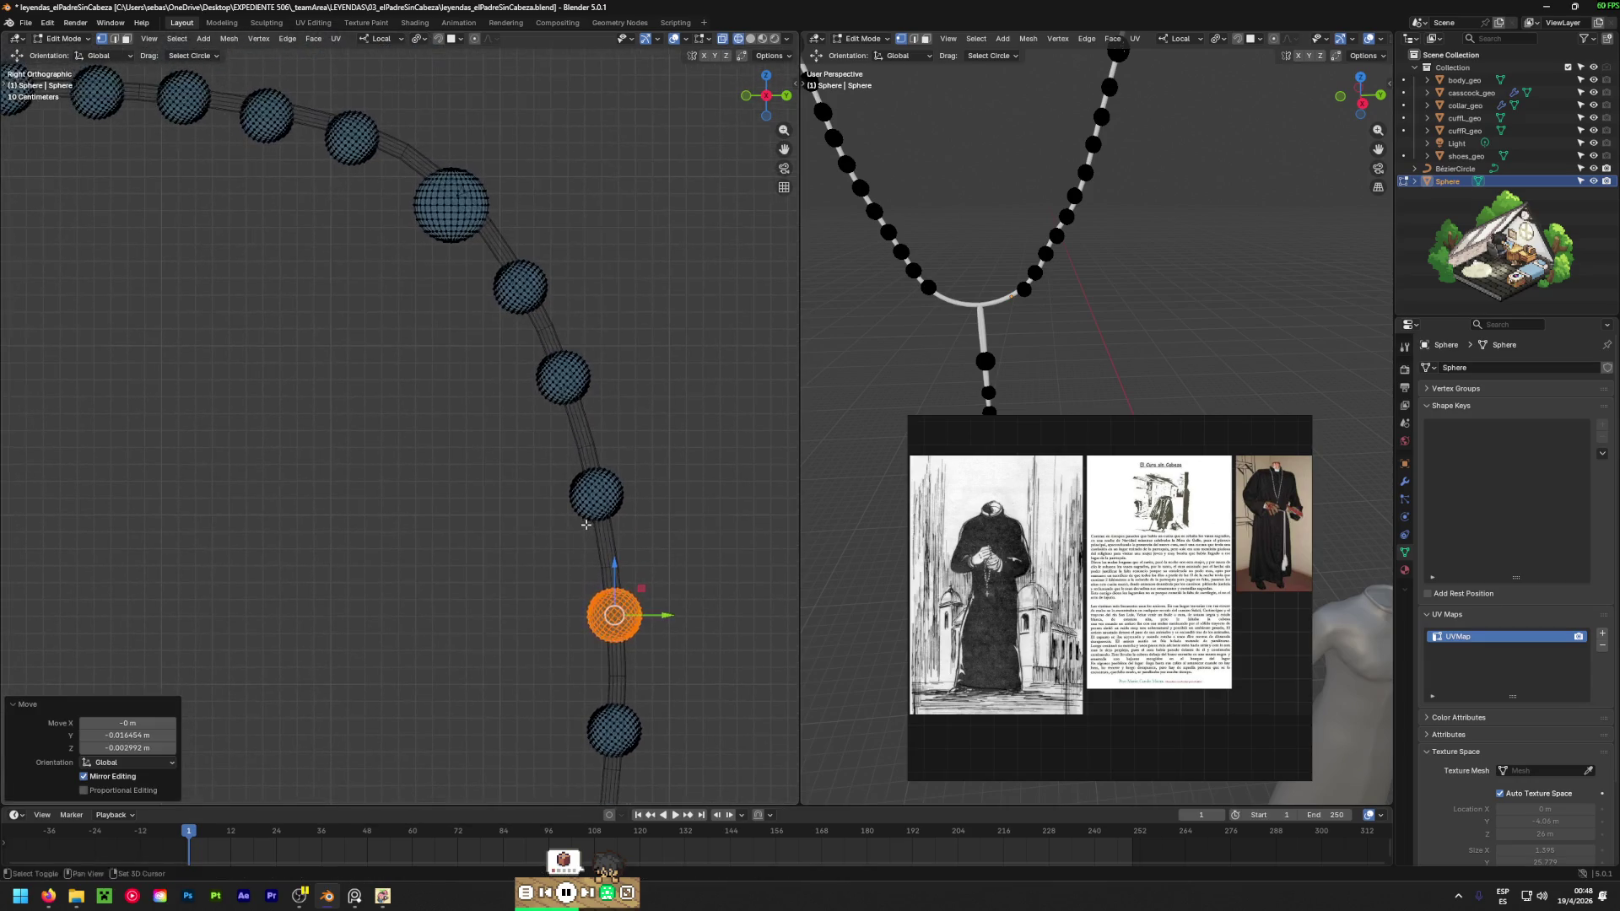
left_click(516, 282)
key("c")
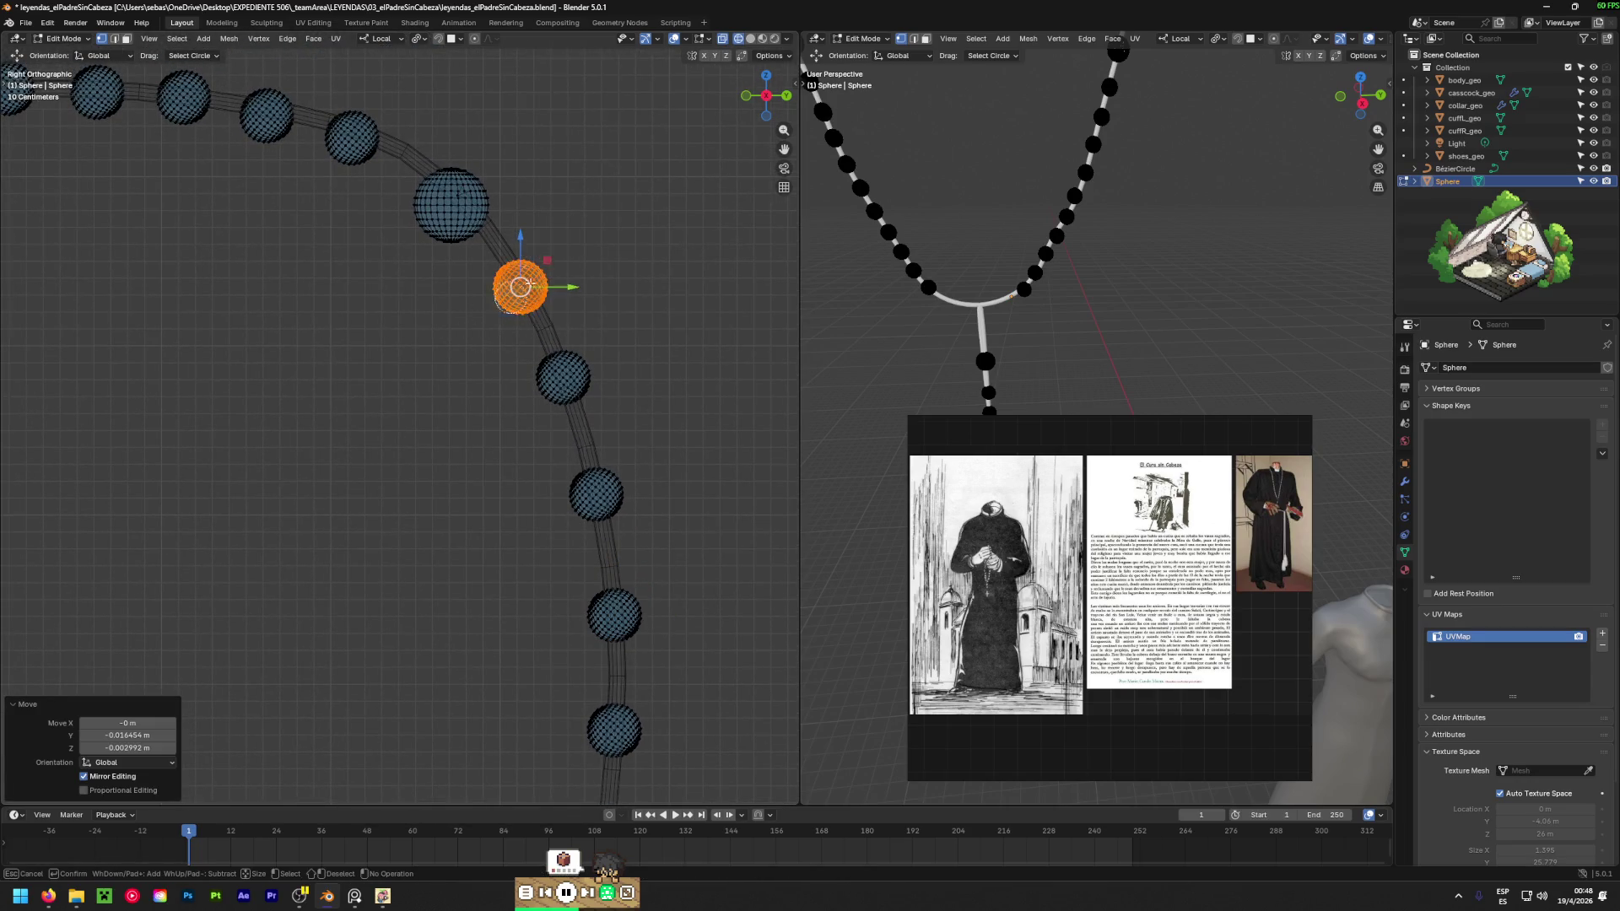
key("Escape")
key("g")
left_click(560, 307)
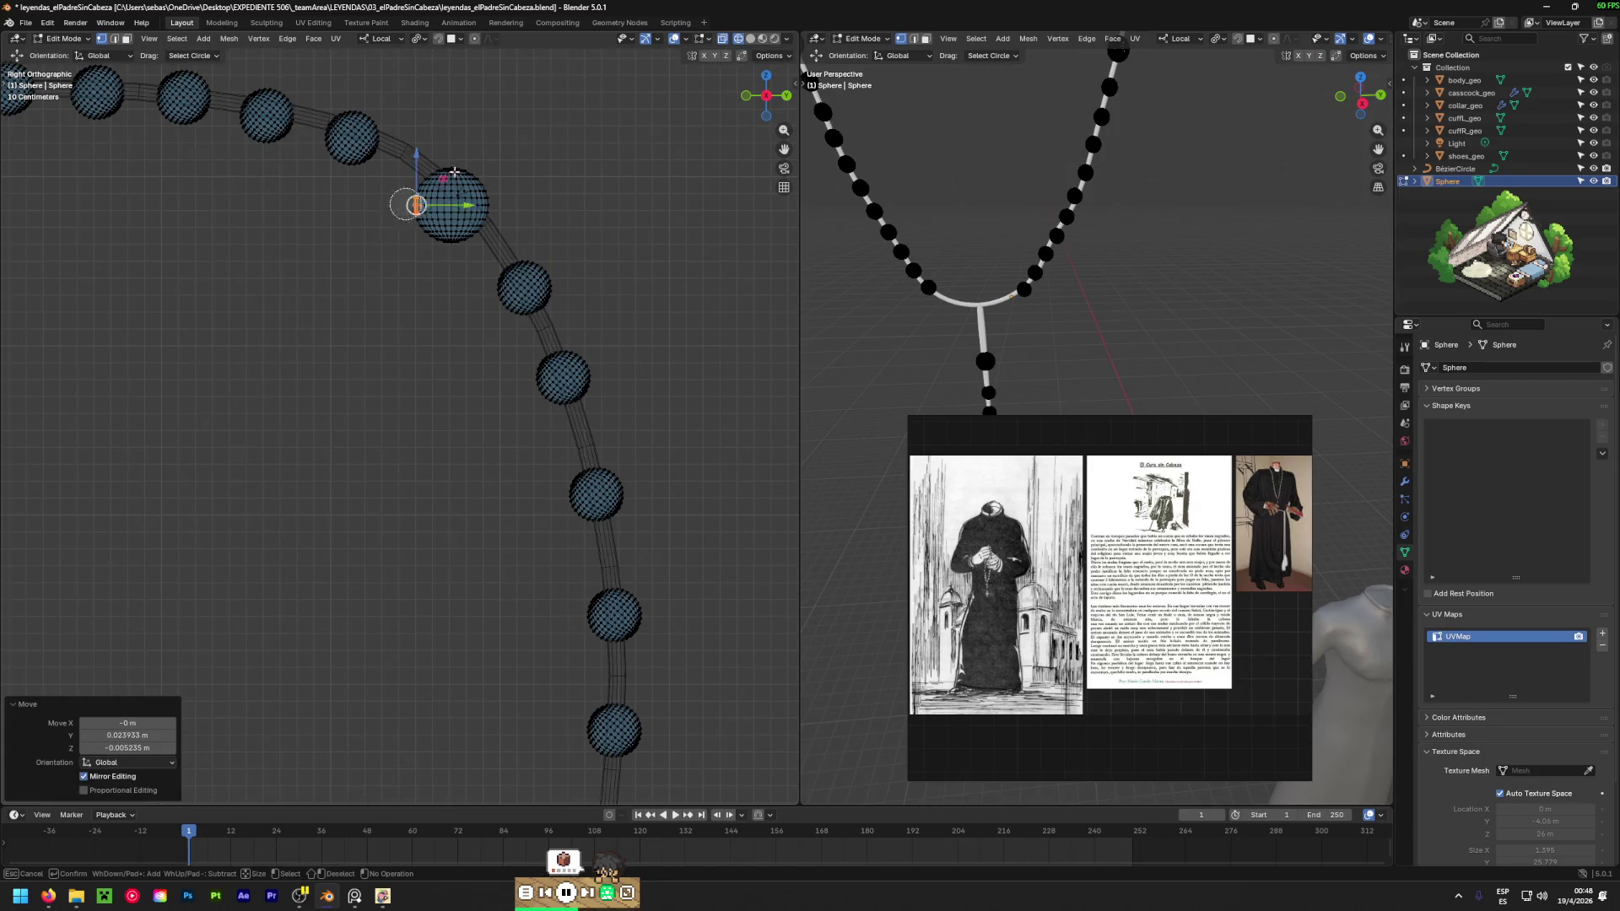
Select the whole large bead and move it to its new place on the cord.
left_click_drag(435, 186, 451, 201)
key("shift+g")
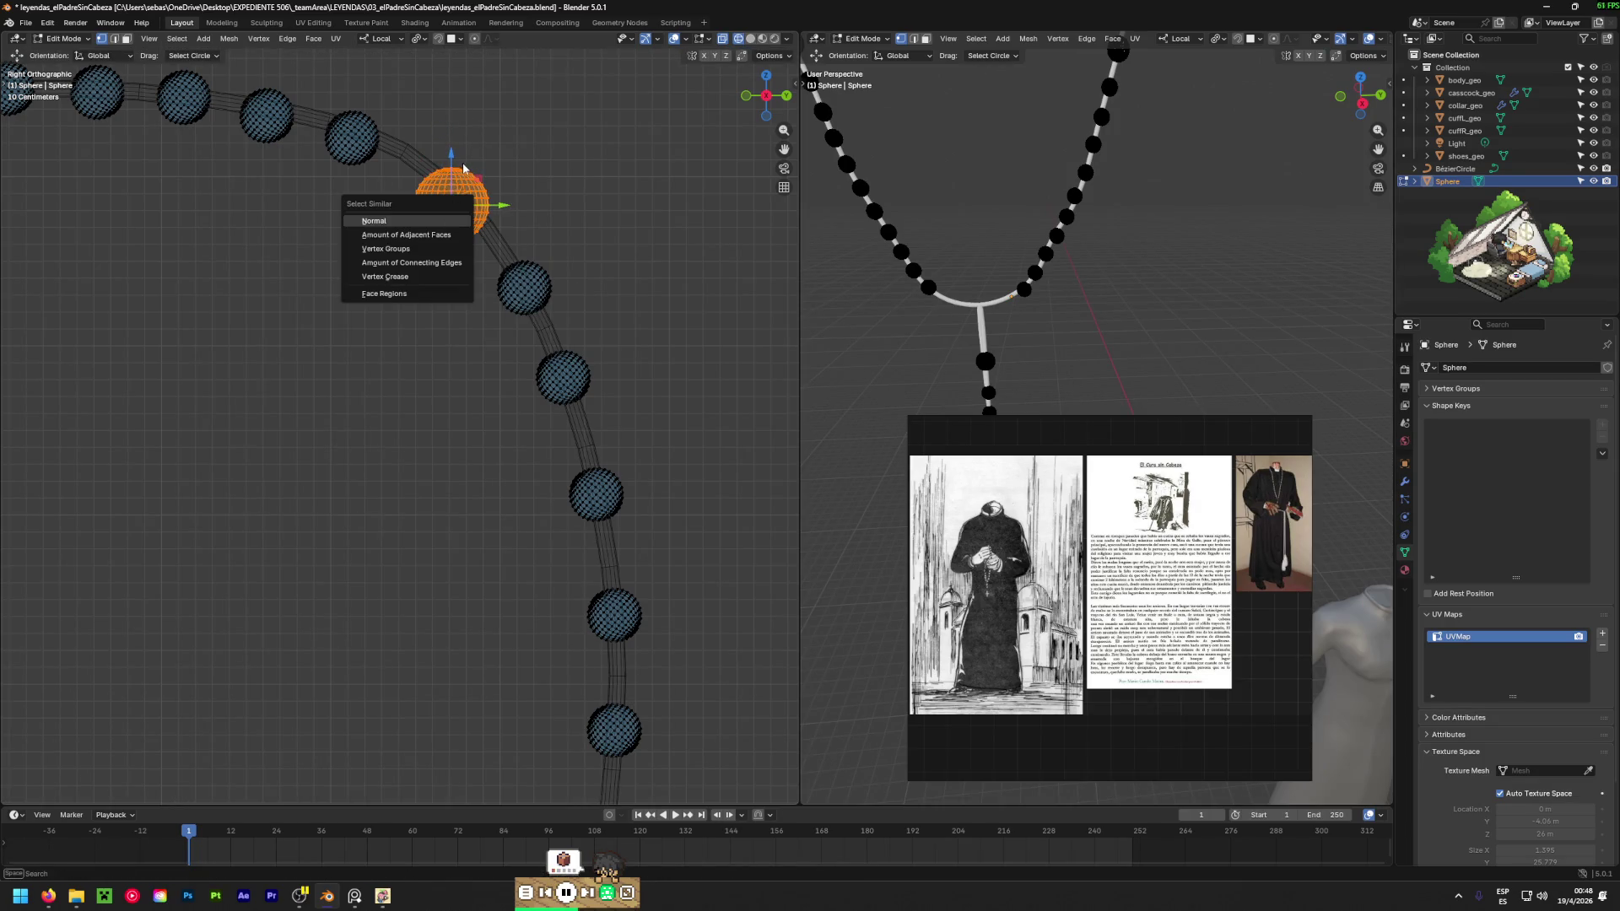
key("Escape")
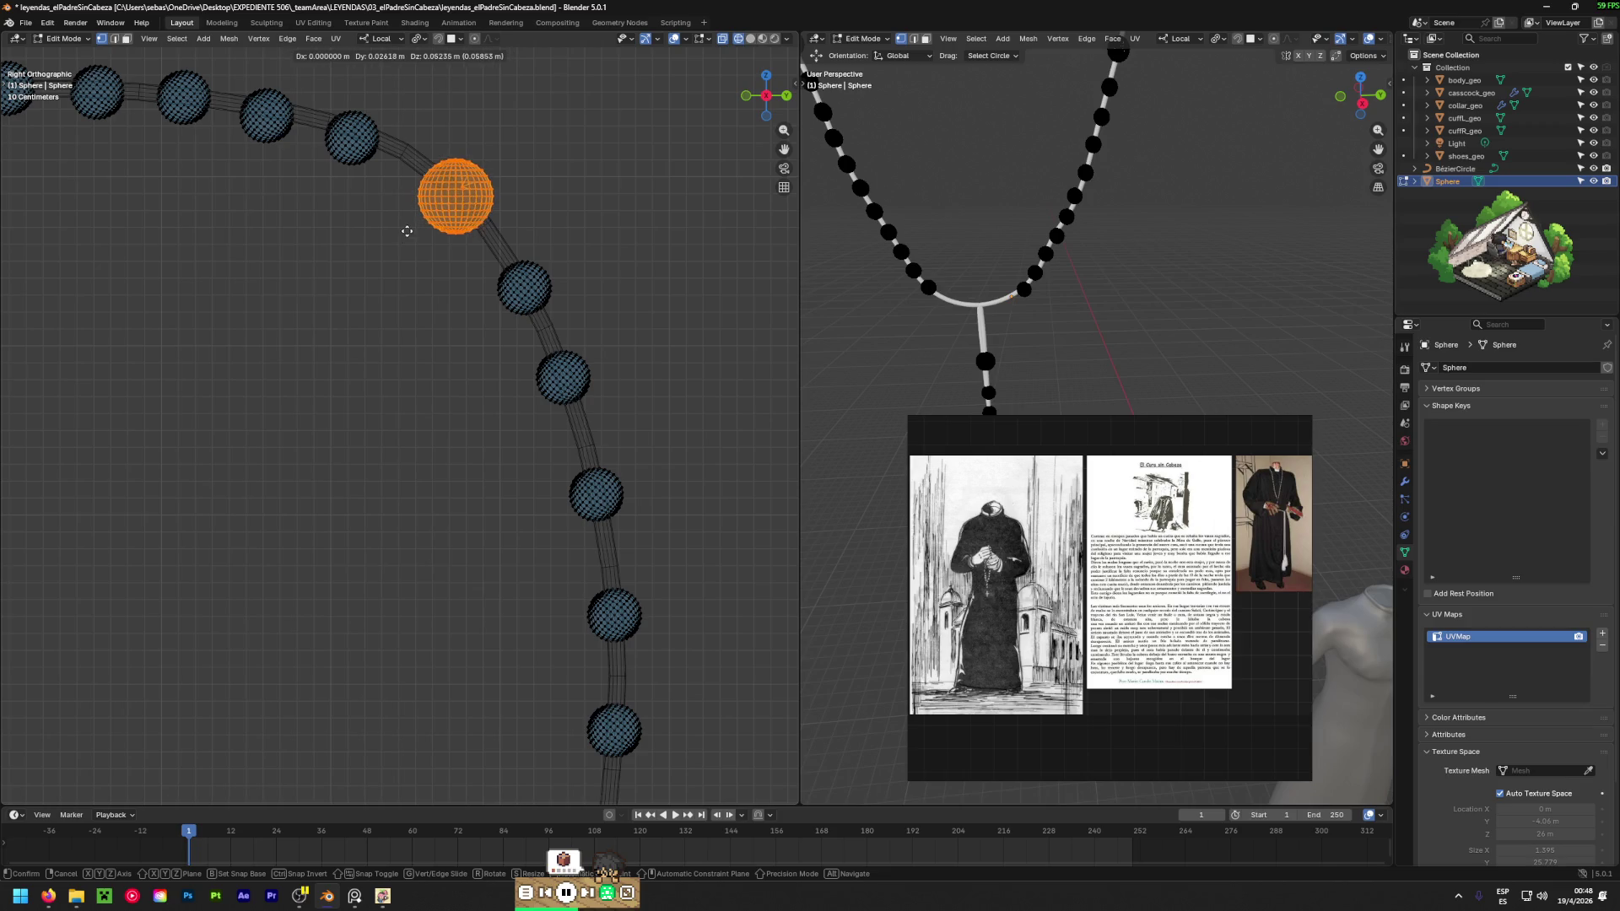
key("ctrl+z")
key("alt+a")
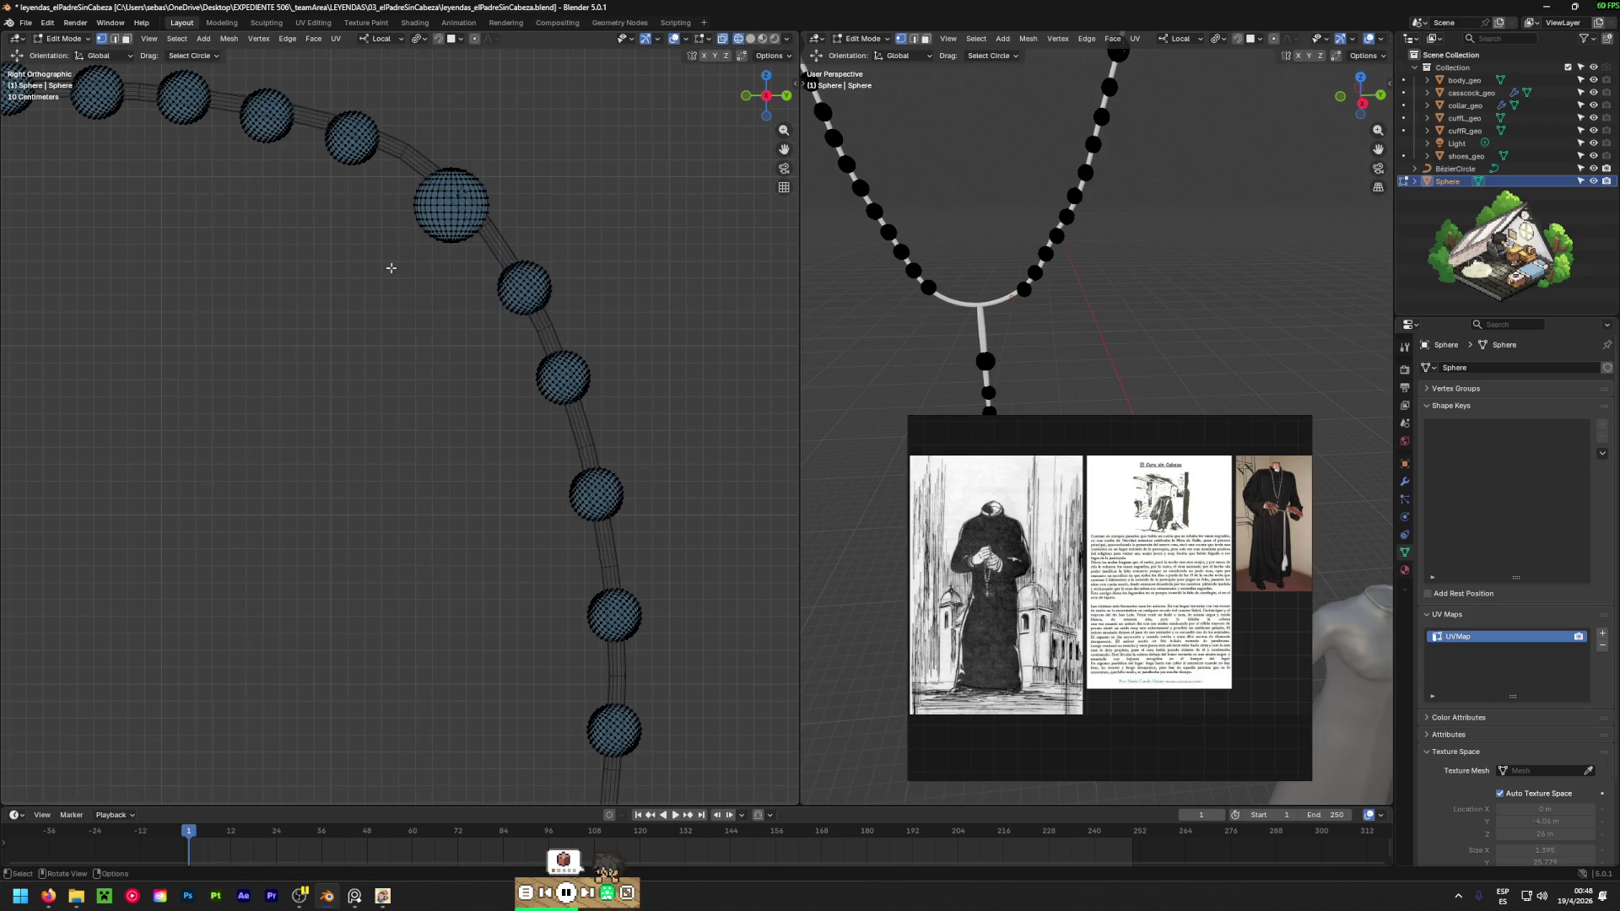
key("c")
mouse_move(405, 254)
left_mouse_down()
mouse_move(443, 199)
mouse_move(471, 209)
left_mouse_up()
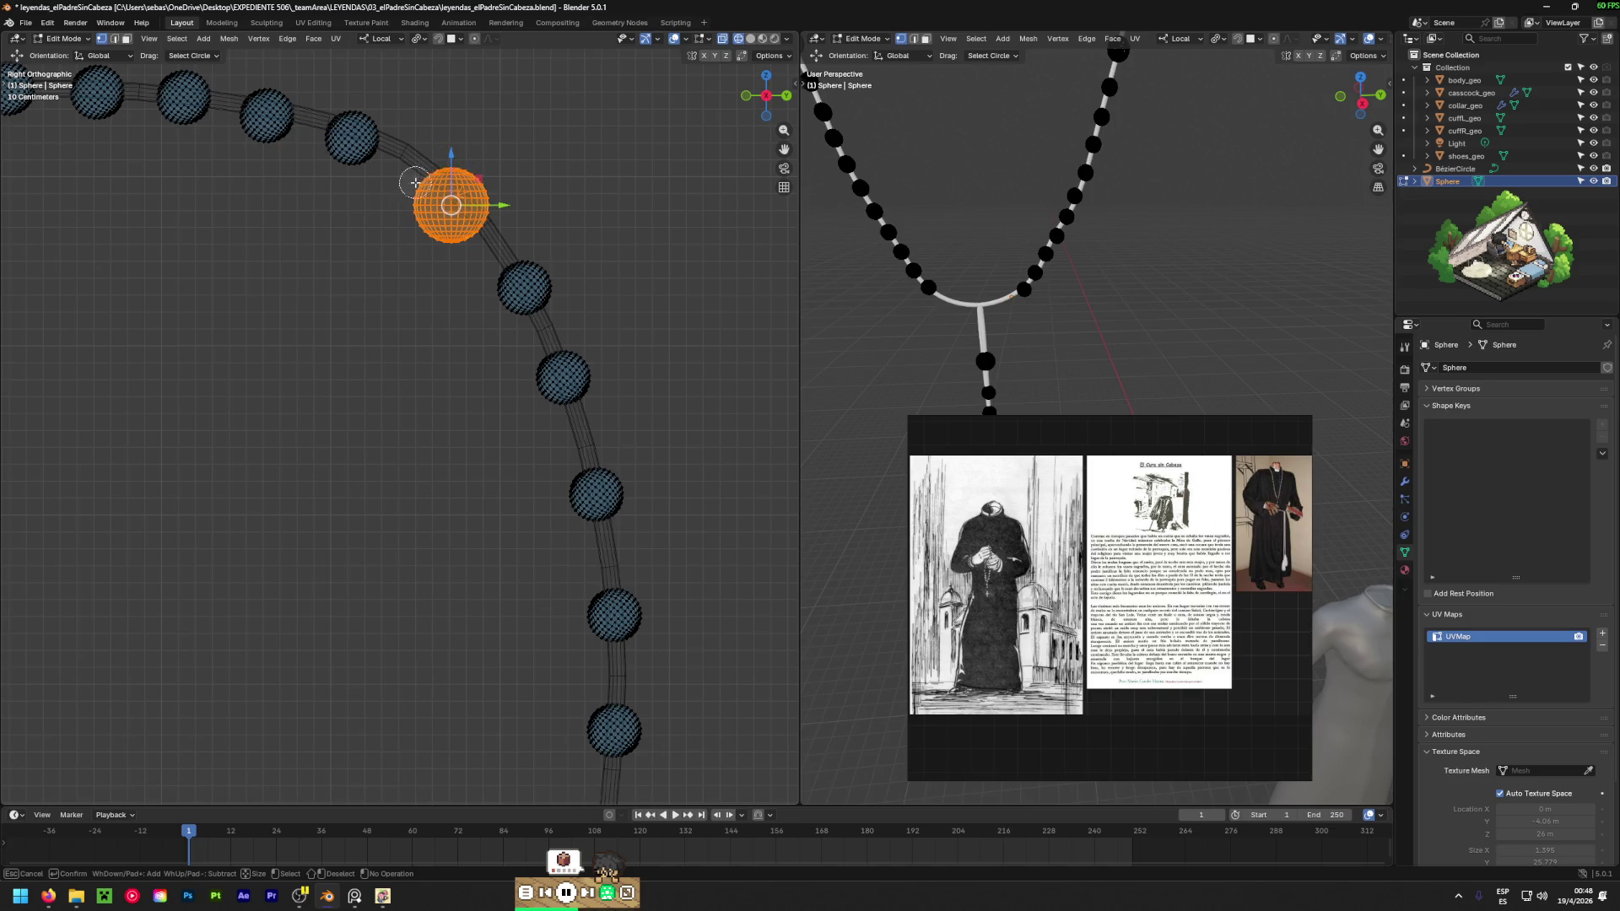
key("Escape")
scroll(446, 215, "up", 10)
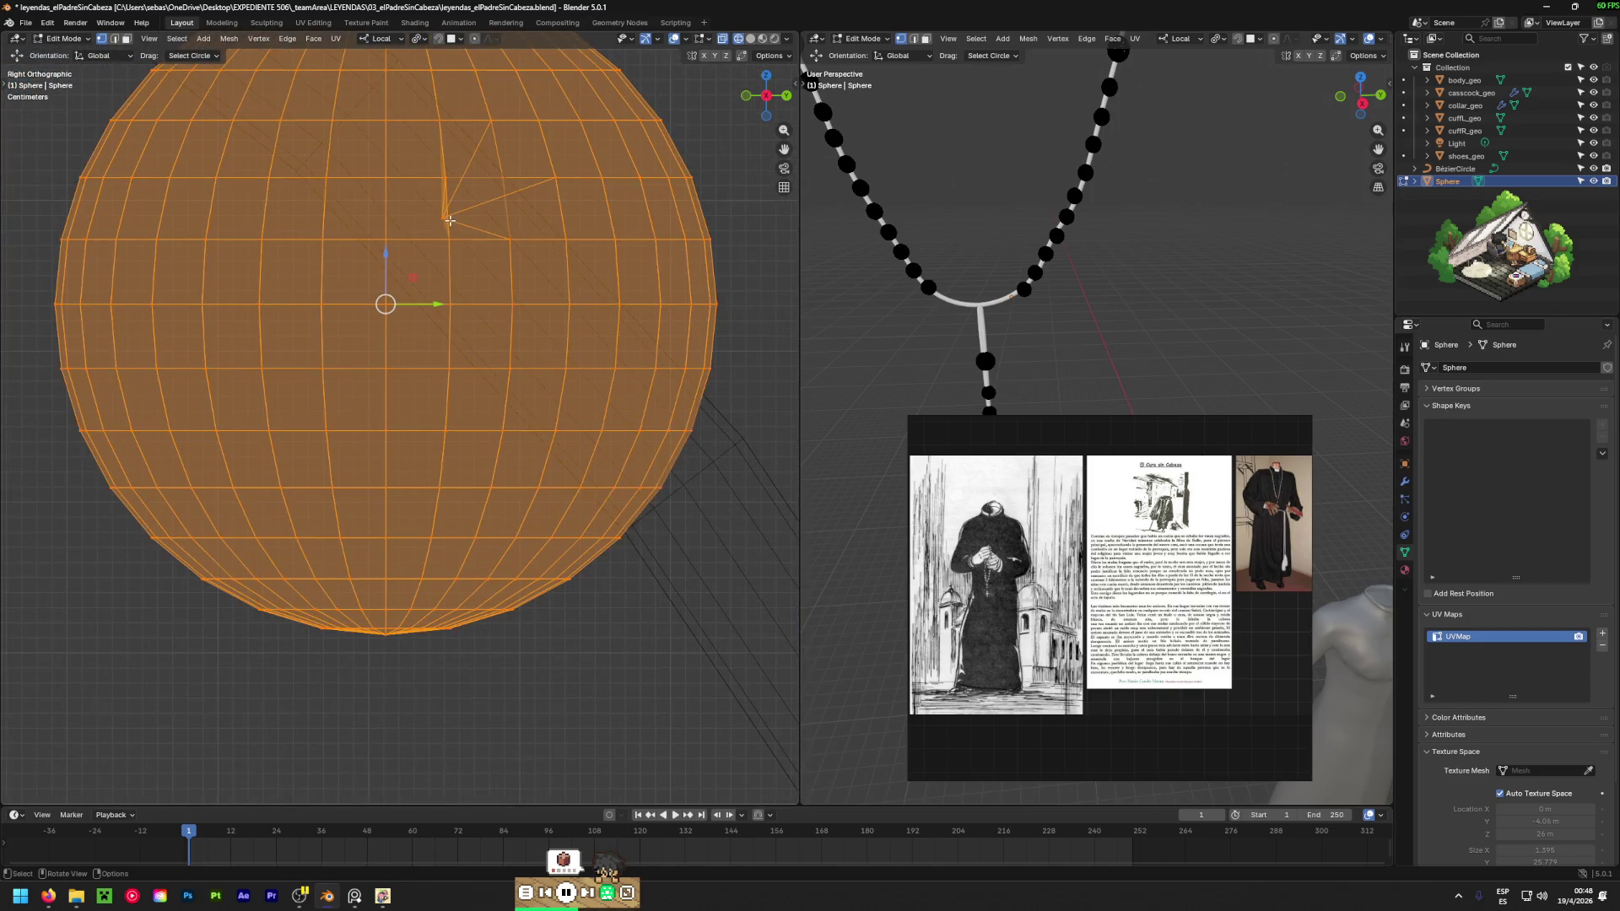
scroll(449, 219, "down", 8)
key("g")
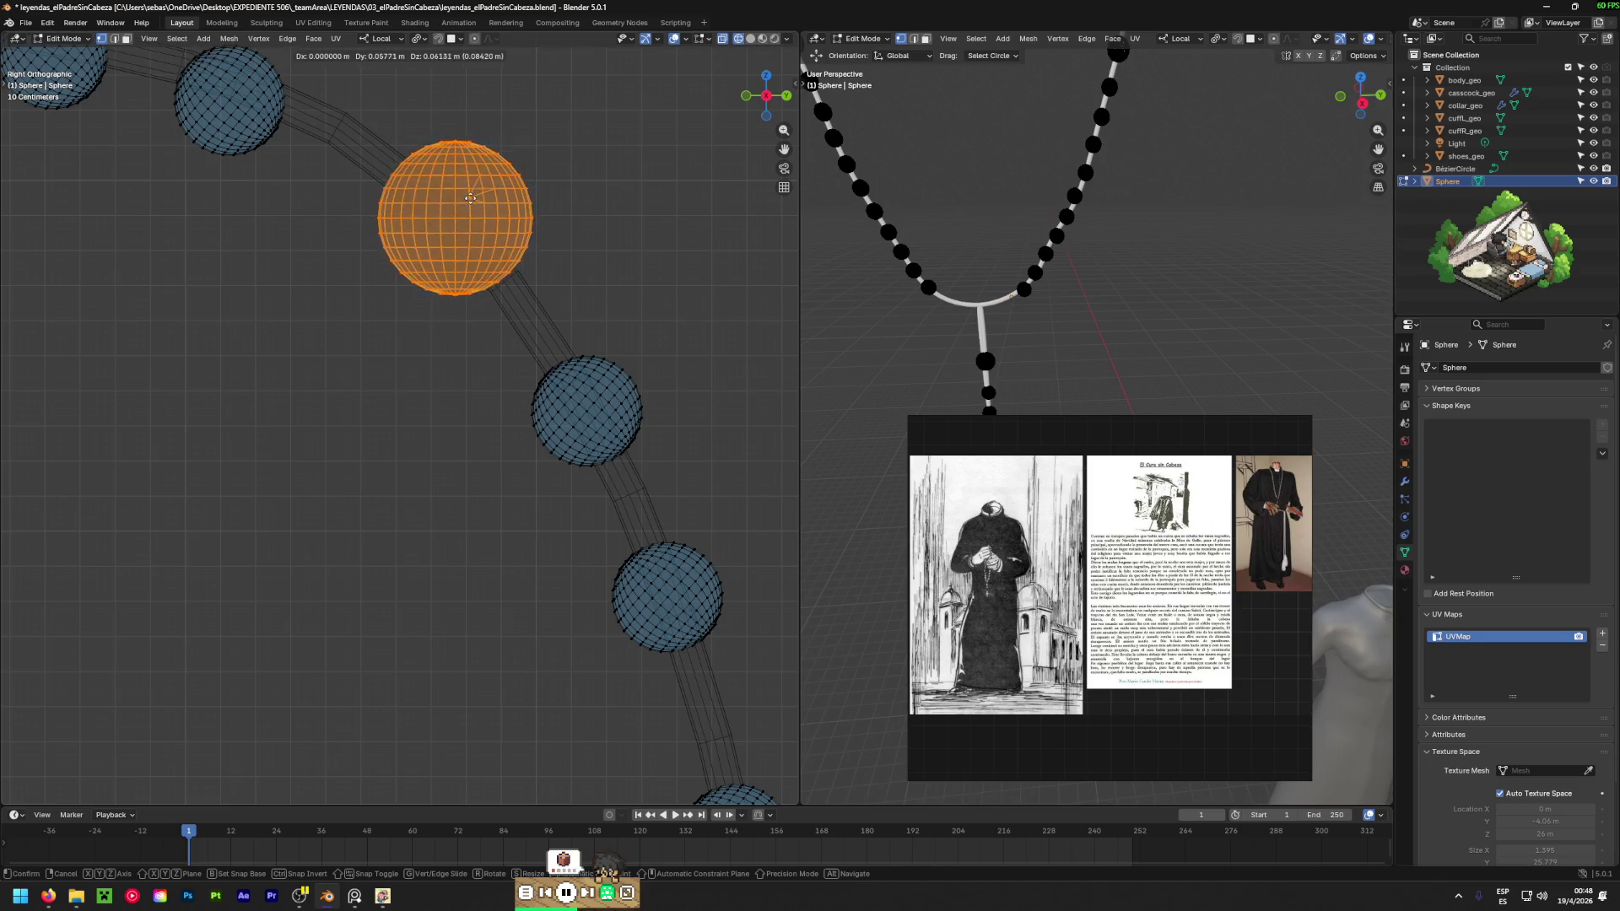
left_click(472, 207)
scroll(475, 237, "down", 8)
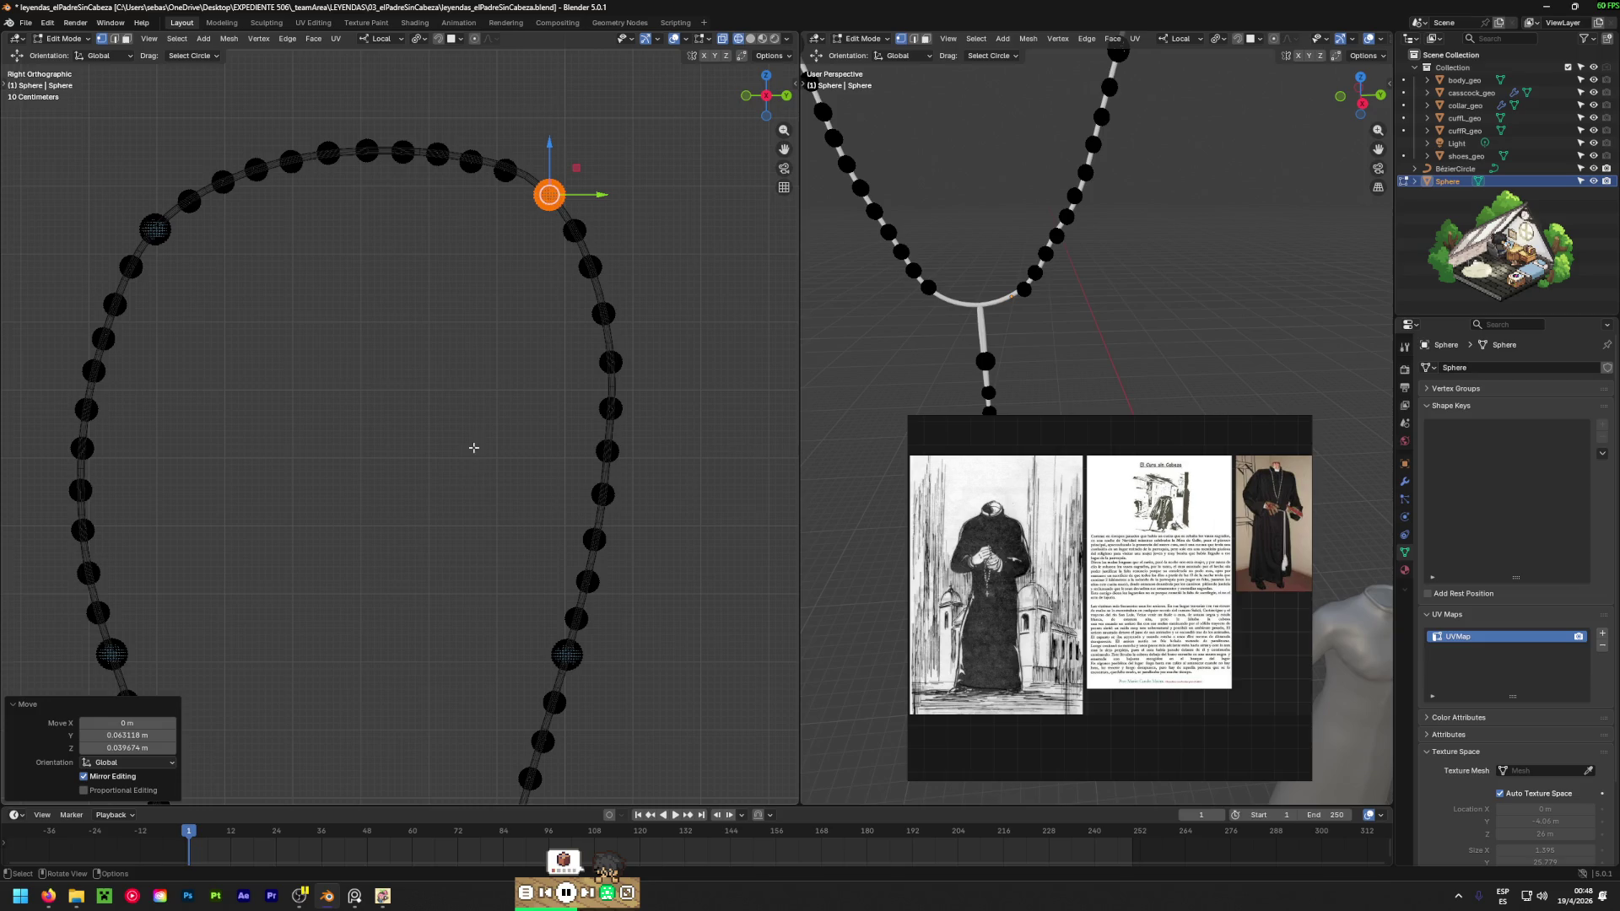
Circle-select and slide the first two beads on the lower cord to new positions.
scroll(532, 351, "down", 6, "shift")
scroll(627, 428, "up", 7)
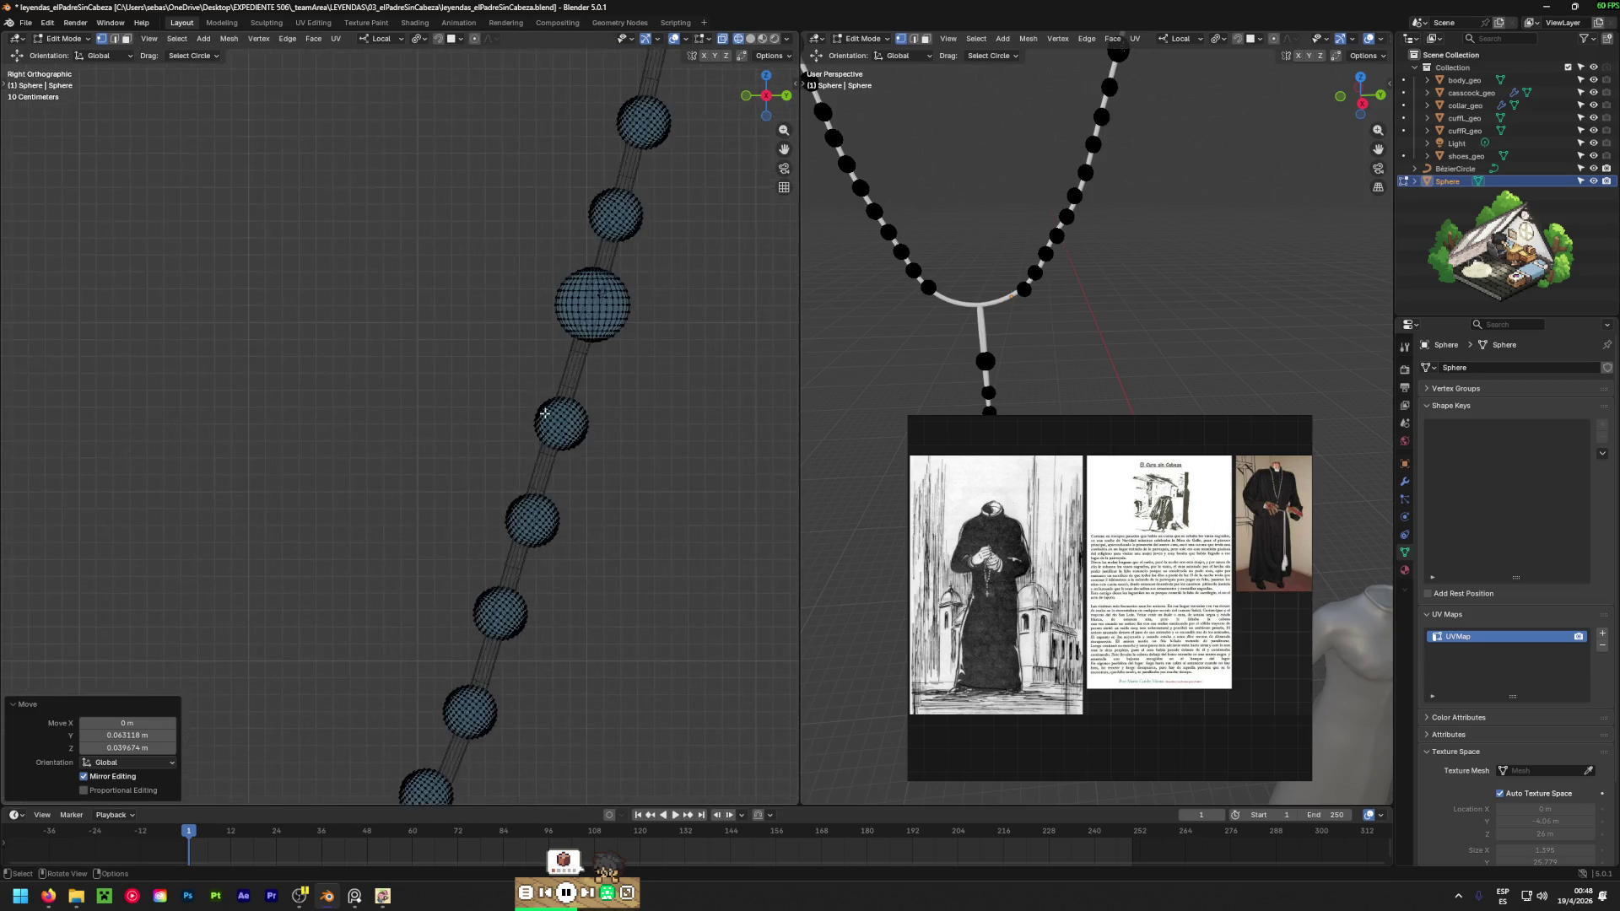
key("c")
mouse_move(548, 421)
left_mouse_down()
mouse_move(629, 422)
mouse_move(549, 454)
left_mouse_up()
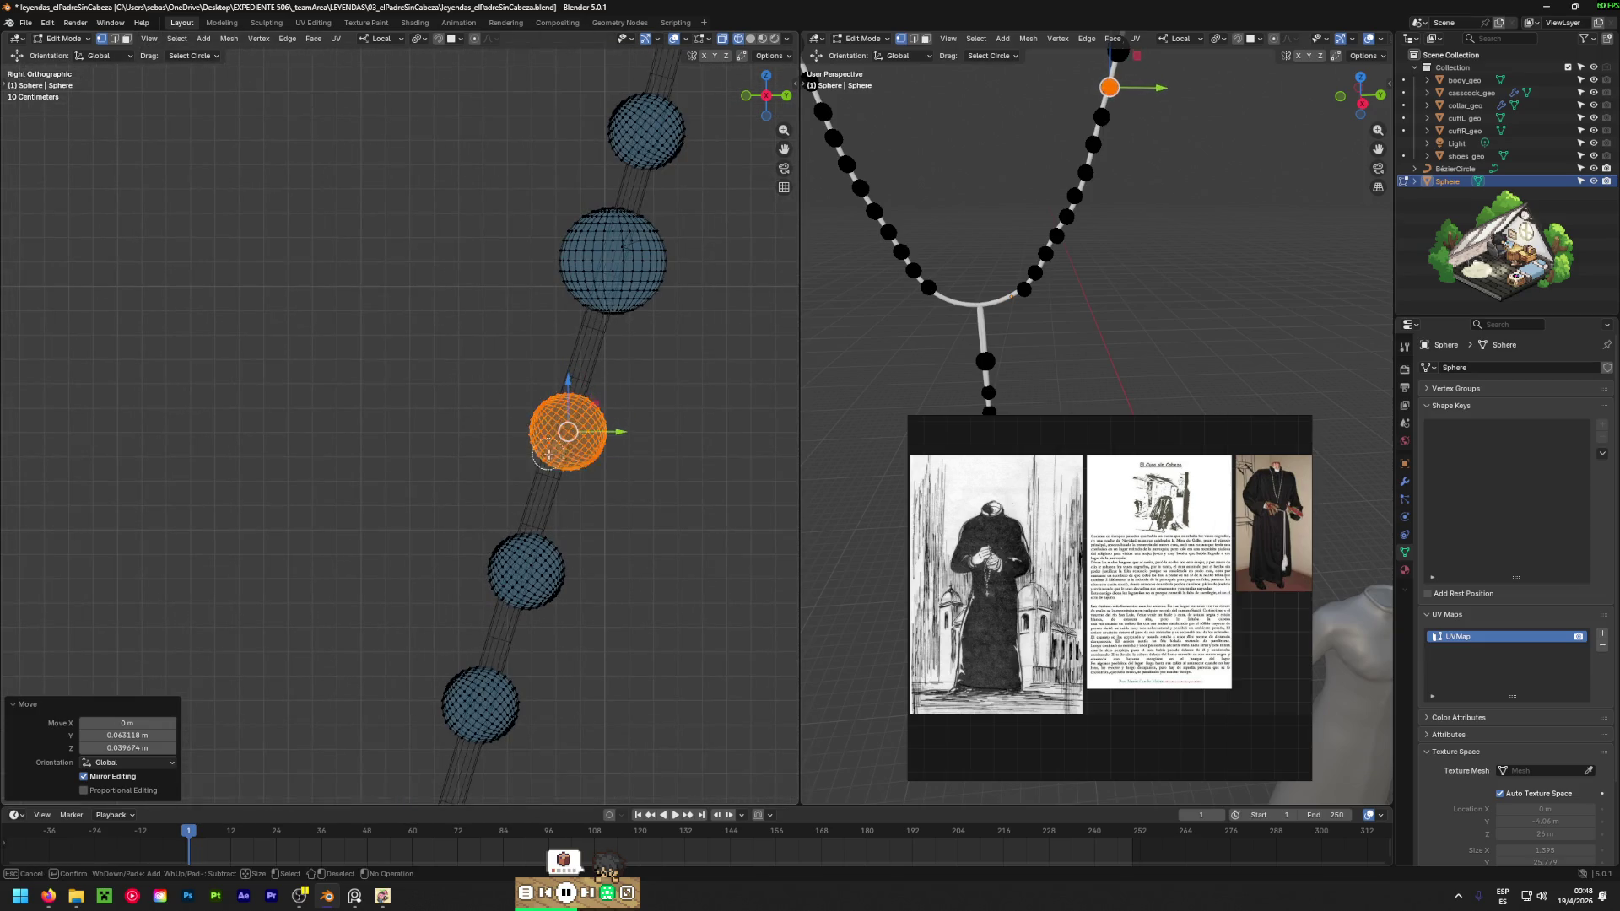
key("Escape")
key("g")
left_click(543, 441)
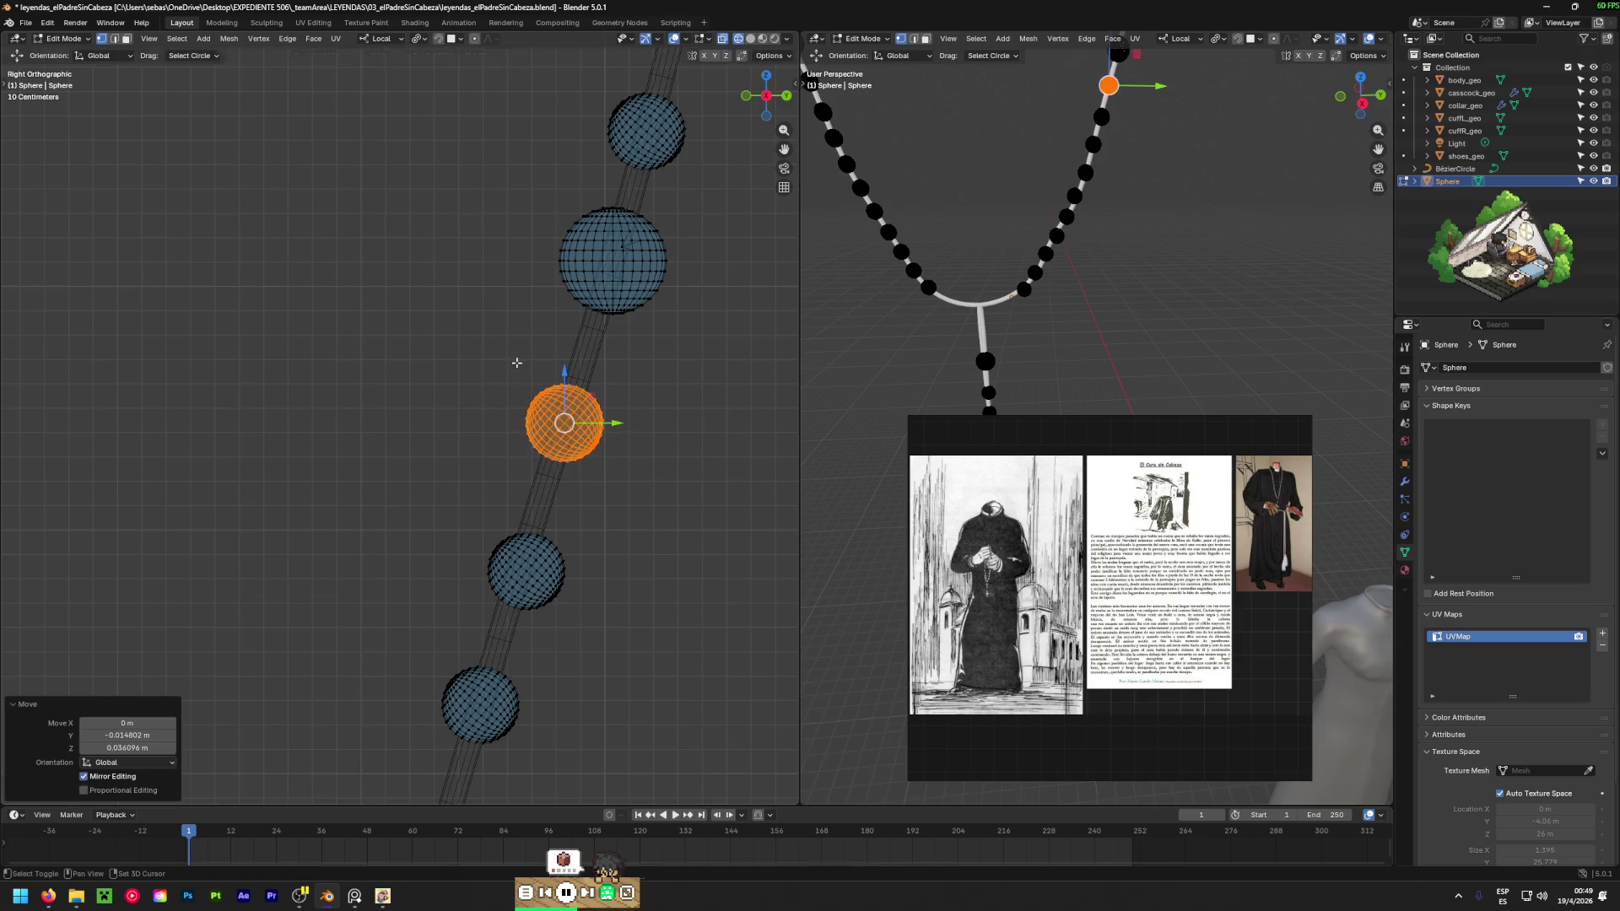
middle_click_drag(621, 591, 659, 397, "shift")
key("ctrl+z")
key("g")
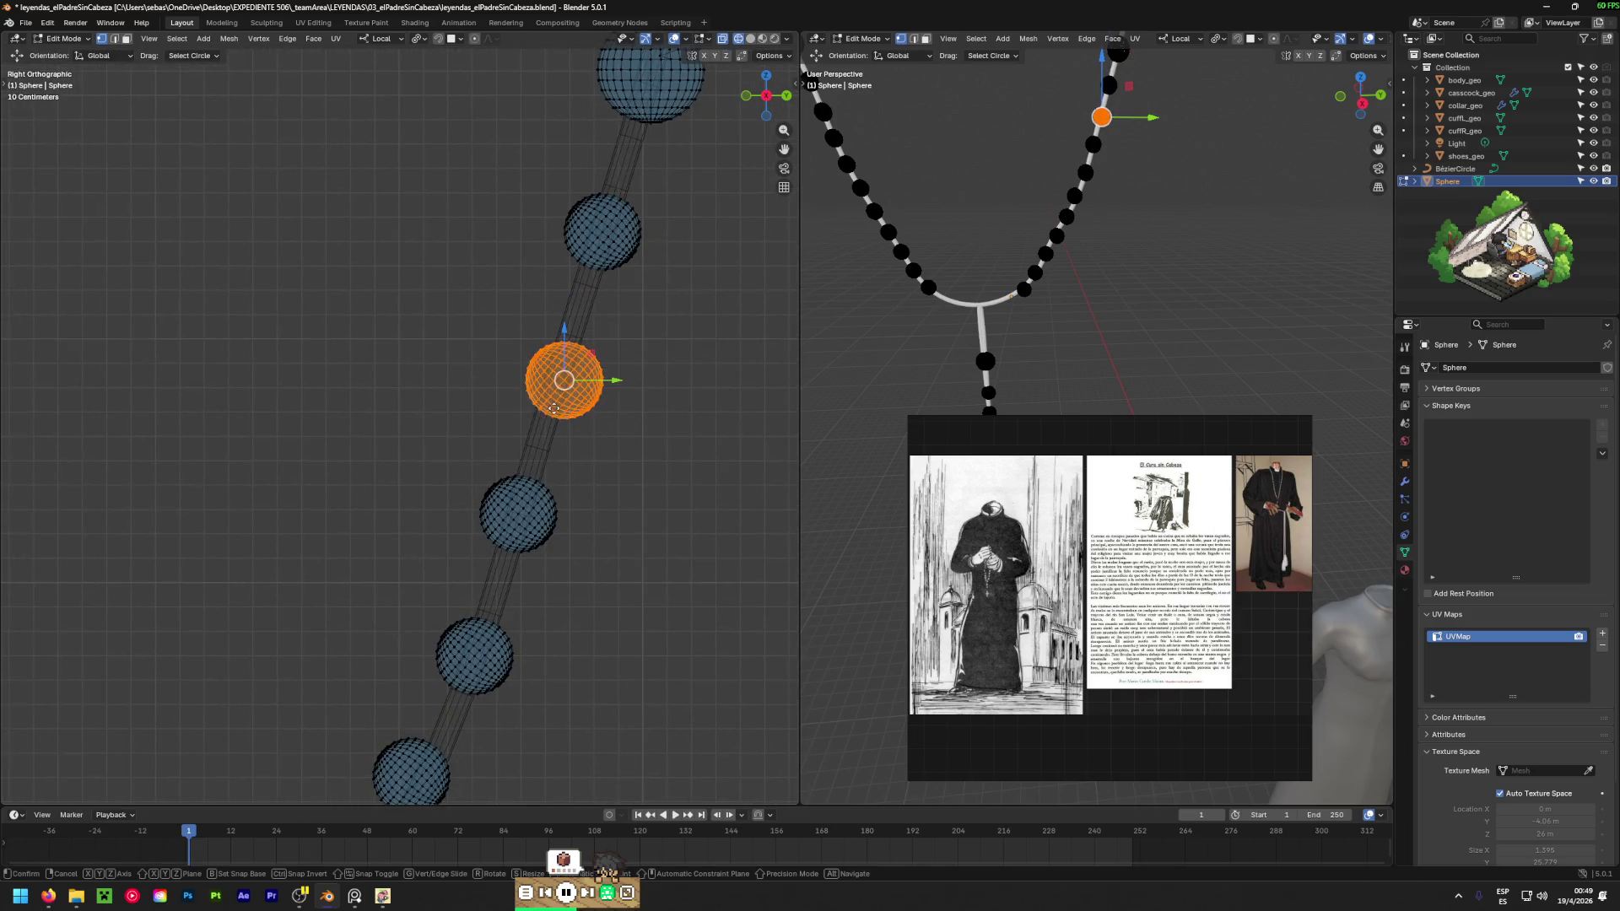
left_click(520, 337)
middle_click_drag(520, 337, 532, 194, "shift")
Move the next bead up the cord, then select the bead below without moving it.
key("alt+a")
key("c")
left_click_drag(532, 325, 596, 360)
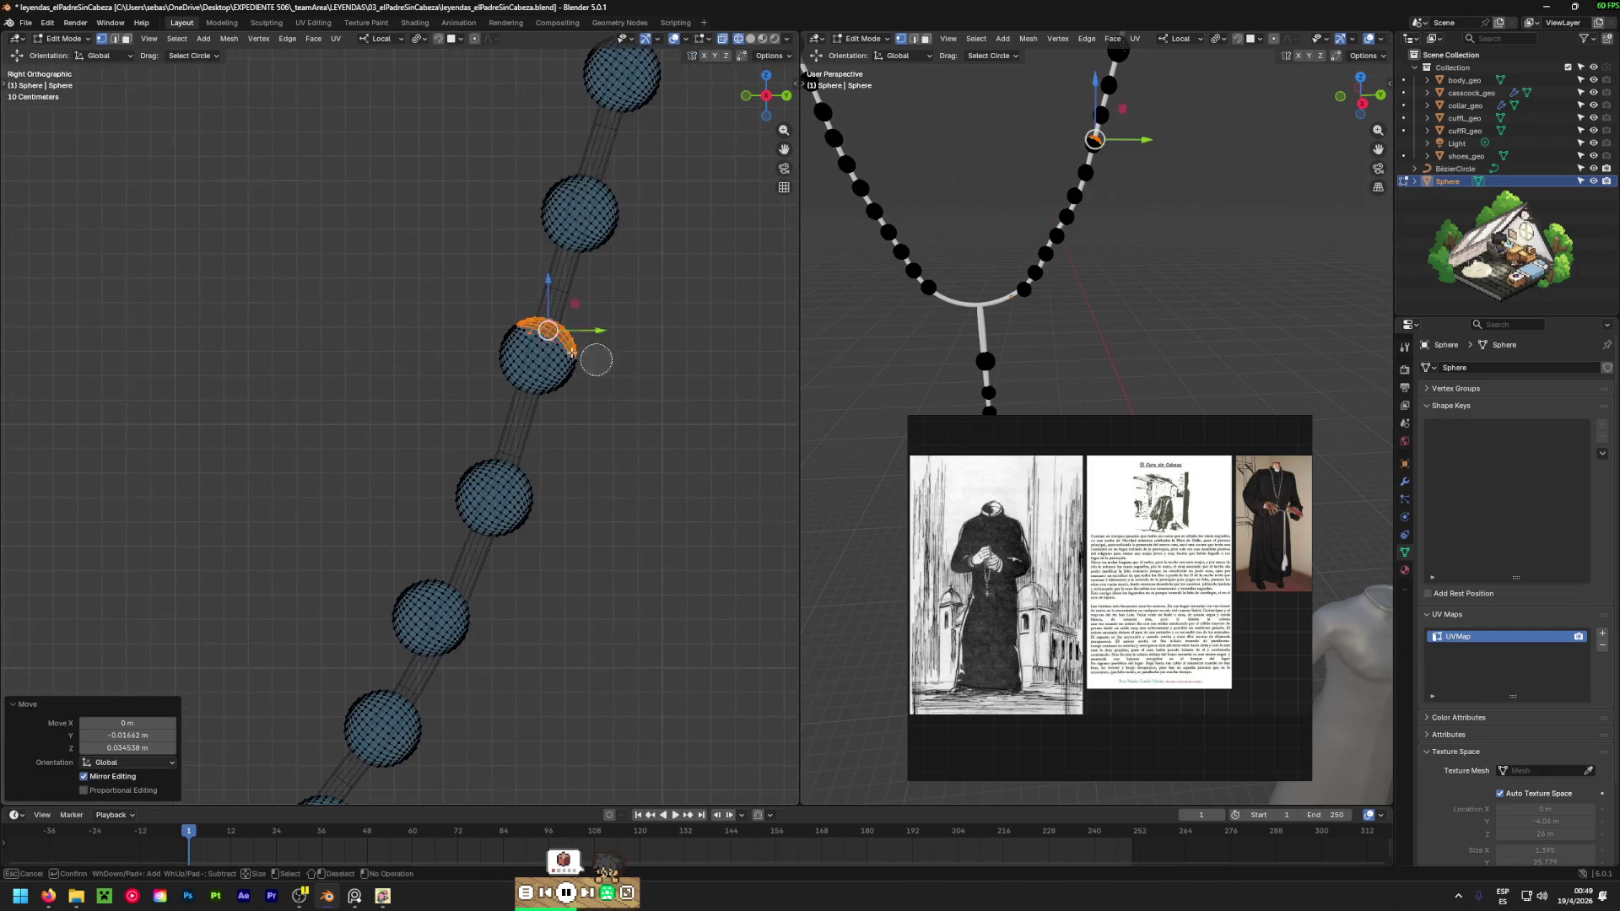
key("Escape")
key("g")
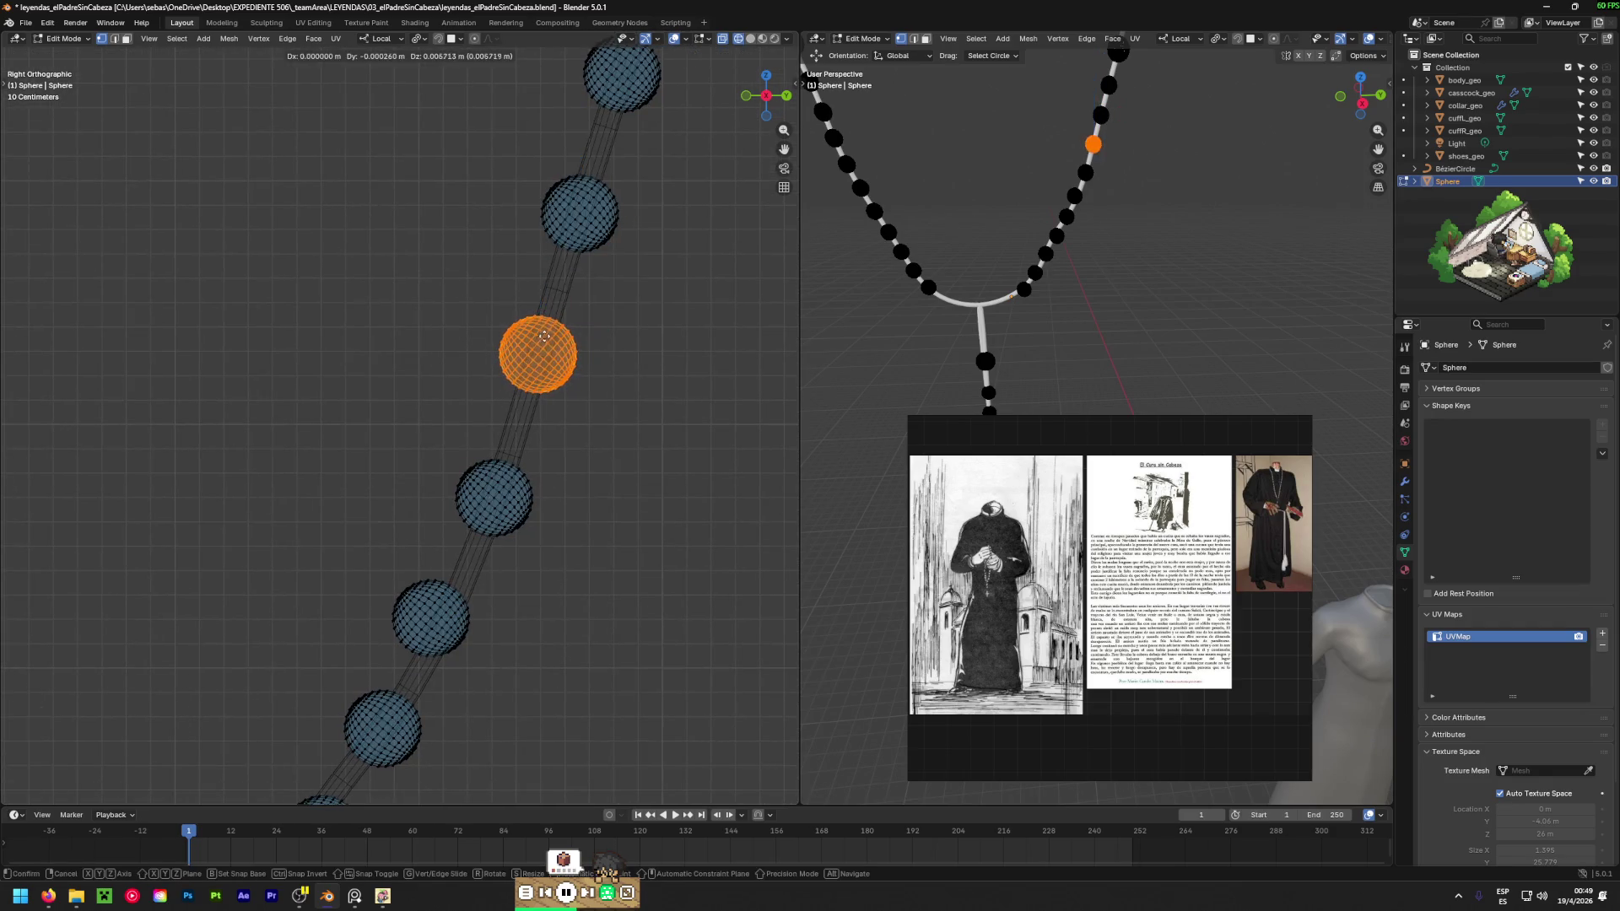
left_click(557, 371)
middle_click_drag(444, 443, 481, 318, "shift")
left_click(519, 363)
key("ctrl+l")
key("c")
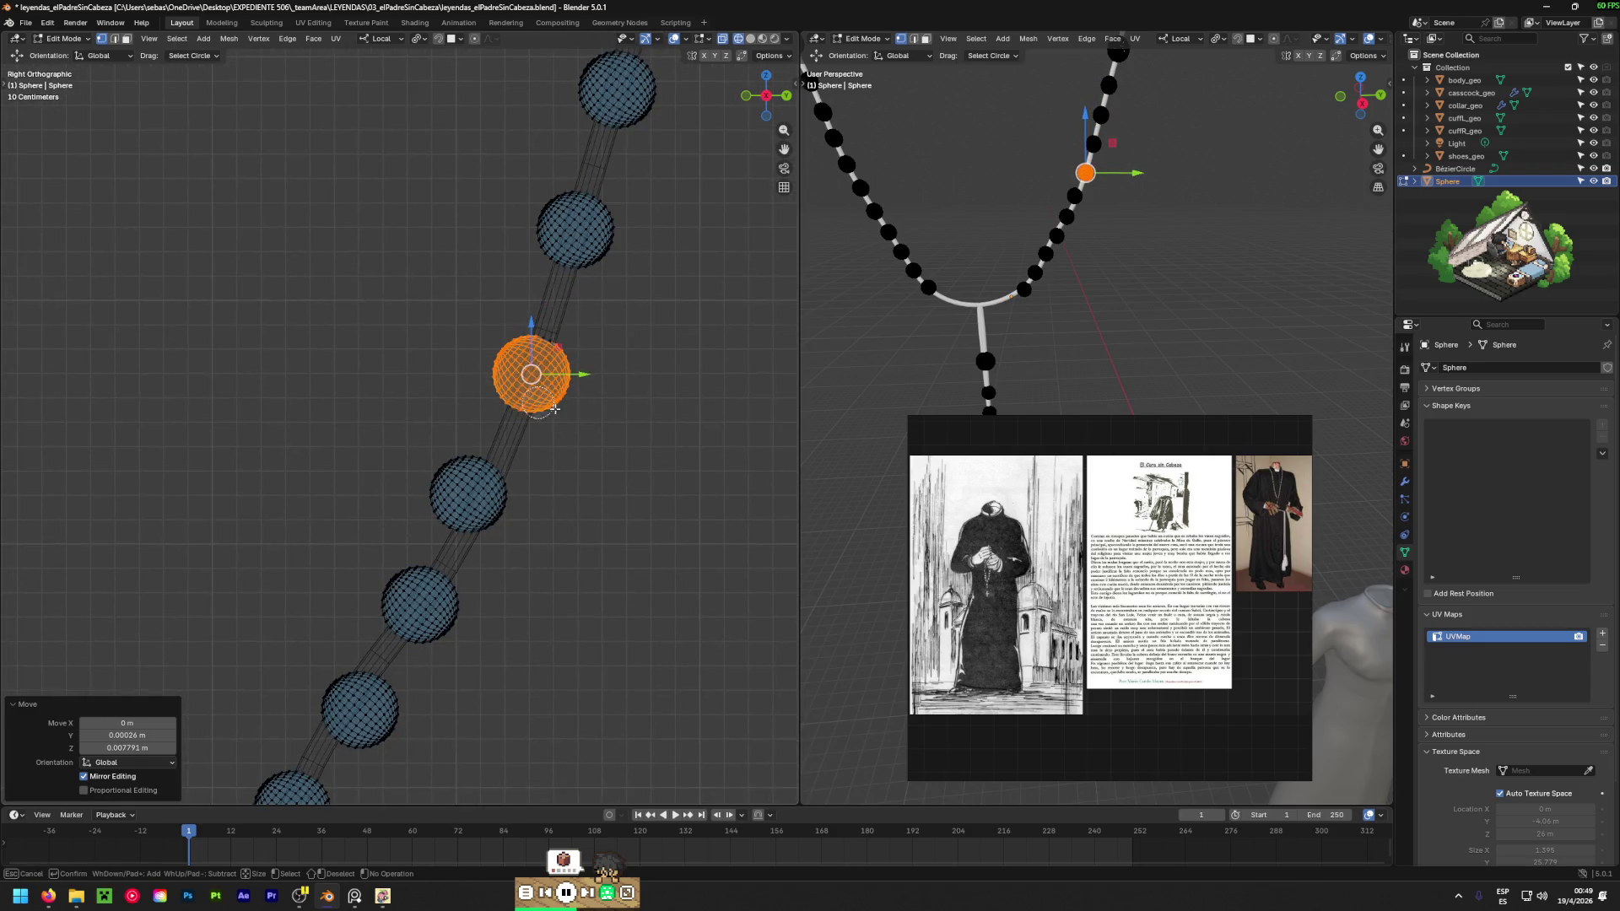
key("Escape")
key("g")
key("Escape")
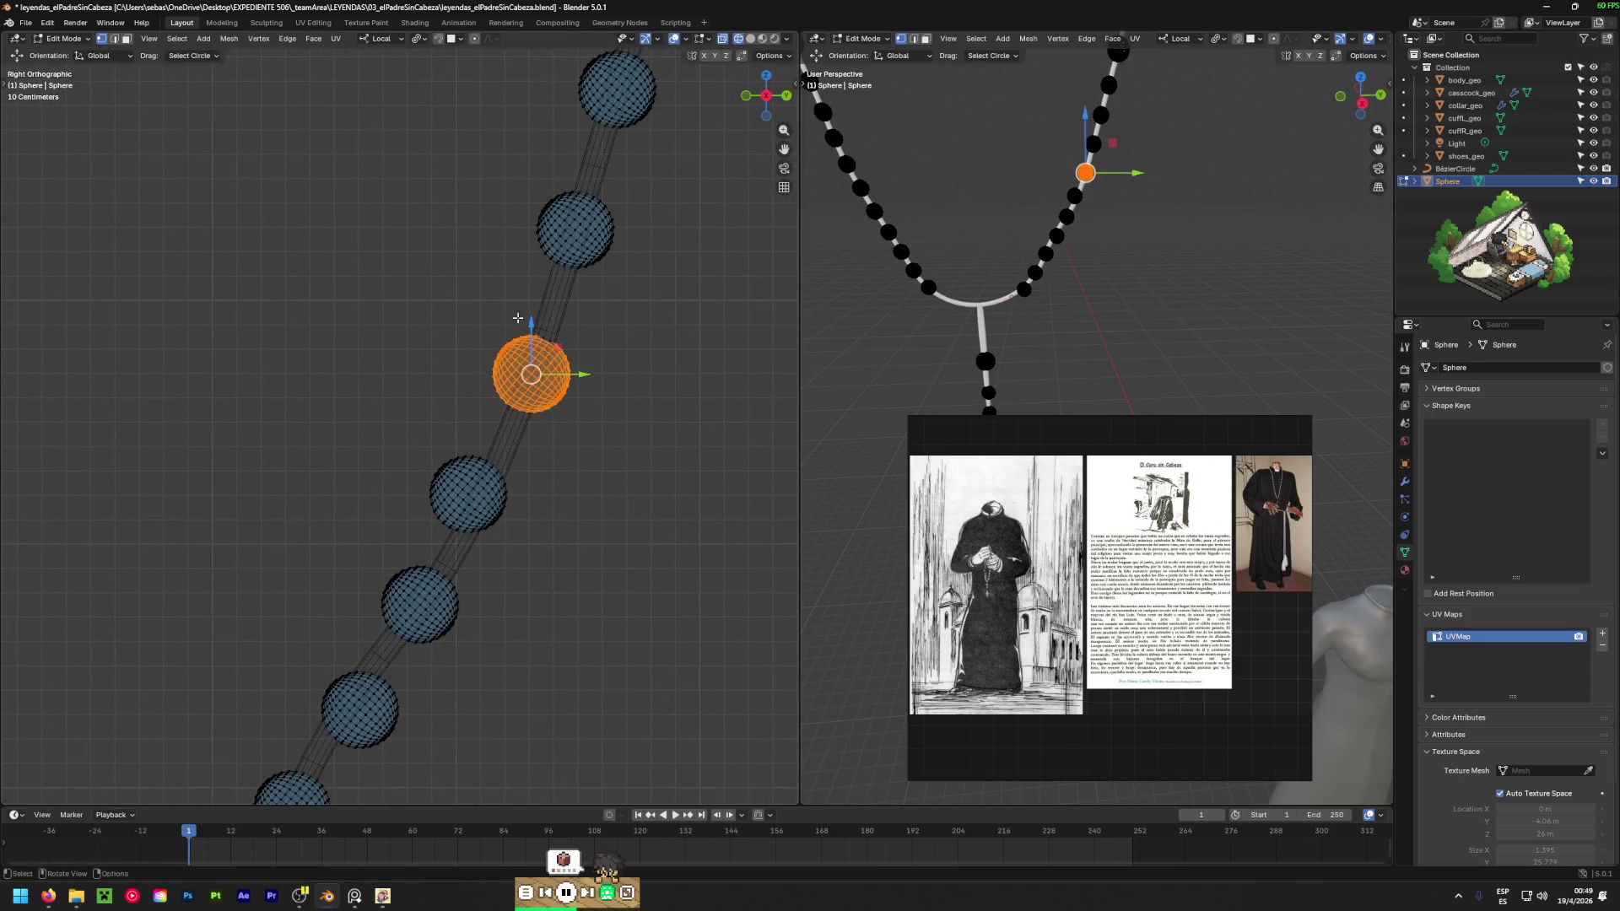
Reposition one bead along the cord in three successive moves to its final spot.
key("c")
key("Escape")
key("g")
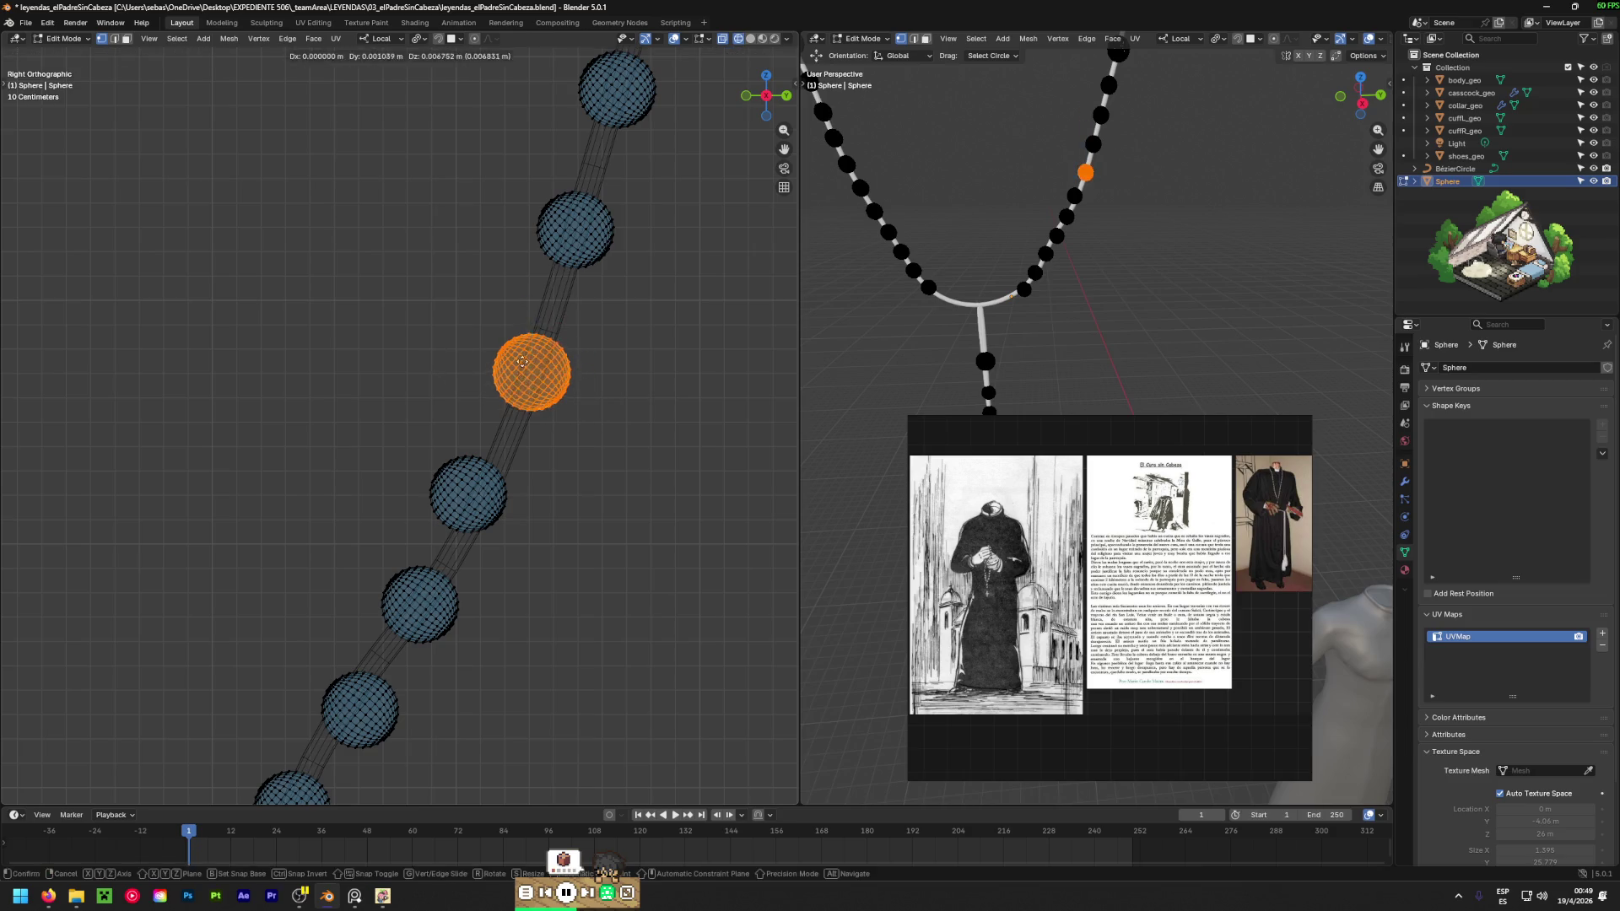
left_click(552, 289)
key("c")
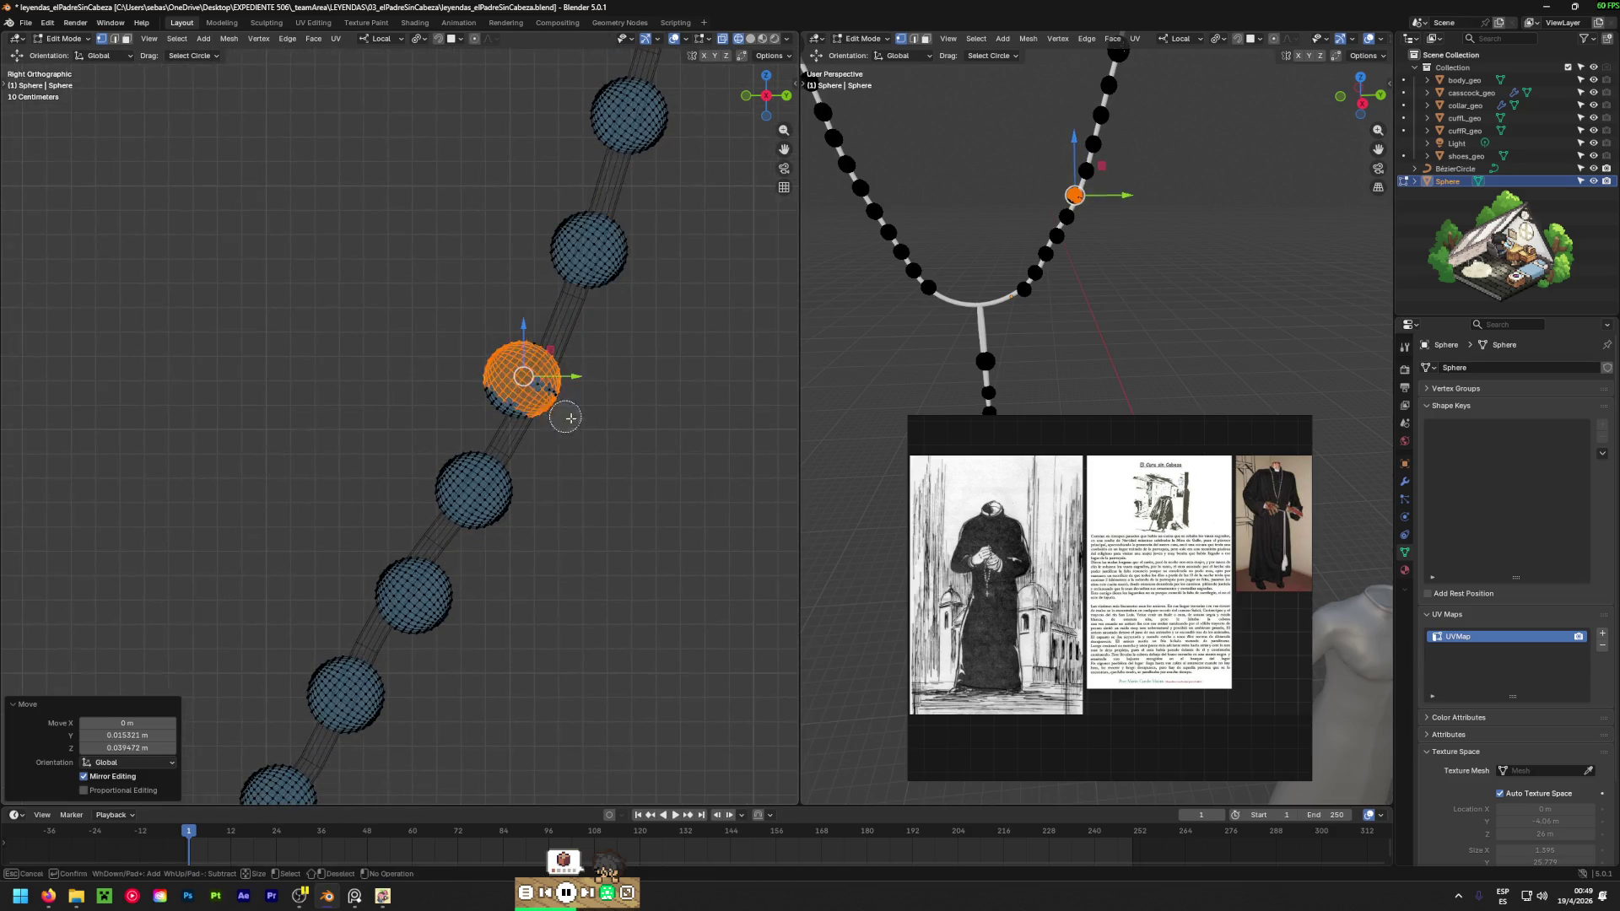
key("Escape")
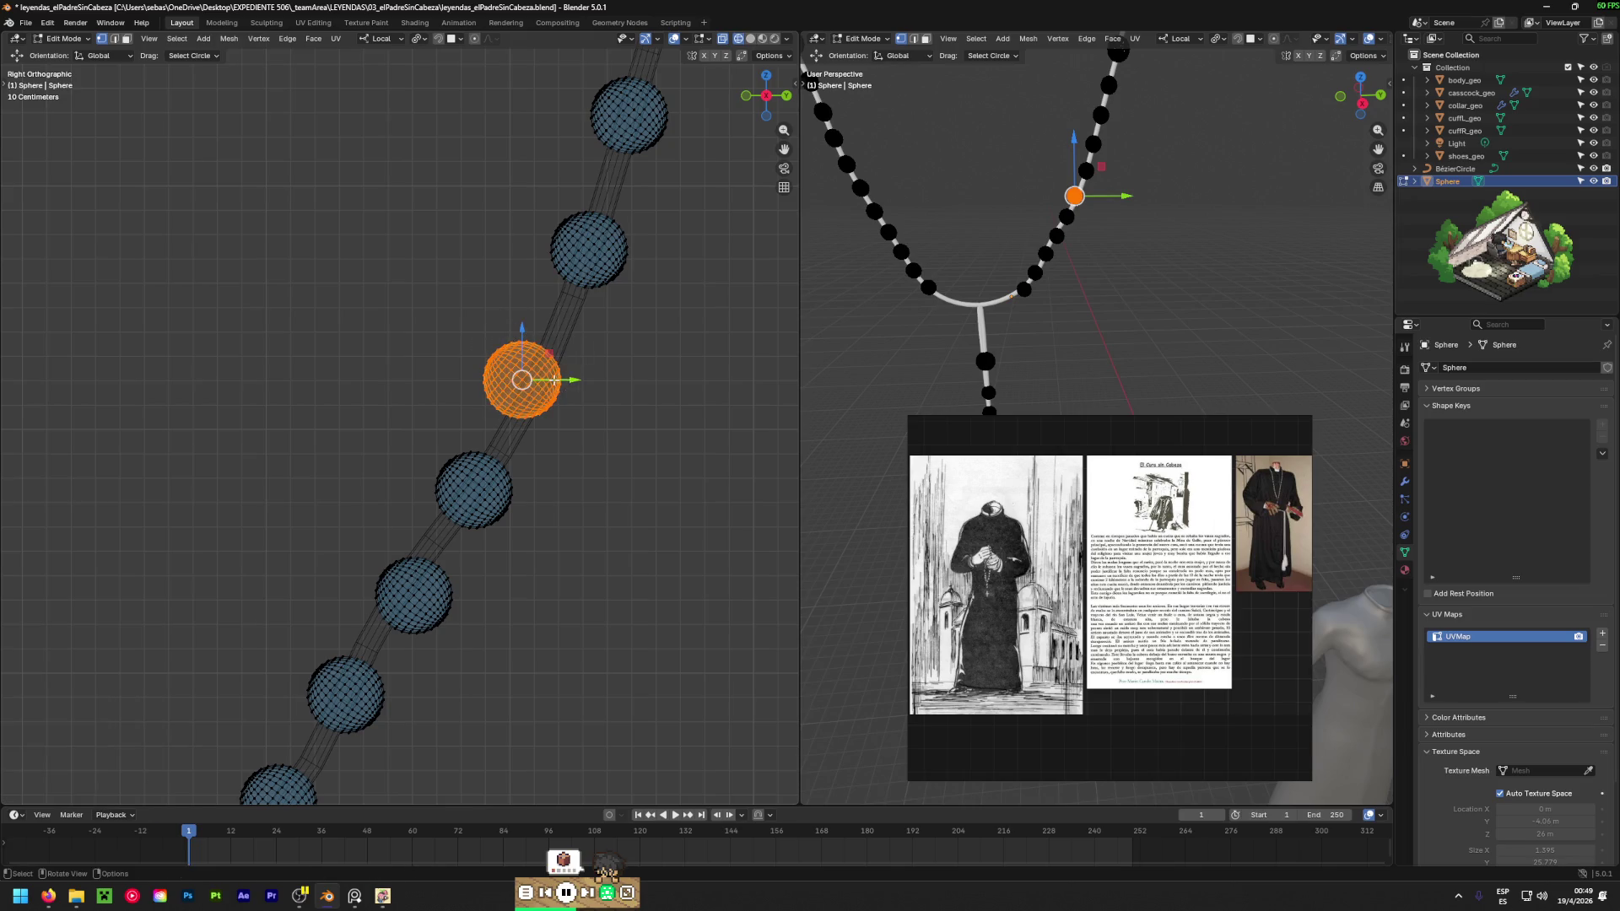
key("g")
left_click(716, 348)
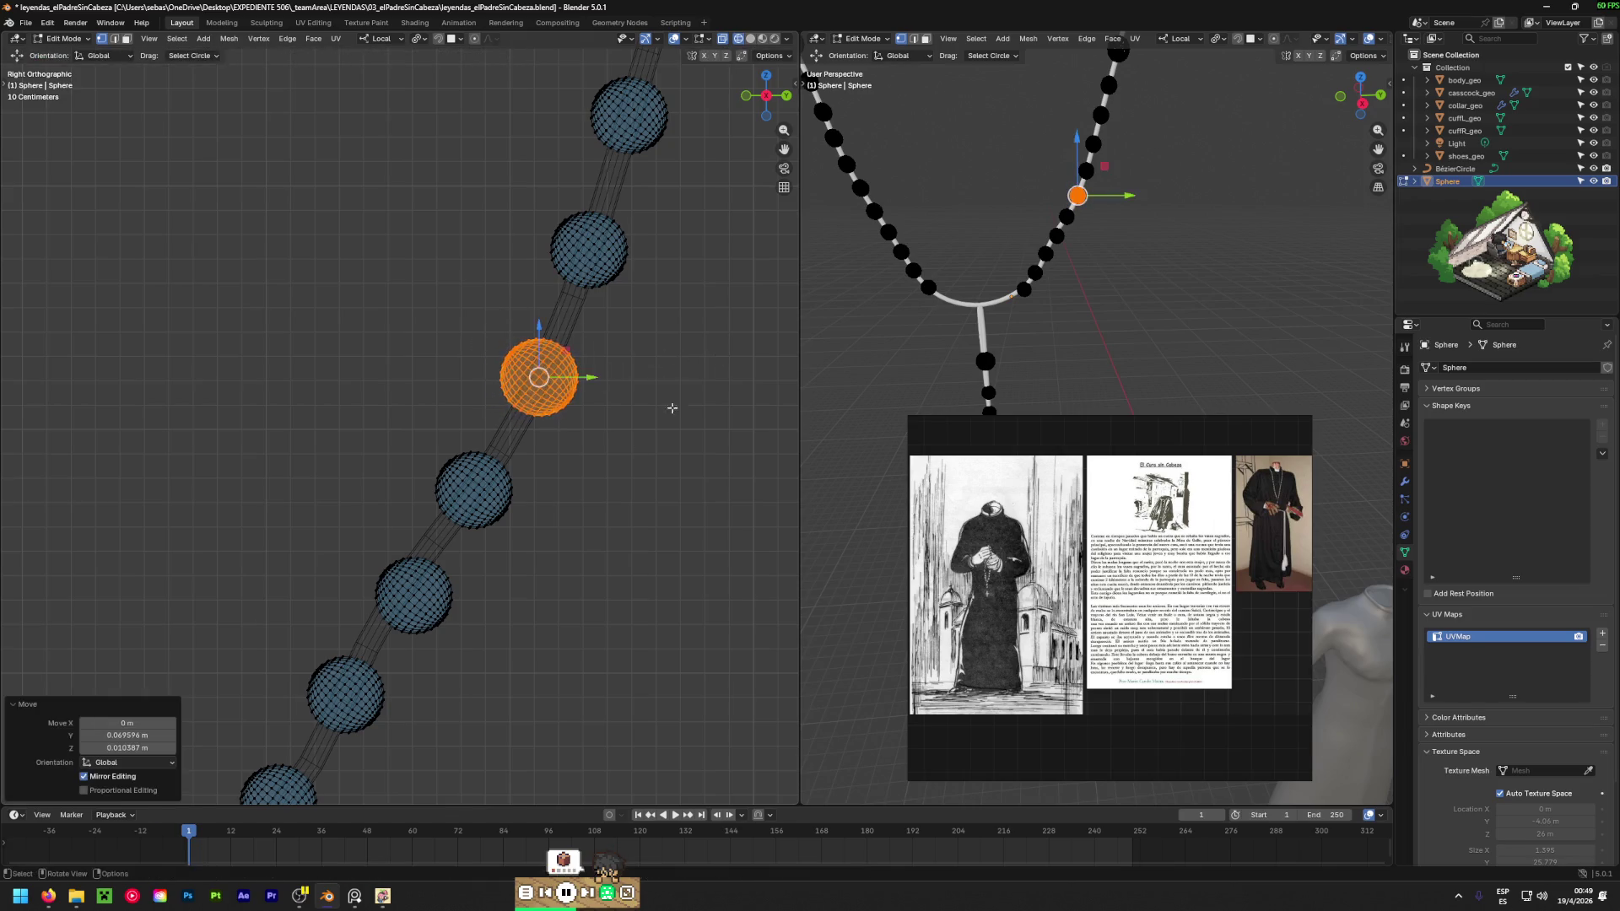
key("c")
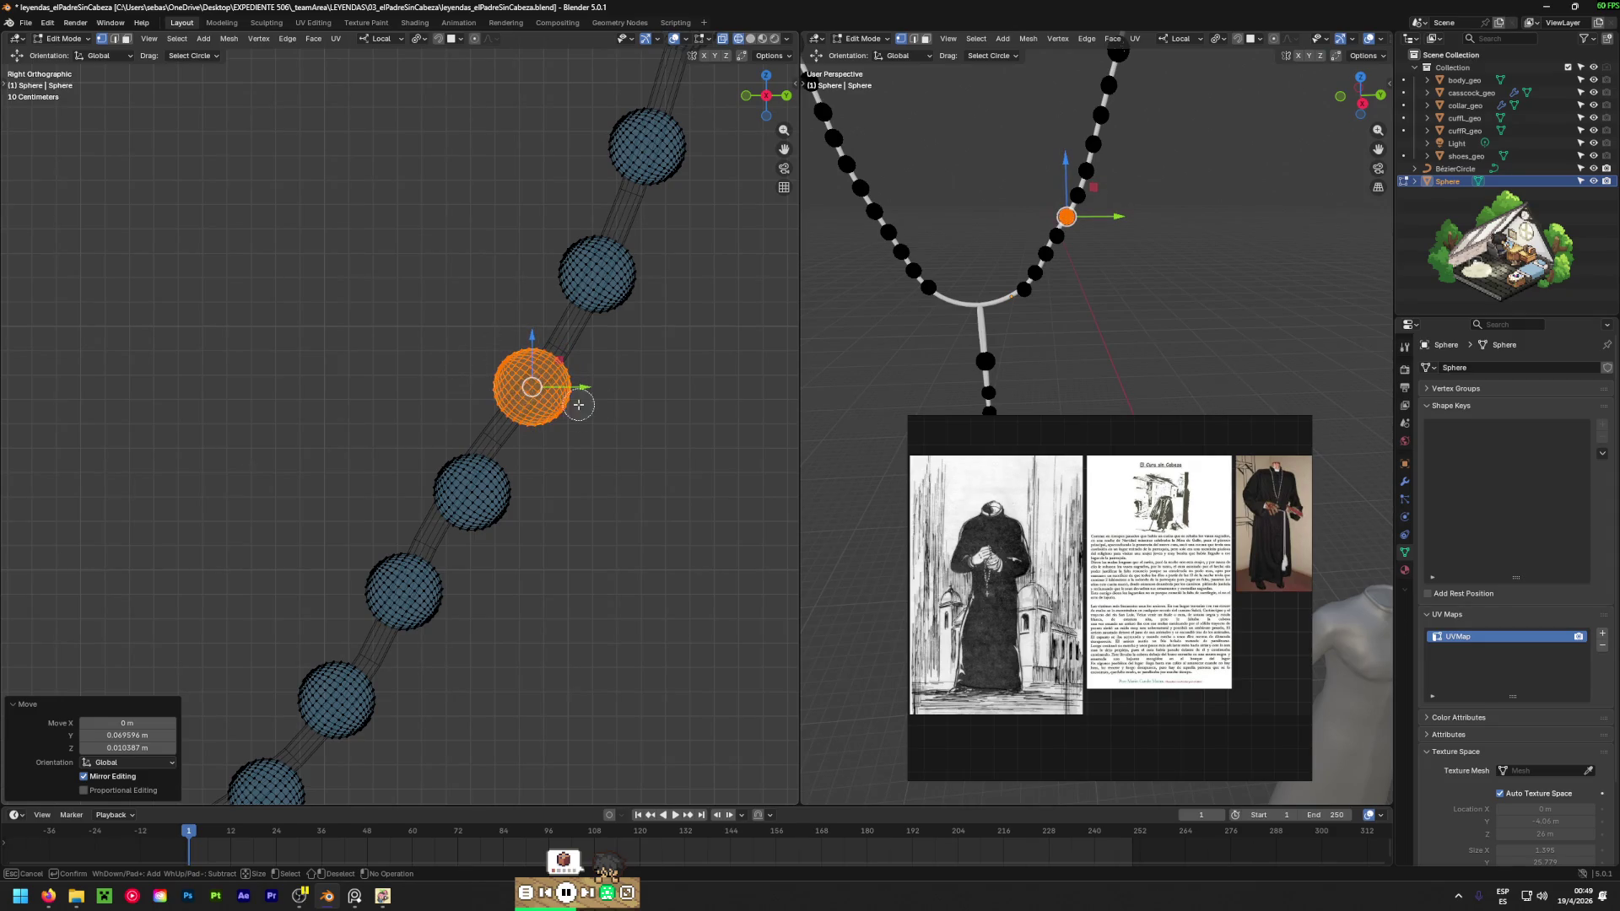
key("Escape")
key("g")
left_click(615, 395)
Back in side view, shift two lower beads along the cord to close gaps.
mouse_move(600, 434)
middle_mouse_down("alt")
mouse_move(630, 427)
mouse_move(535, 495)
mouse_move(634, 512)
mouse_move(540, 473)
middle_mouse_up("alt")
key("alt+a")
key("c")
left_click_drag(489, 460, 421, 503)
key("Escape")
key("g")
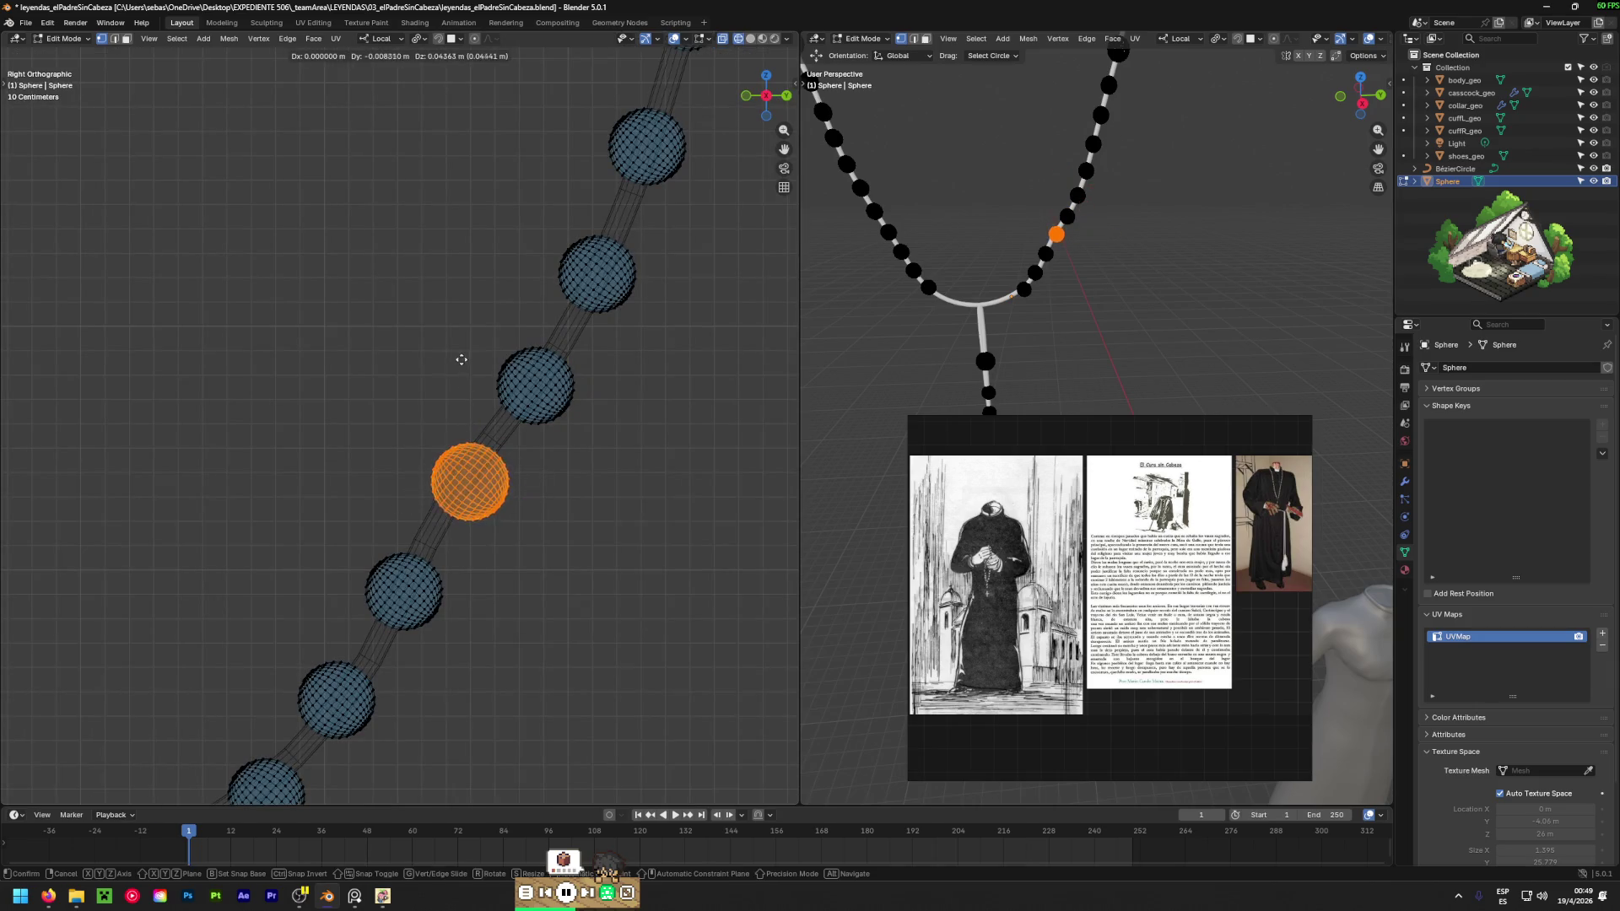
left_click(396, 356)
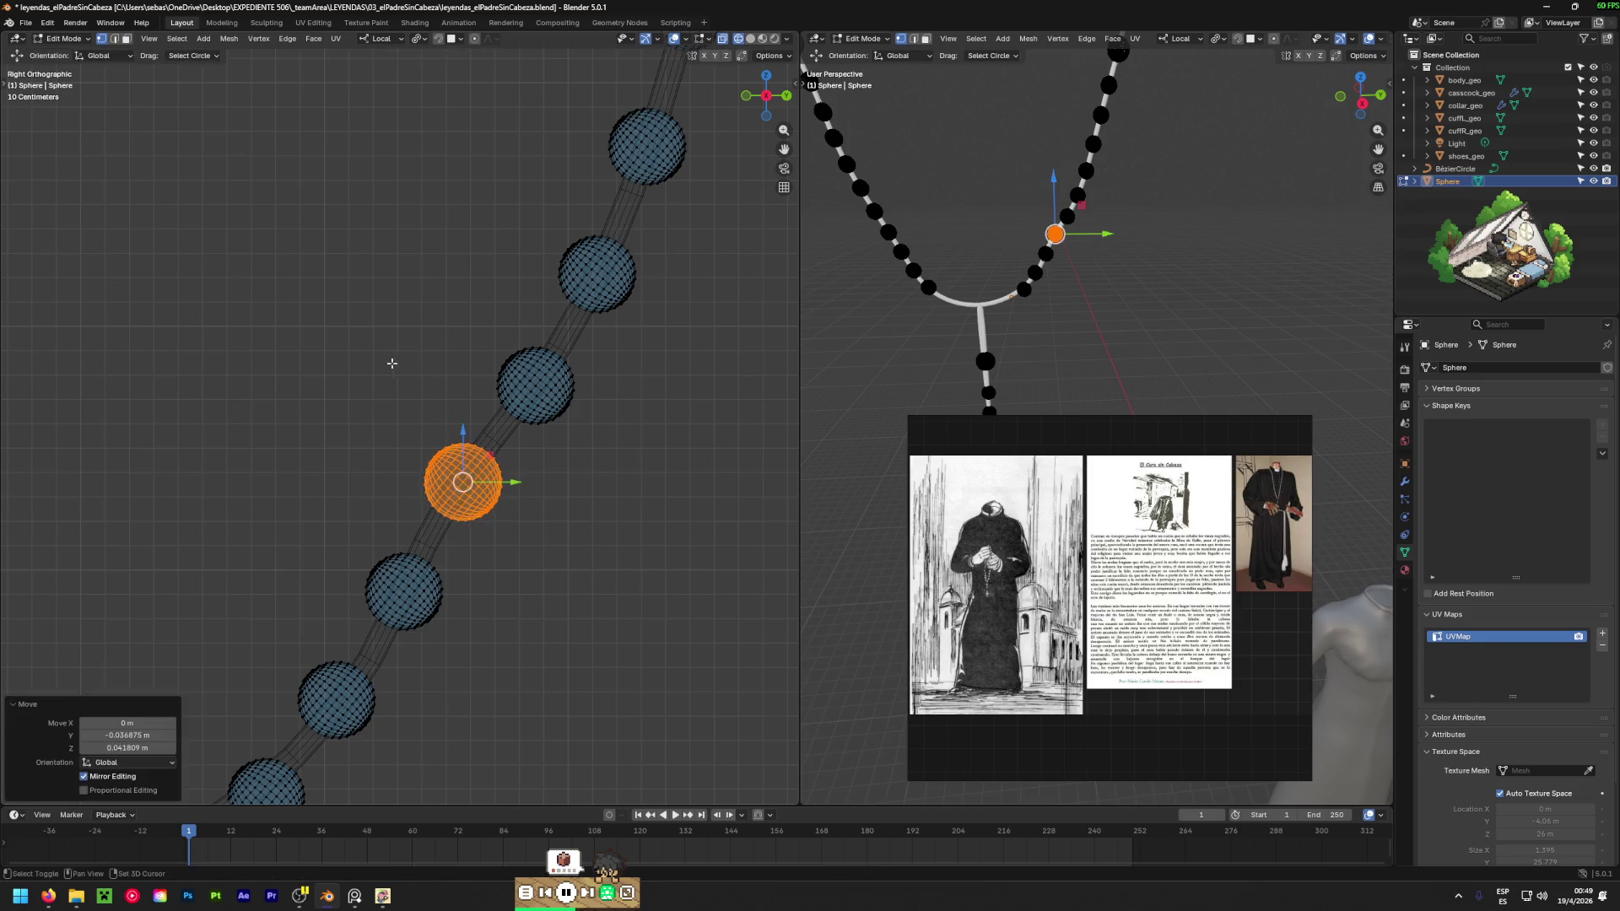
middle_click_drag(390, 358, 472, 413, "shift")
mouse_move(528, 460)
left_mouse_down()
mouse_move(615, 518)
mouse_move(540, 473)
left_mouse_up()
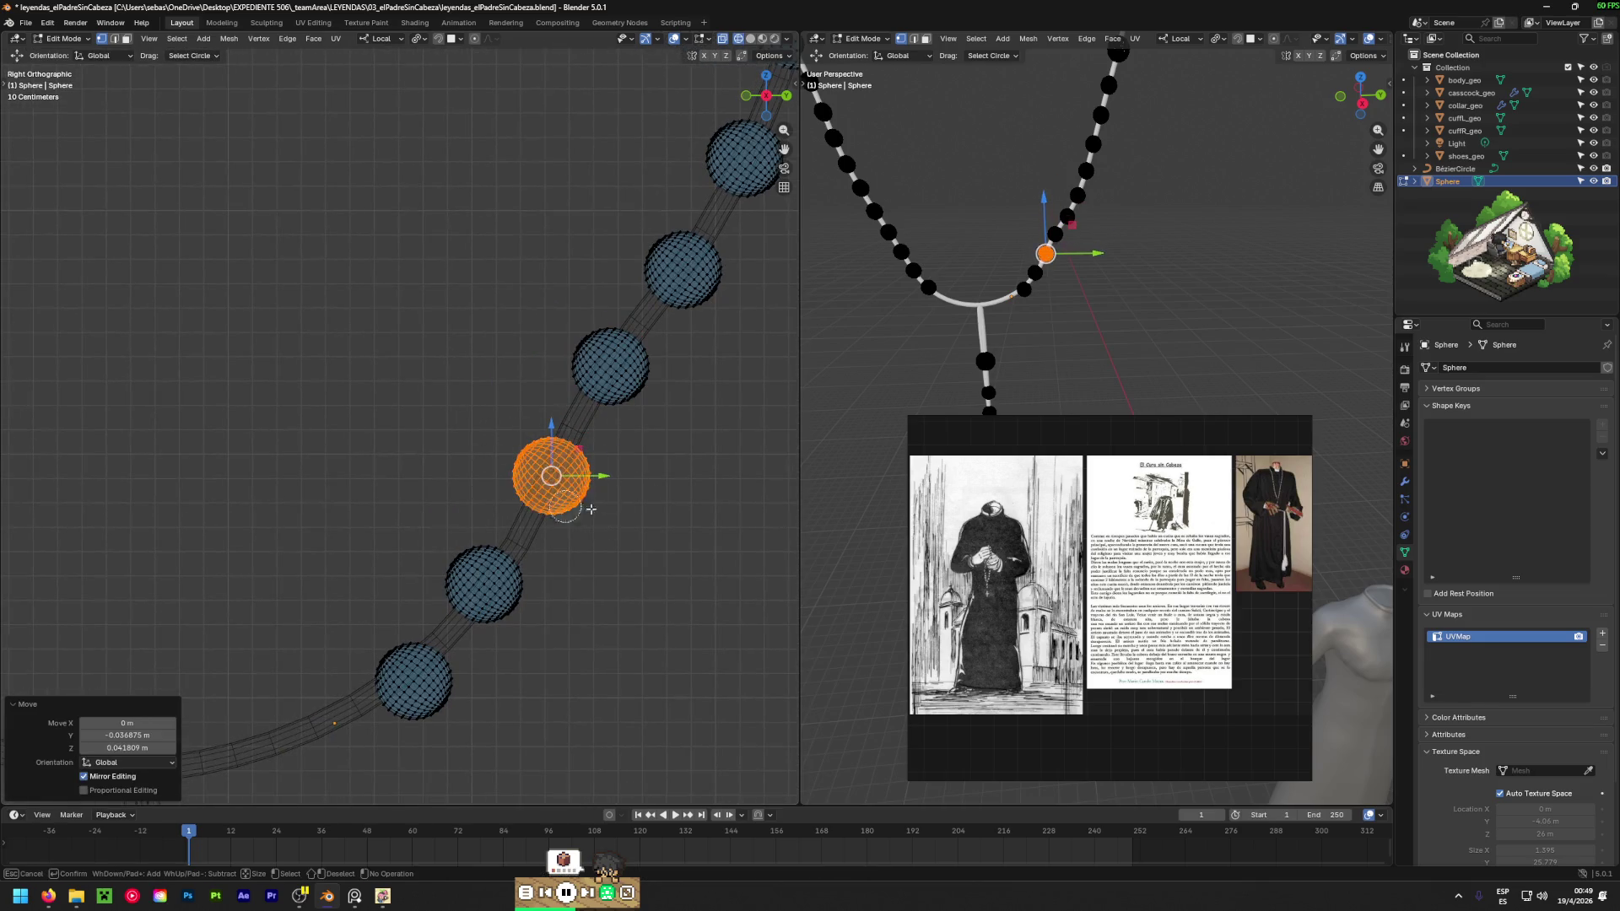
key("g")
left_click(538, 465)
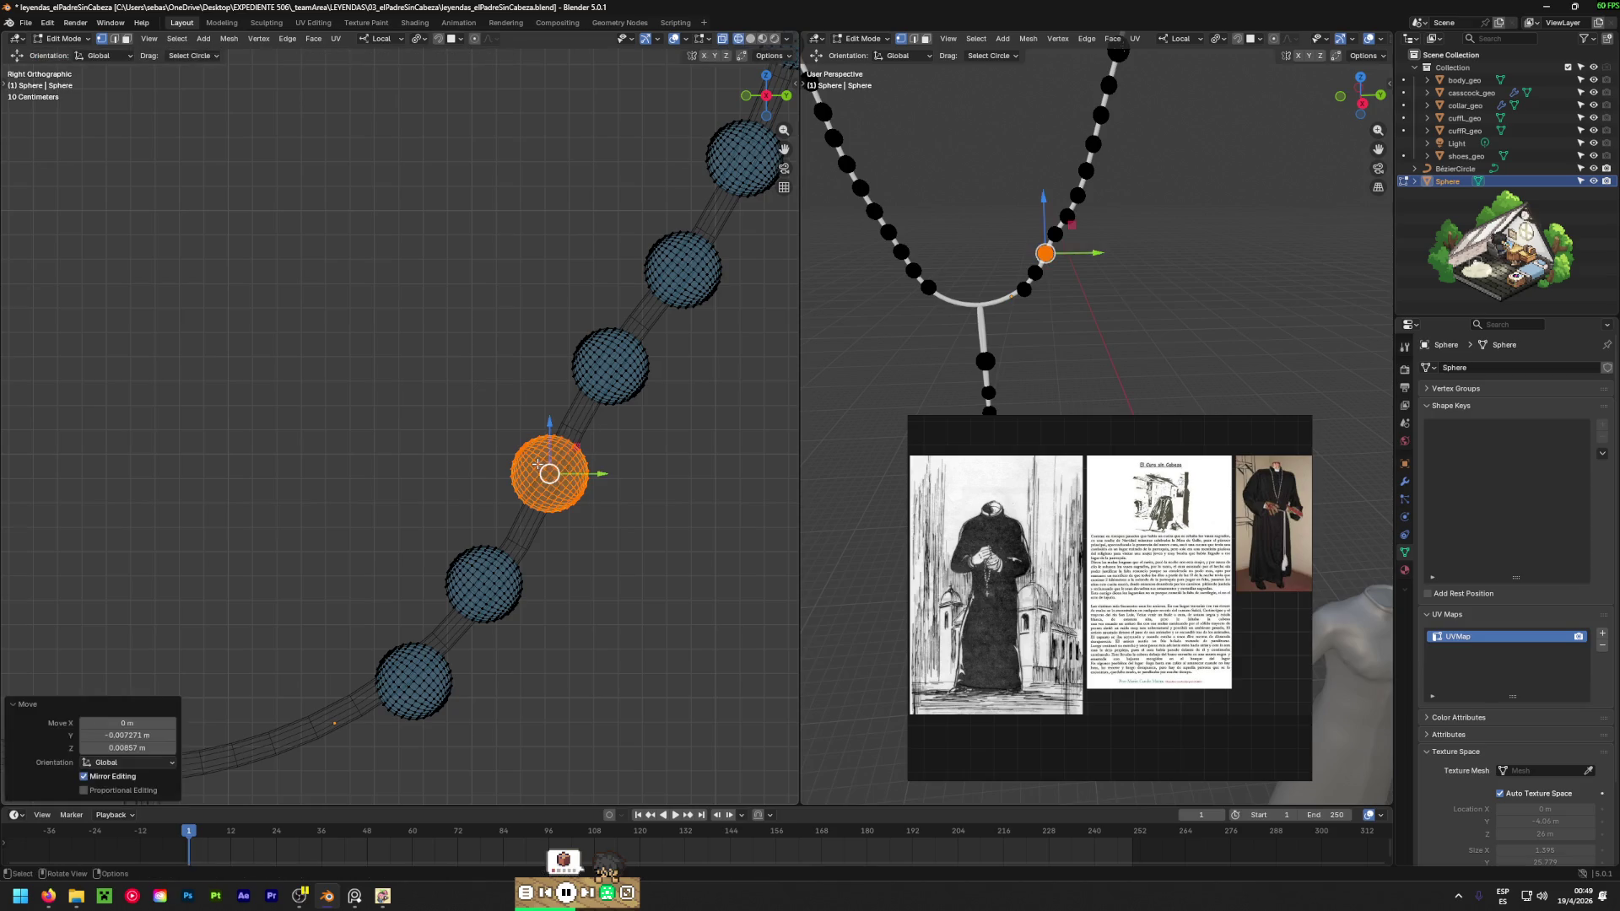
Select another bead on the lower right and move it down the cord.
scroll(506, 473, "down", 4)
mouse_move(506, 506)
middle_mouse_down("shift")
mouse_move(506, 422)
mouse_move(472, 468)
middle_mouse_up("shift")
scroll(492, 465, "up", 4)
scroll(492, 465, "down", 3)
scroll(492, 465, "up", 4)
mouse_move(519, 412)
left_mouse_down()
mouse_move(560, 426)
mouse_move(549, 472)
mouse_move(574, 481)
mouse_move(472, 561)
mouse_move(515, 582)
mouse_move(489, 643)
left_mouse_up()
key("Return")
key("g")
left_click(614, 455)
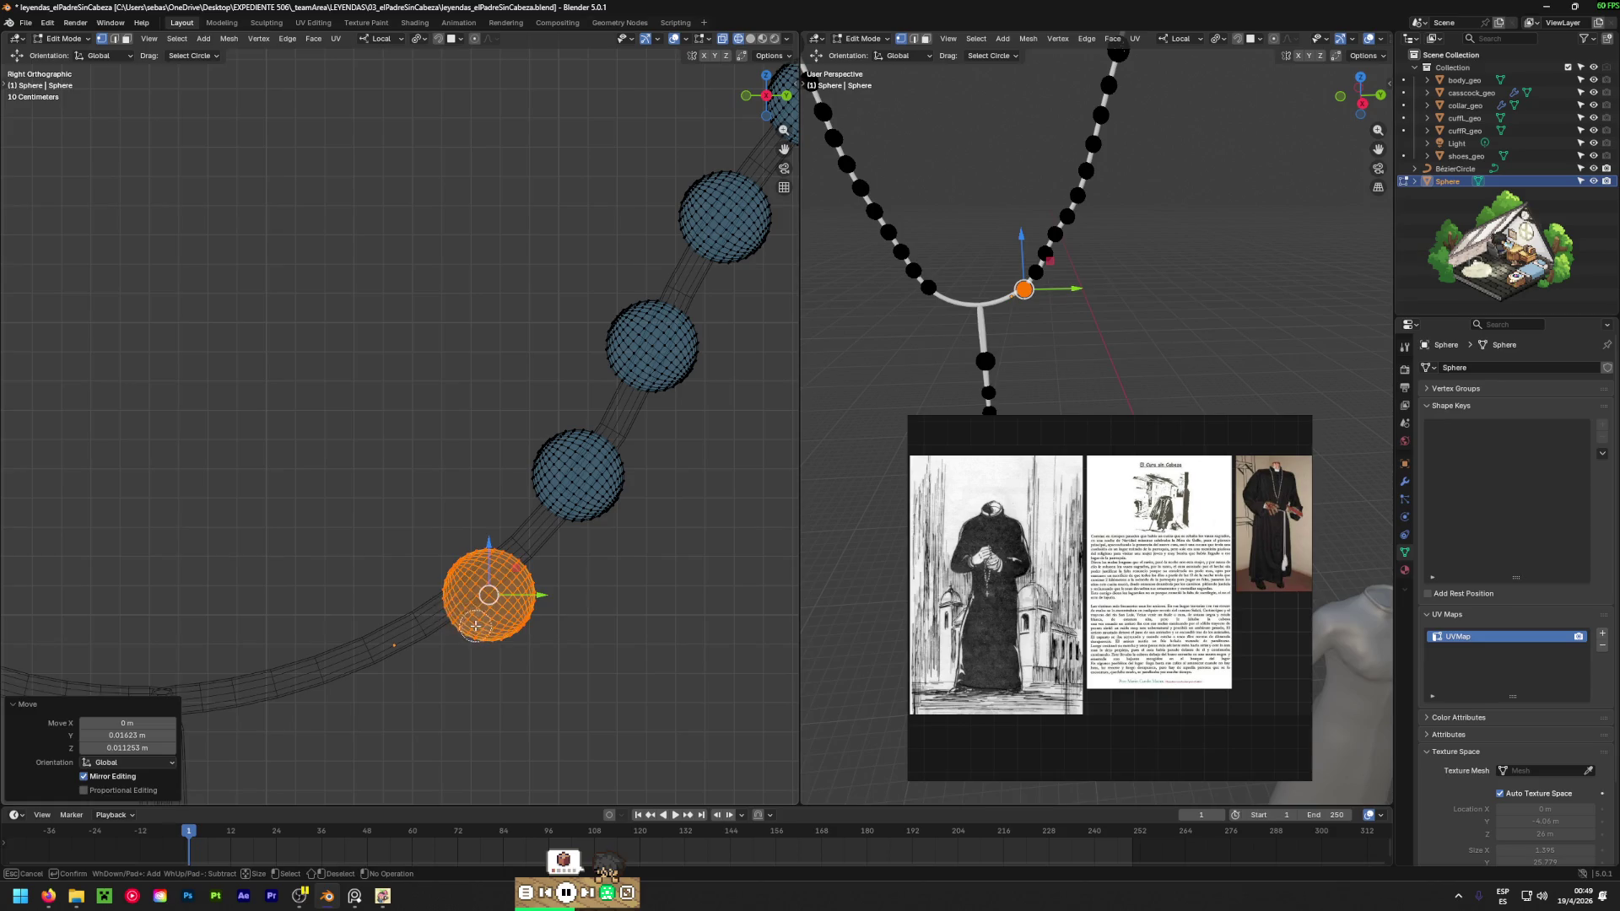
Nudge the lowest bead slightly up-left, deselect, and zoom out to check spacing.
key("Return")
key("g")
left_click(424, 525)
left_click(393, 437)
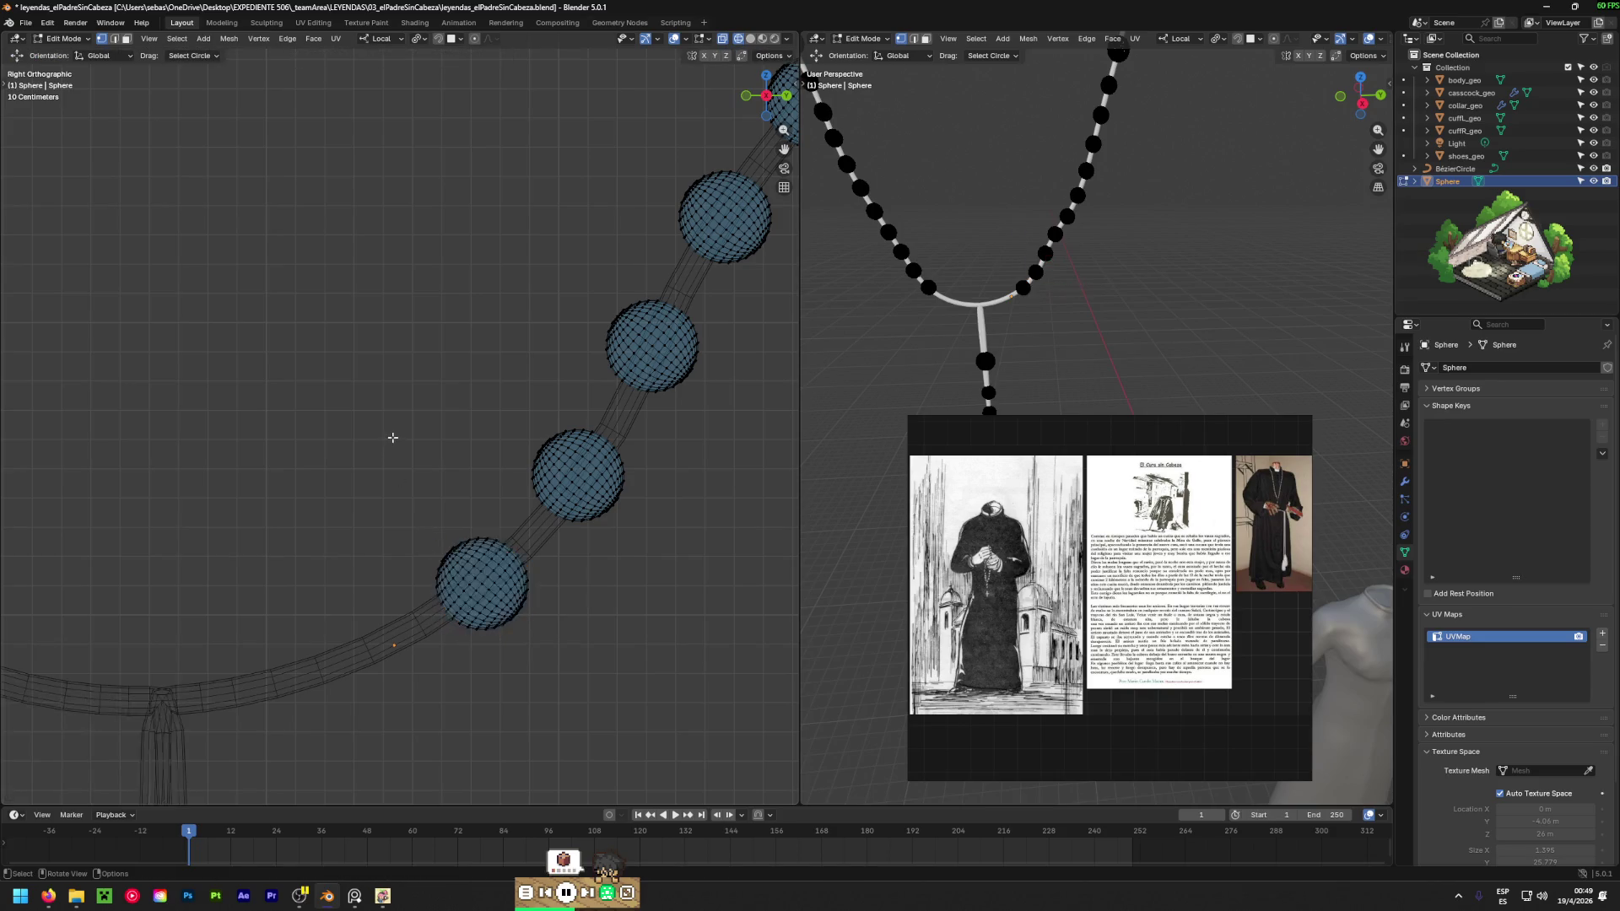
scroll(393, 437, "down", 8)
middle_click_drag(392, 437, 427, 481, "shift")
scroll(459, 319, "down", 5)
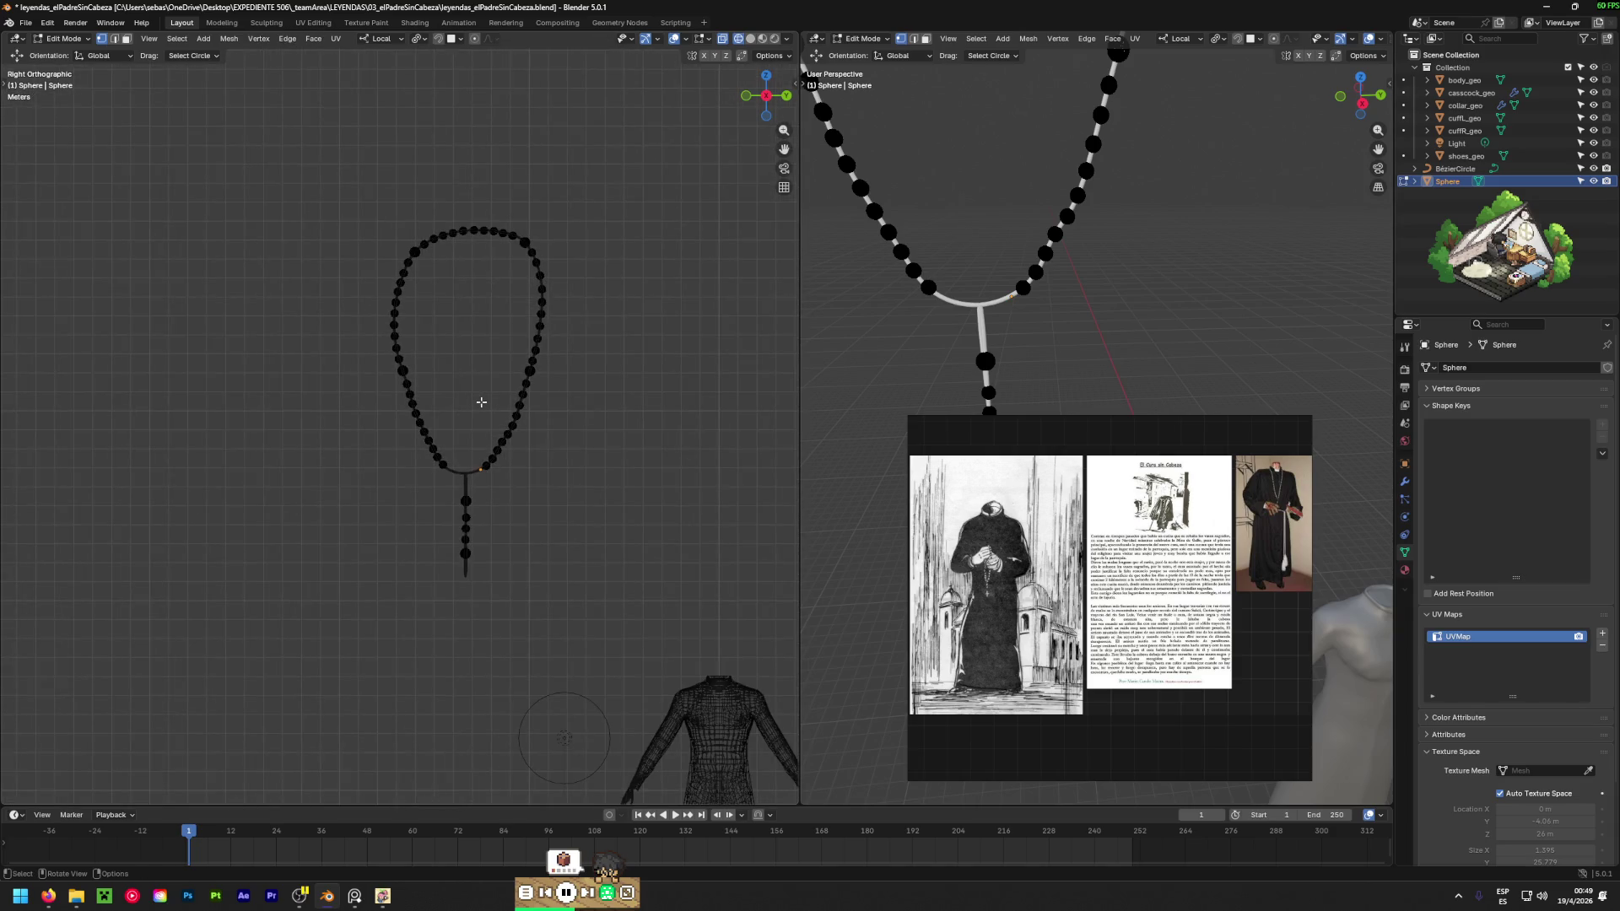
Zoom and orbit to the cord junction, return to side view, and select the pendant bead's faces.
scroll(481, 402, "up", 4)
scroll(481, 405, "up", 6)
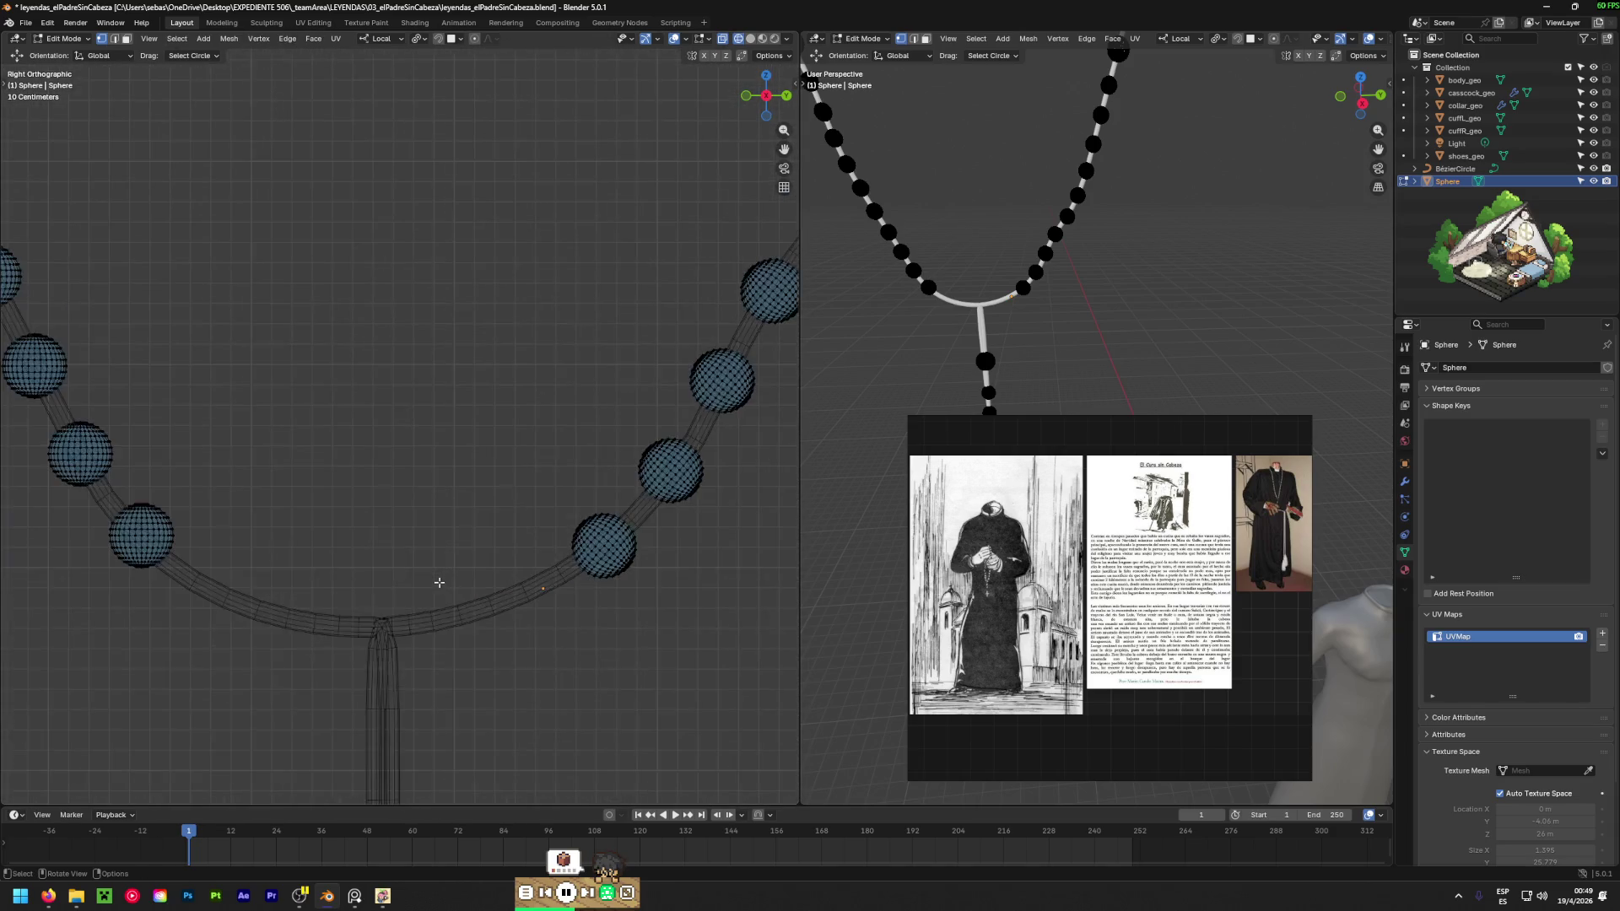
scroll(384, 662, "up", 4)
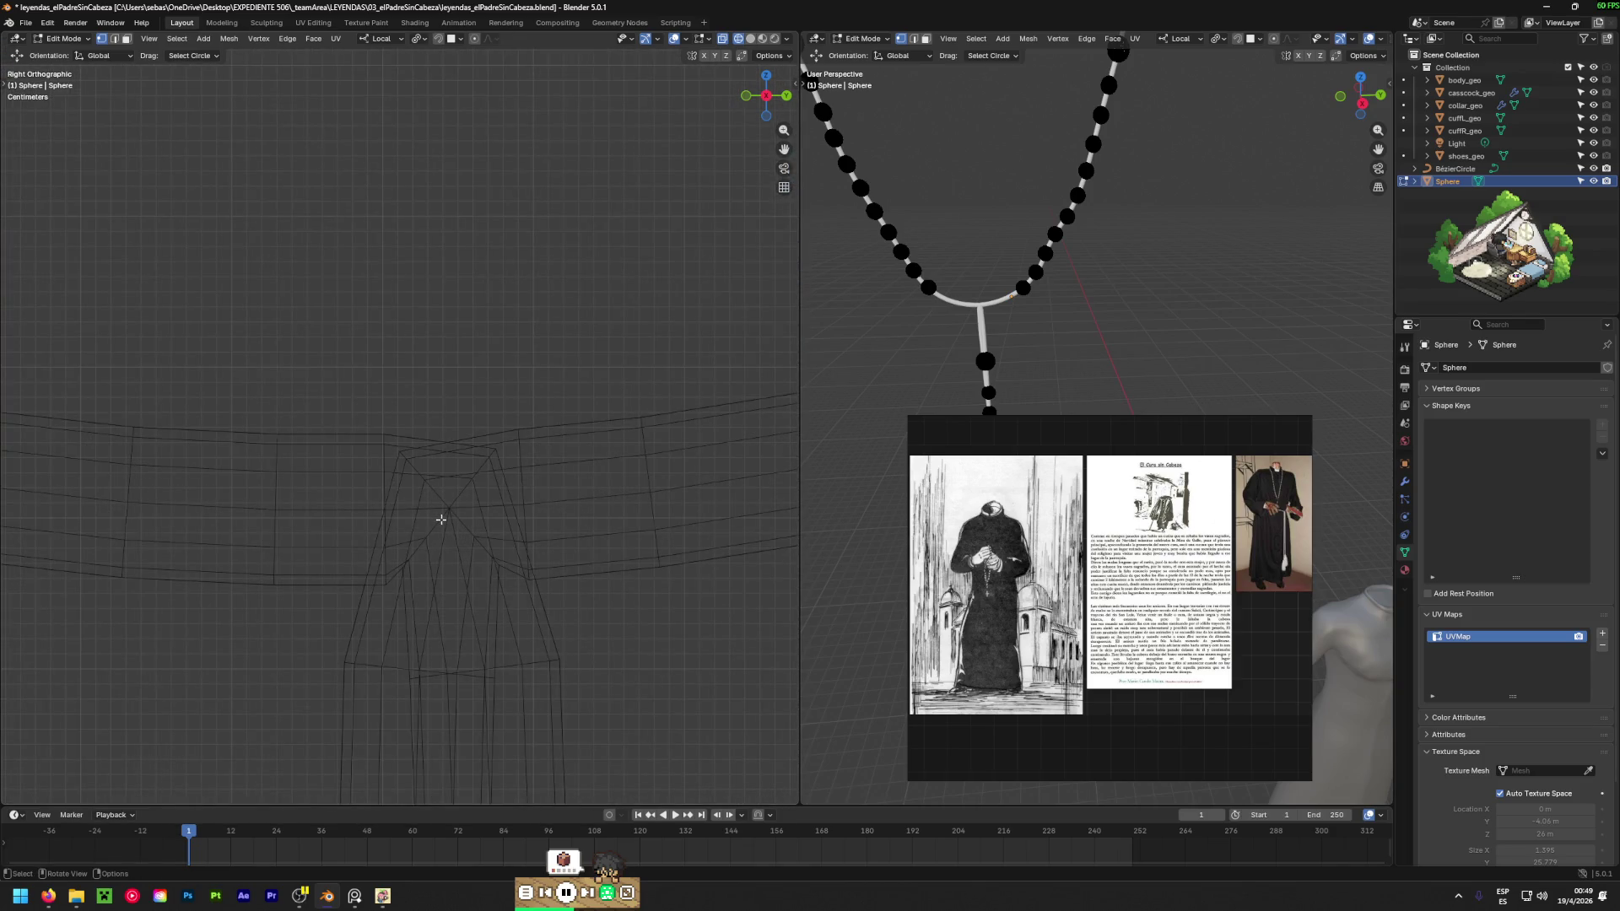
mouse_move(441, 519)
middle_mouse_down()
mouse_move(503, 554)
mouse_move(379, 622)
mouse_move(282, 641)
mouse_move(583, 588)
mouse_move(624, 608)
mouse_move(589, 631)
mouse_move(625, 568)
mouse_move(777, 543)
mouse_move(456, 514)
mouse_move(456, 313)
mouse_move(531, 608)
middle_mouse_up()
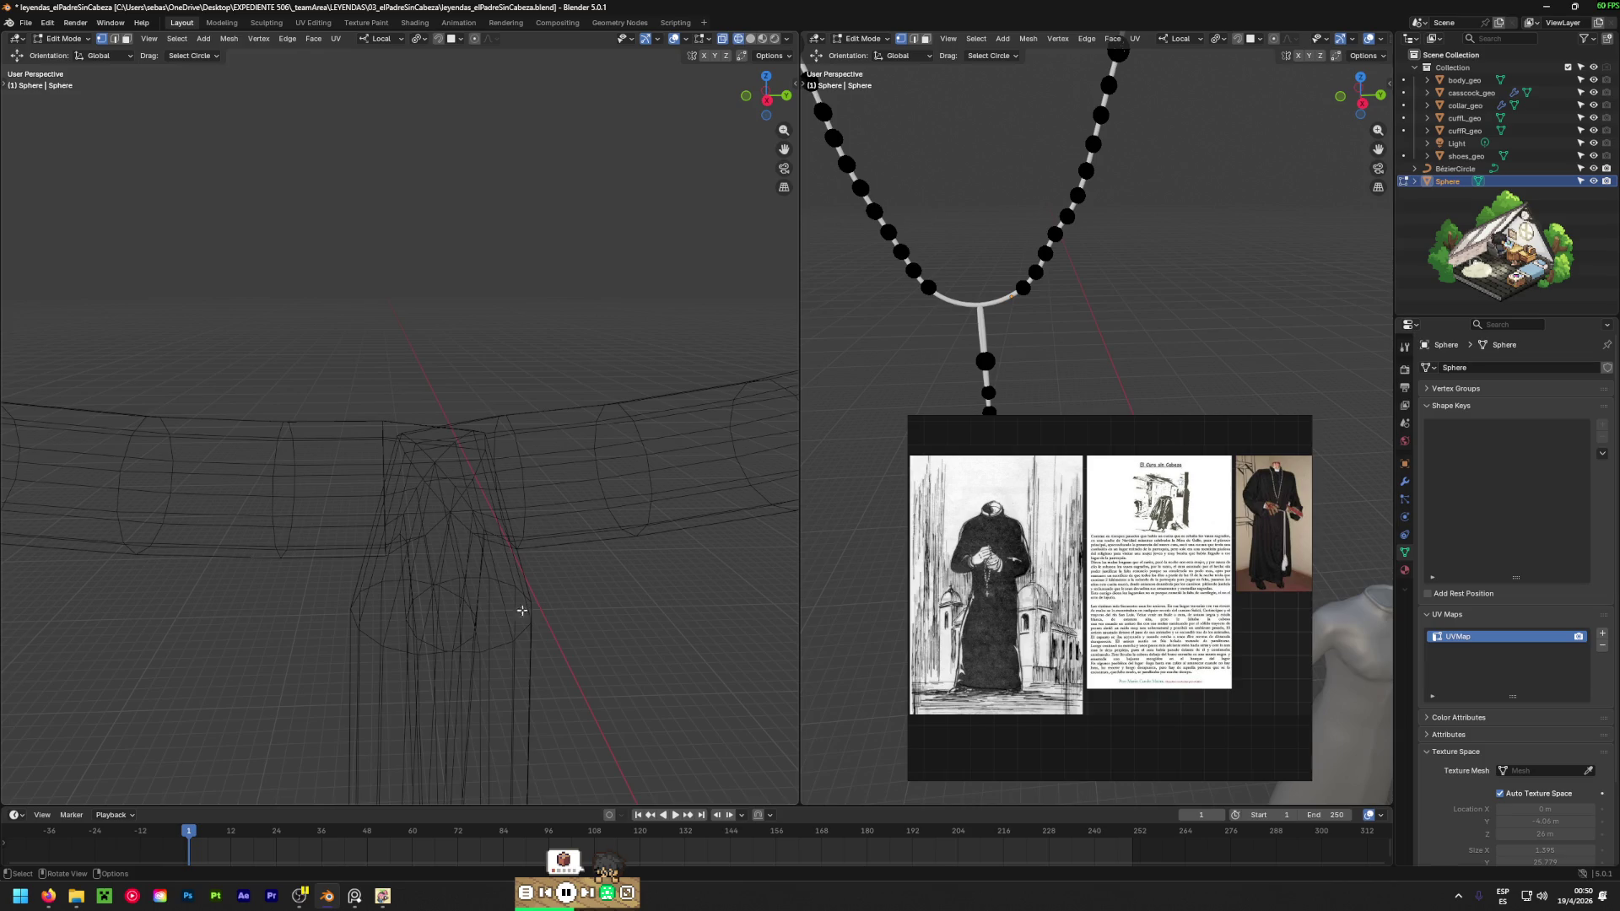
mouse_move(522, 610)
middle_mouse_down()
mouse_move(524, 481)
mouse_move(594, 448)
mouse_move(401, 129)
mouse_move(446, 795)
middle_mouse_up()
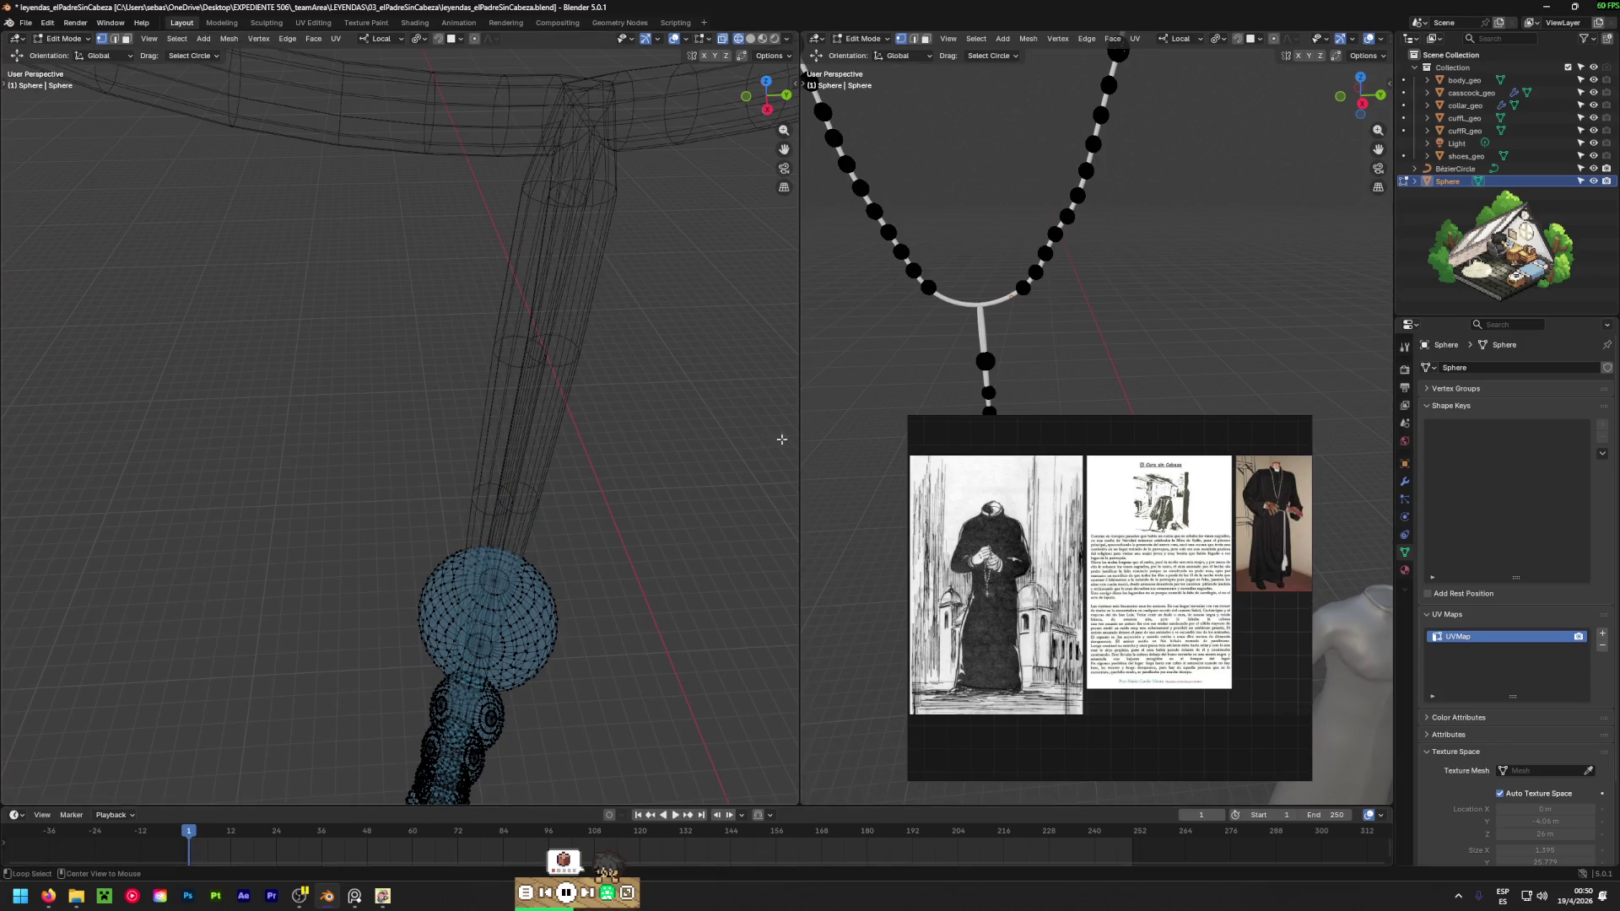
mouse_move(781, 439)
middle_mouse_down("alt")
mouse_move(734, 452)
mouse_move(568, 651)
mouse_move(608, 269)
middle_mouse_up("alt")
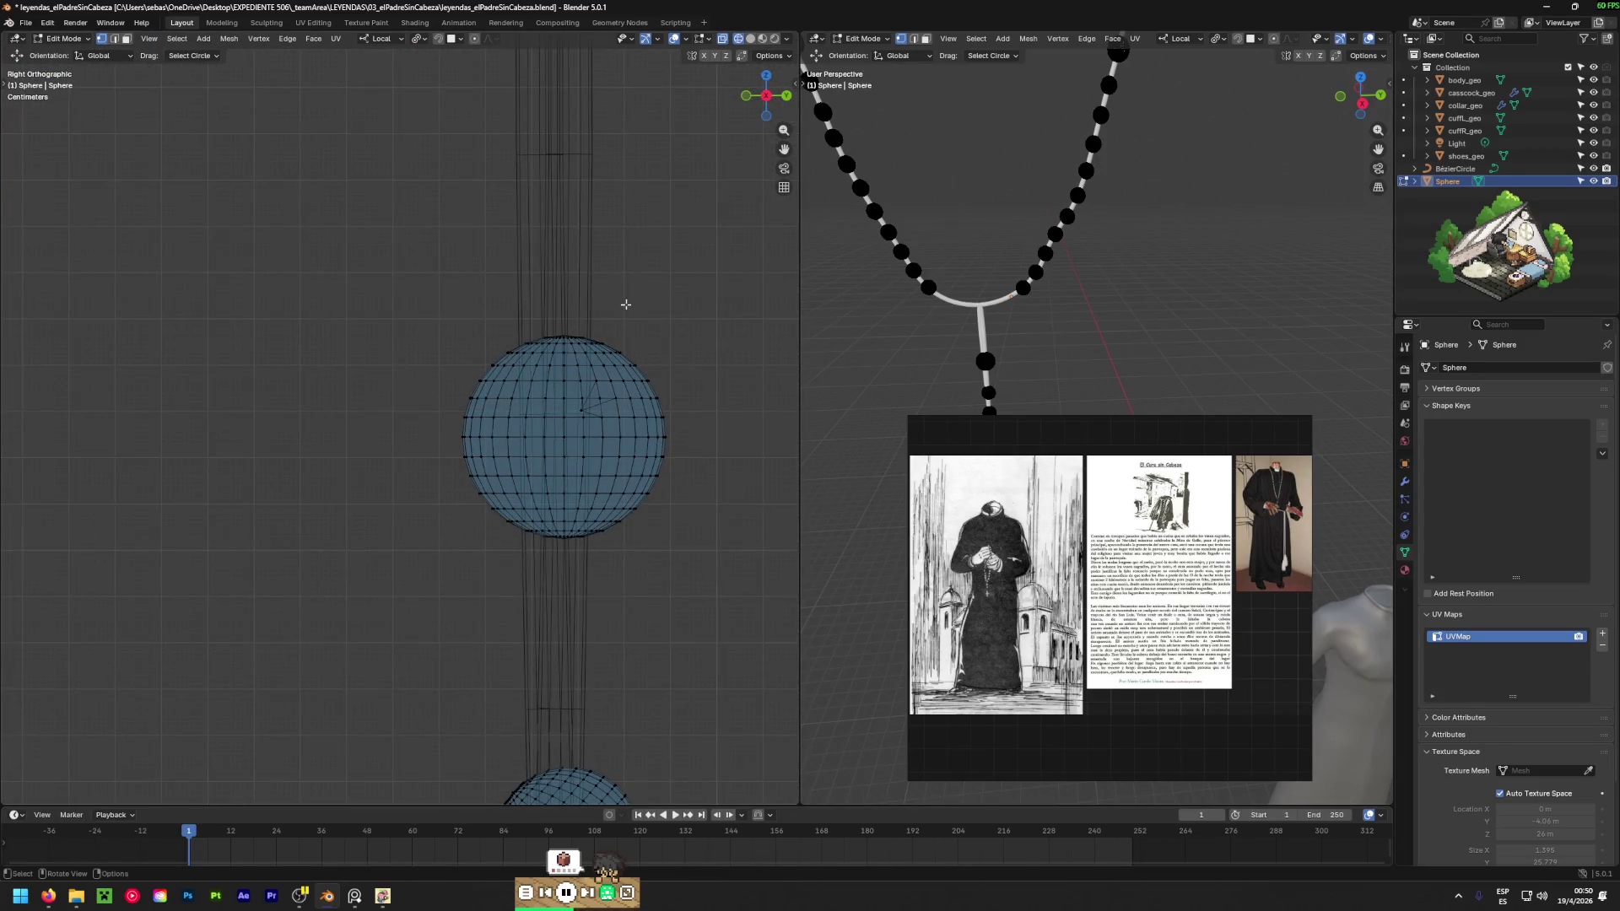
mouse_move(610, 319)
left_mouse_down()
mouse_move(566, 354)
mouse_move(590, 380)
mouse_move(523, 456)
mouse_move(622, 453)
mouse_move(498, 507)
mouse_move(687, 456)
left_mouse_up()
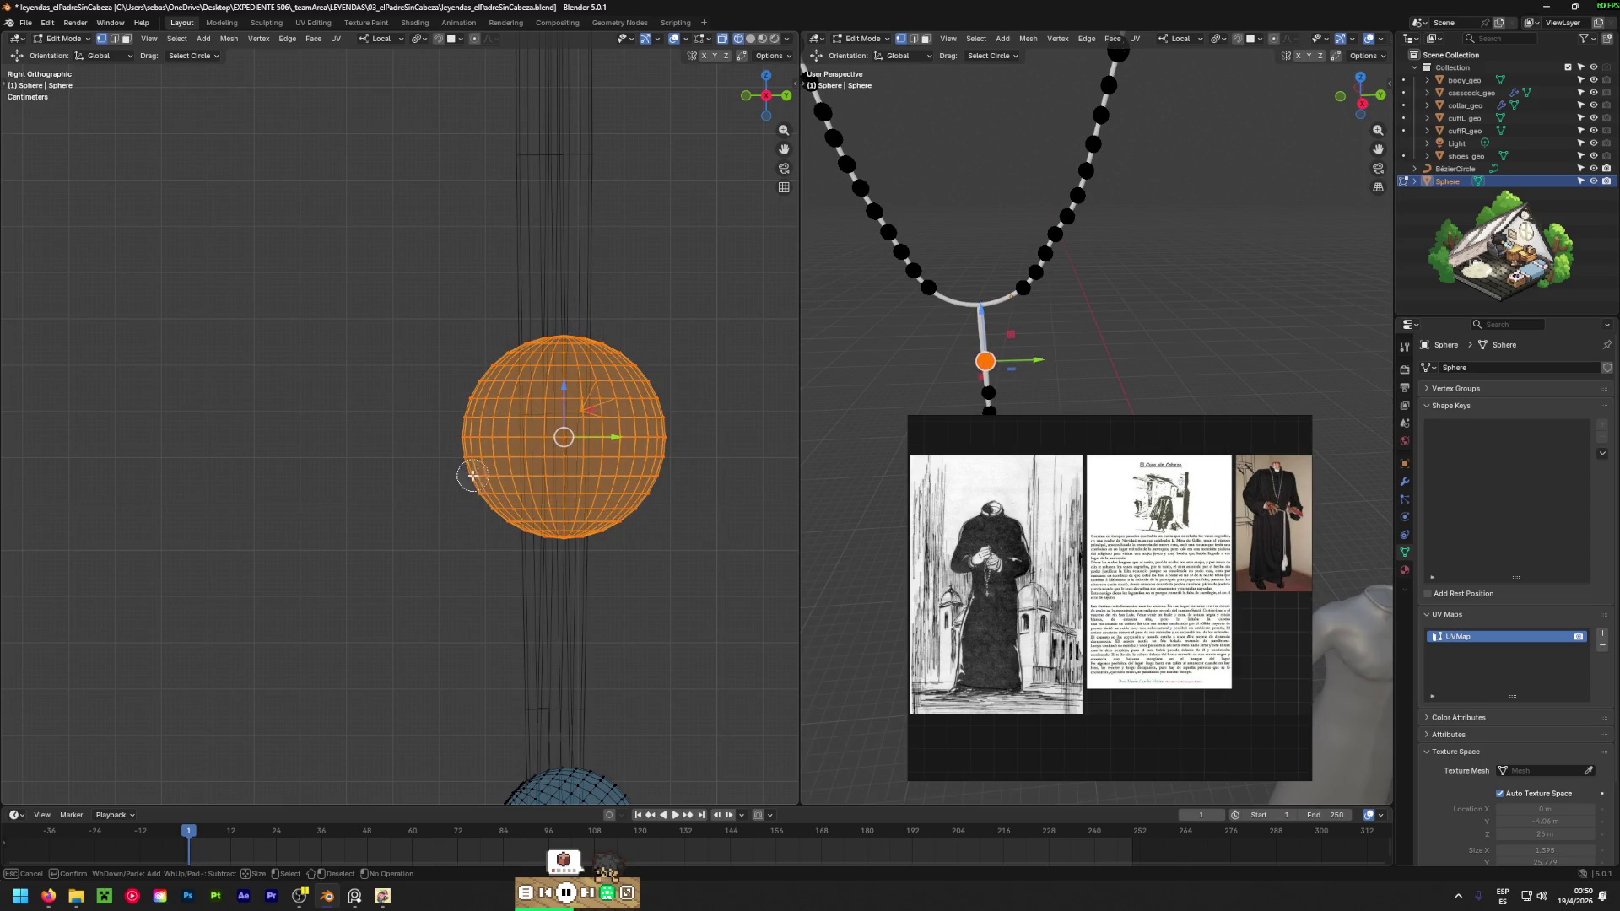
Move the pendant bead, then shift the next bead higher up the strand.
key("Escape")
key("g")
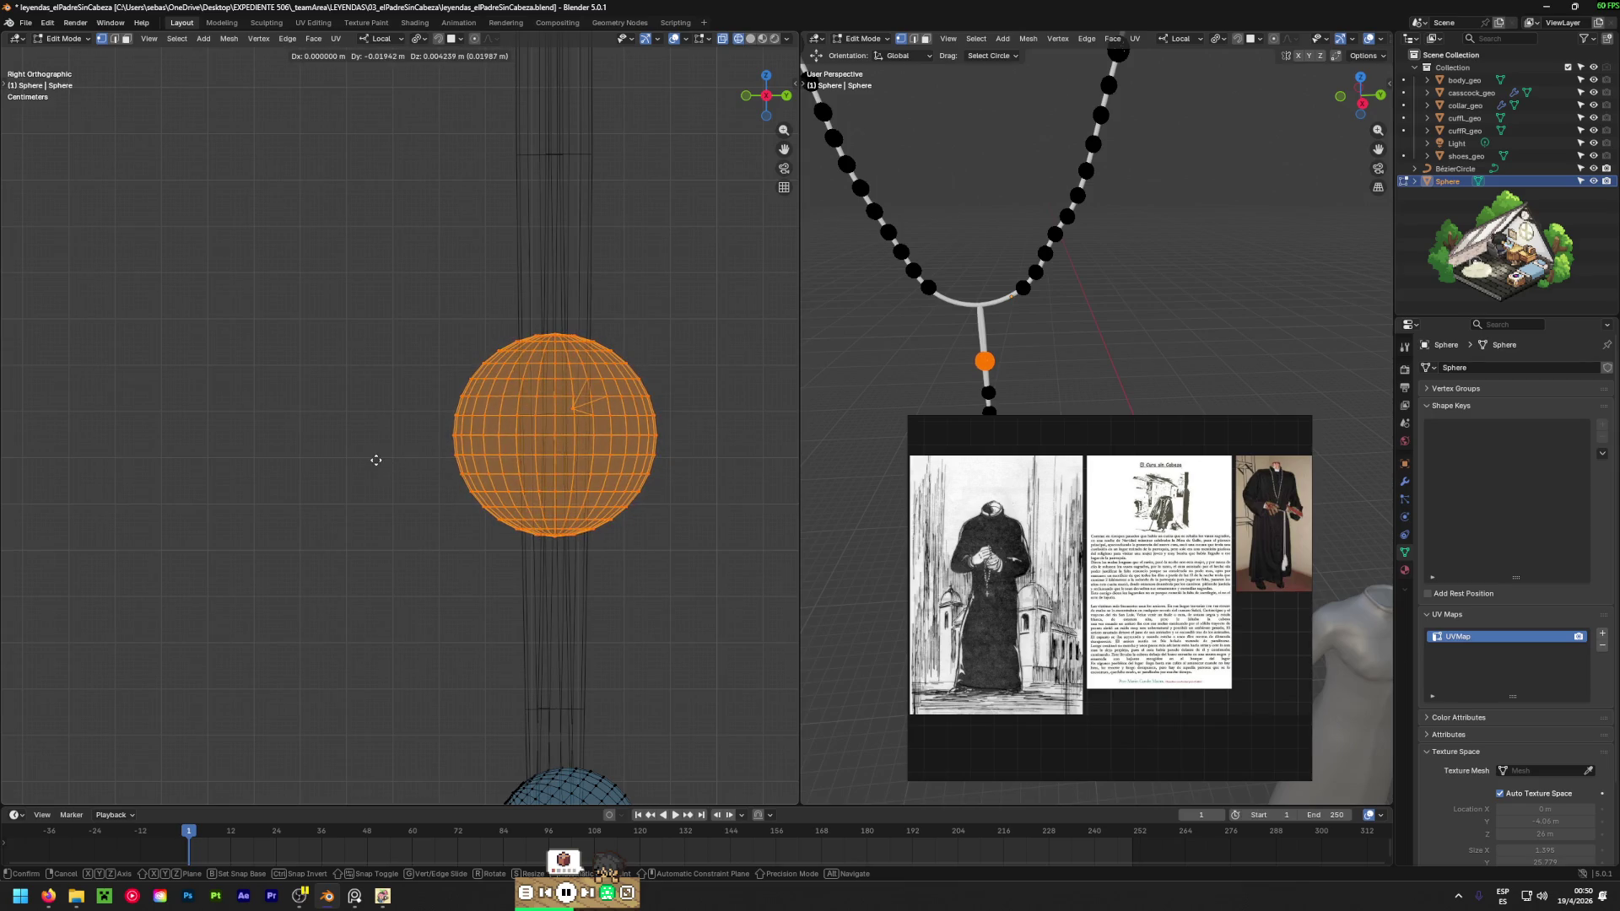
left_click(375, 460)
scroll(376, 460, "down", 5, "shift")
key("alt+a")
key("c")
mouse_move(455, 455)
left_mouse_down()
mouse_move(622, 478)
mouse_move(473, 532)
mouse_move(529, 577)
left_mouse_up()
key("Escape")
key("g")
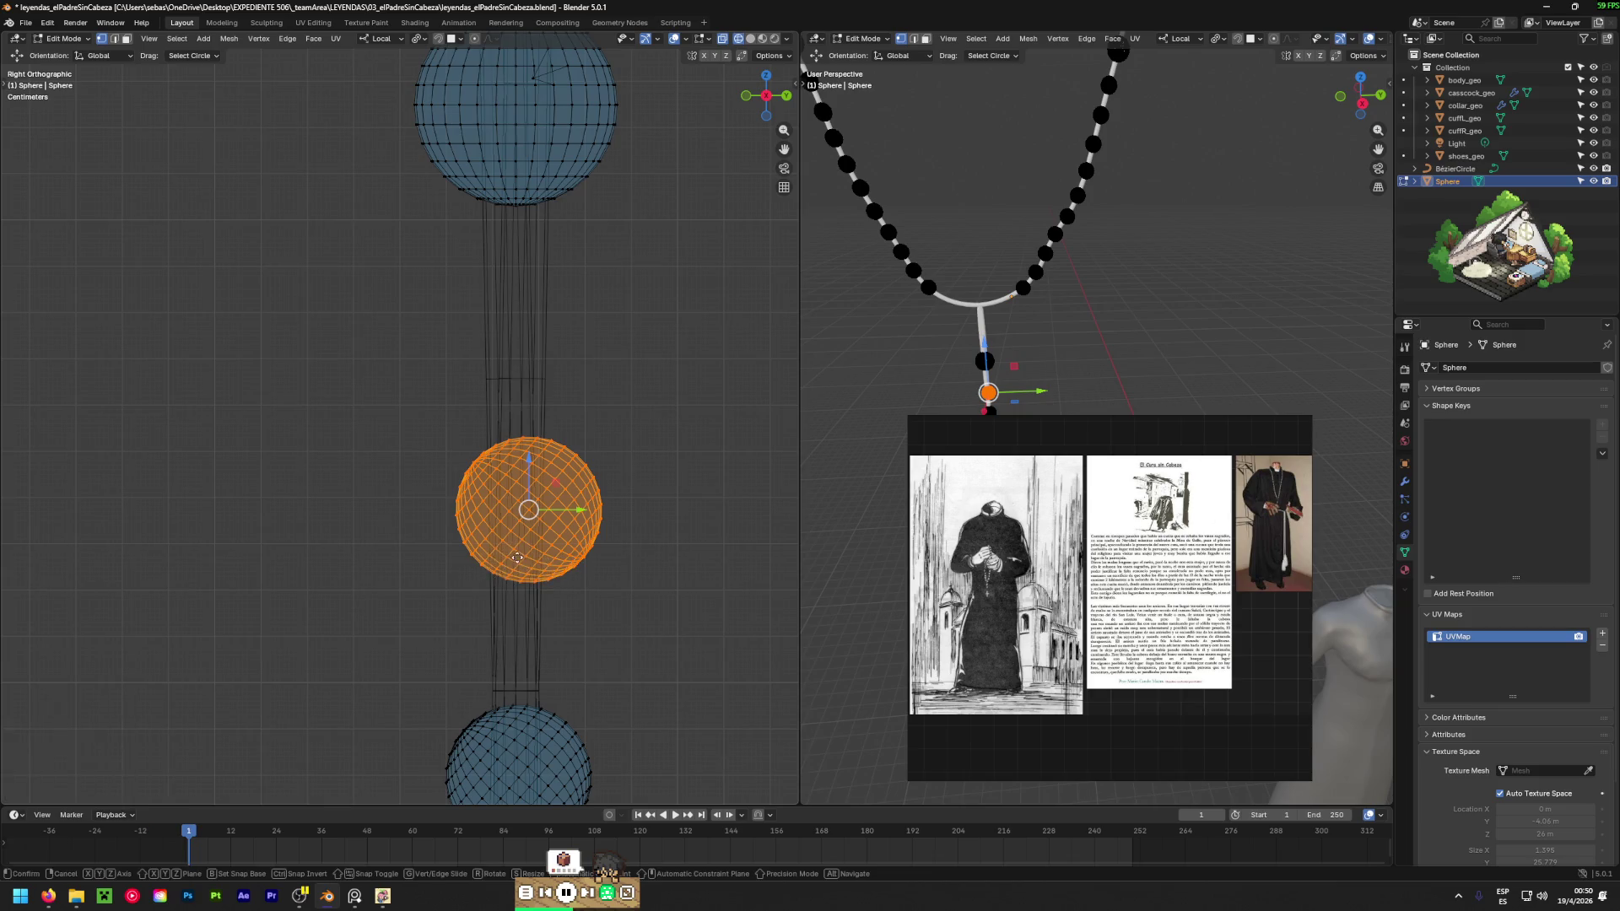
left_click(355, 363)
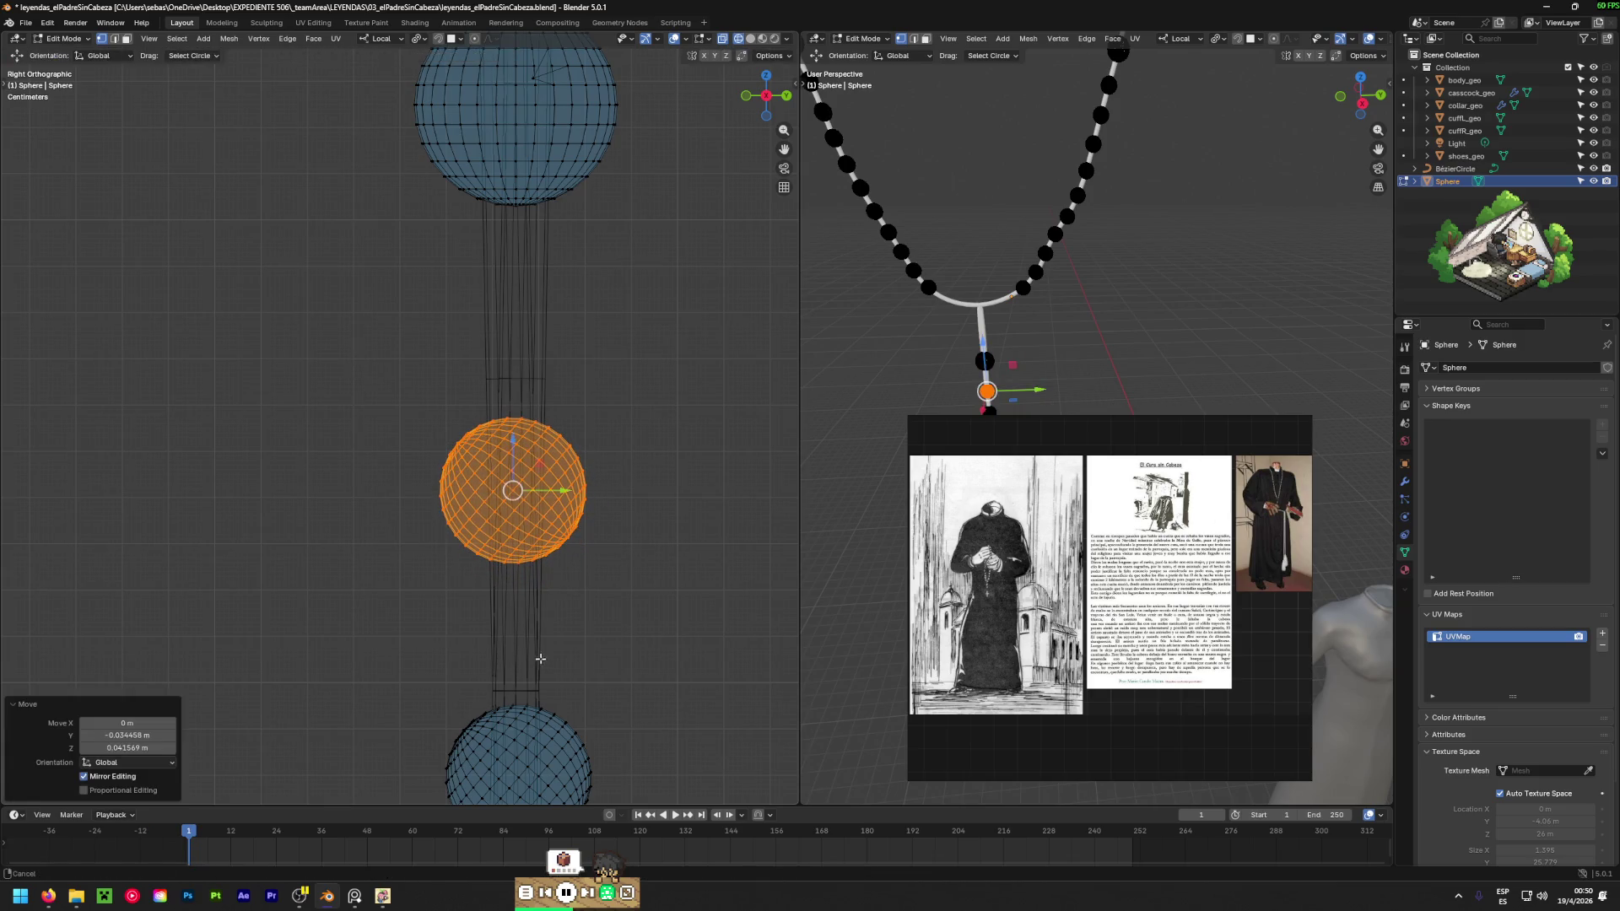
Select the middle pendant bead and nudge it into place in two small moves.
scroll(540, 658, "down", 5, "shift")
key("alt+a")
key("c")
left_click_drag(628, 384, 494, 340)
mouse_move(666, 430)
left_mouse_down()
mouse_move(463, 434)
mouse_move(644, 503)
left_mouse_up()
key("Escape")
key("g")
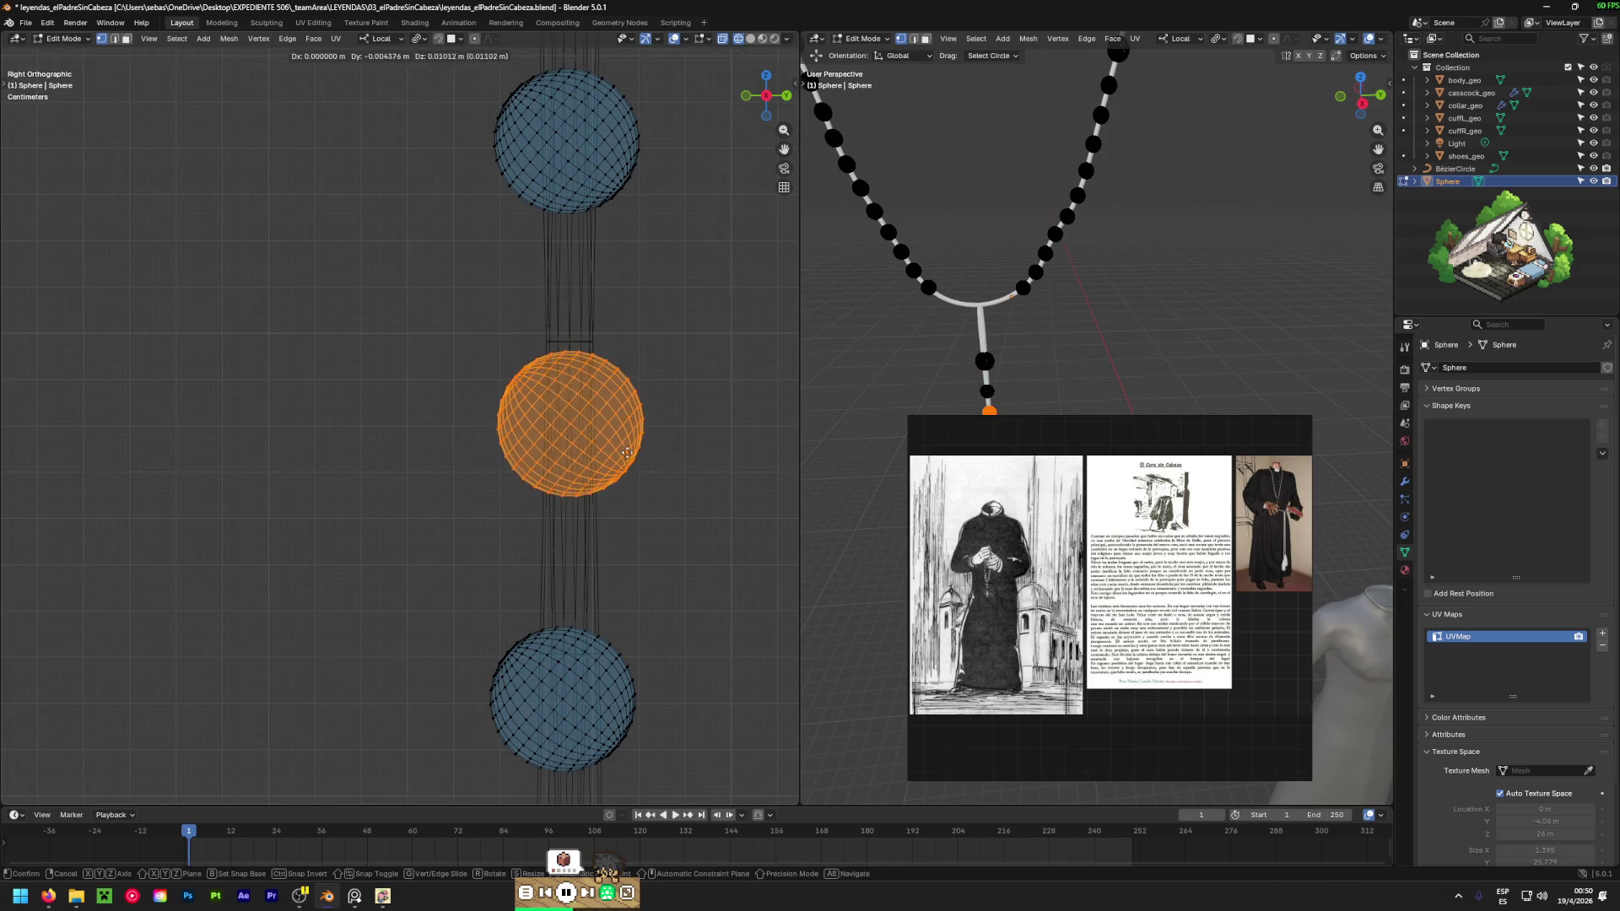
left_click(628, 510)
middle_click_drag(644, 531, 619, 214, "shift")
mouse_move(595, 334)
left_mouse_down()
mouse_move(485, 329)
mouse_move(506, 380)
mouse_move(446, 373)
mouse_move(533, 445)
mouse_move(519, 450)
left_mouse_up()
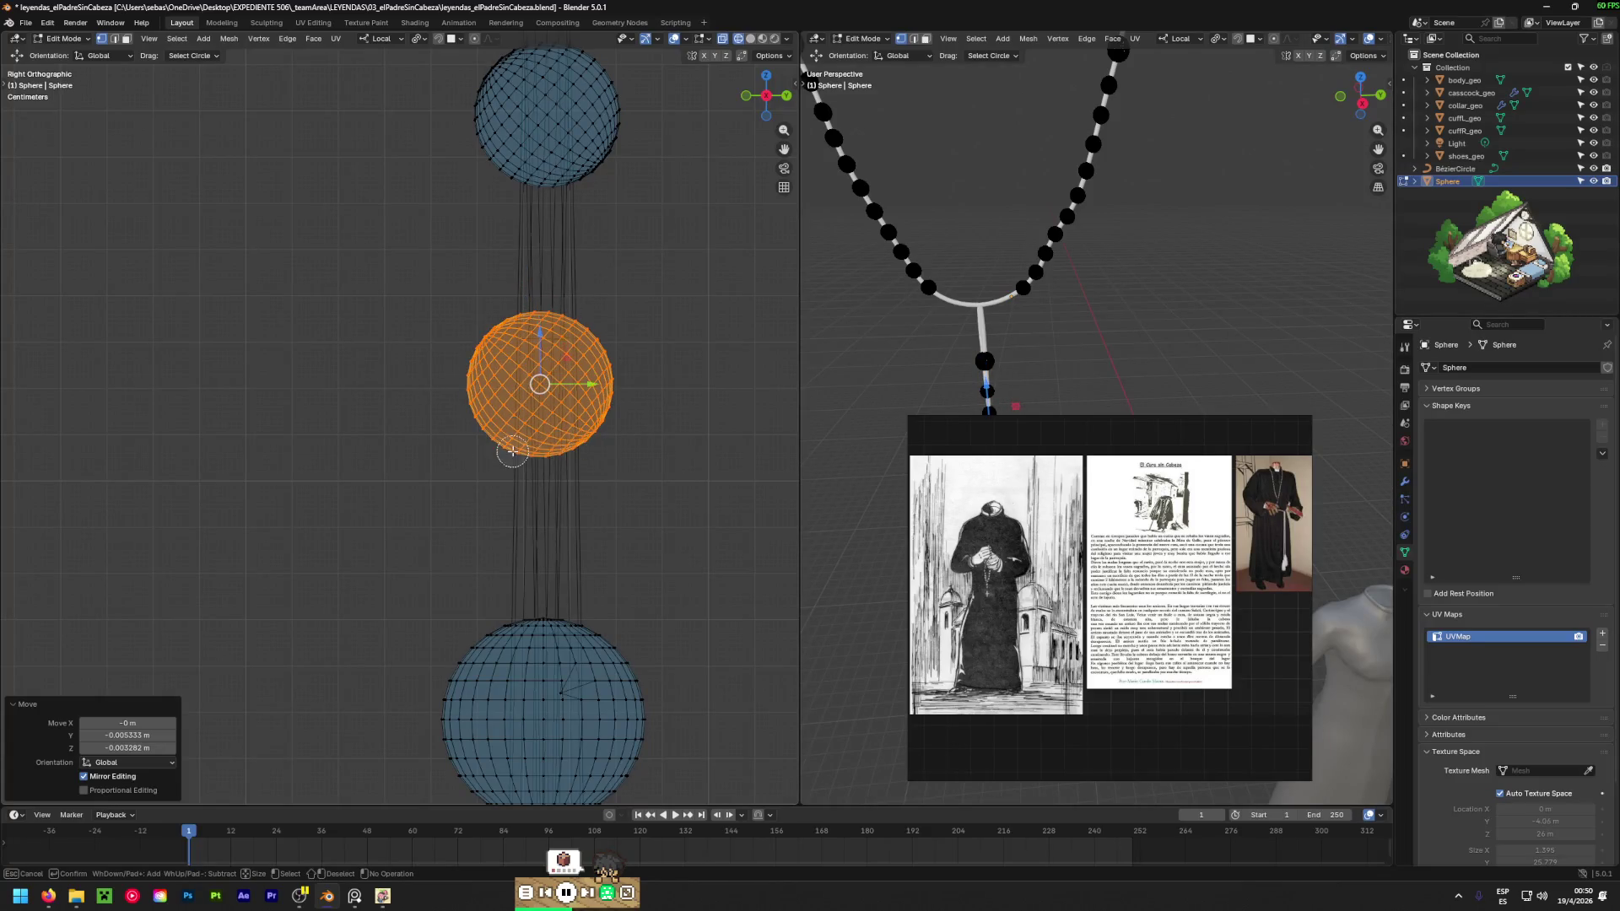
key("Escape")
key("g")
left_click(575, 439)
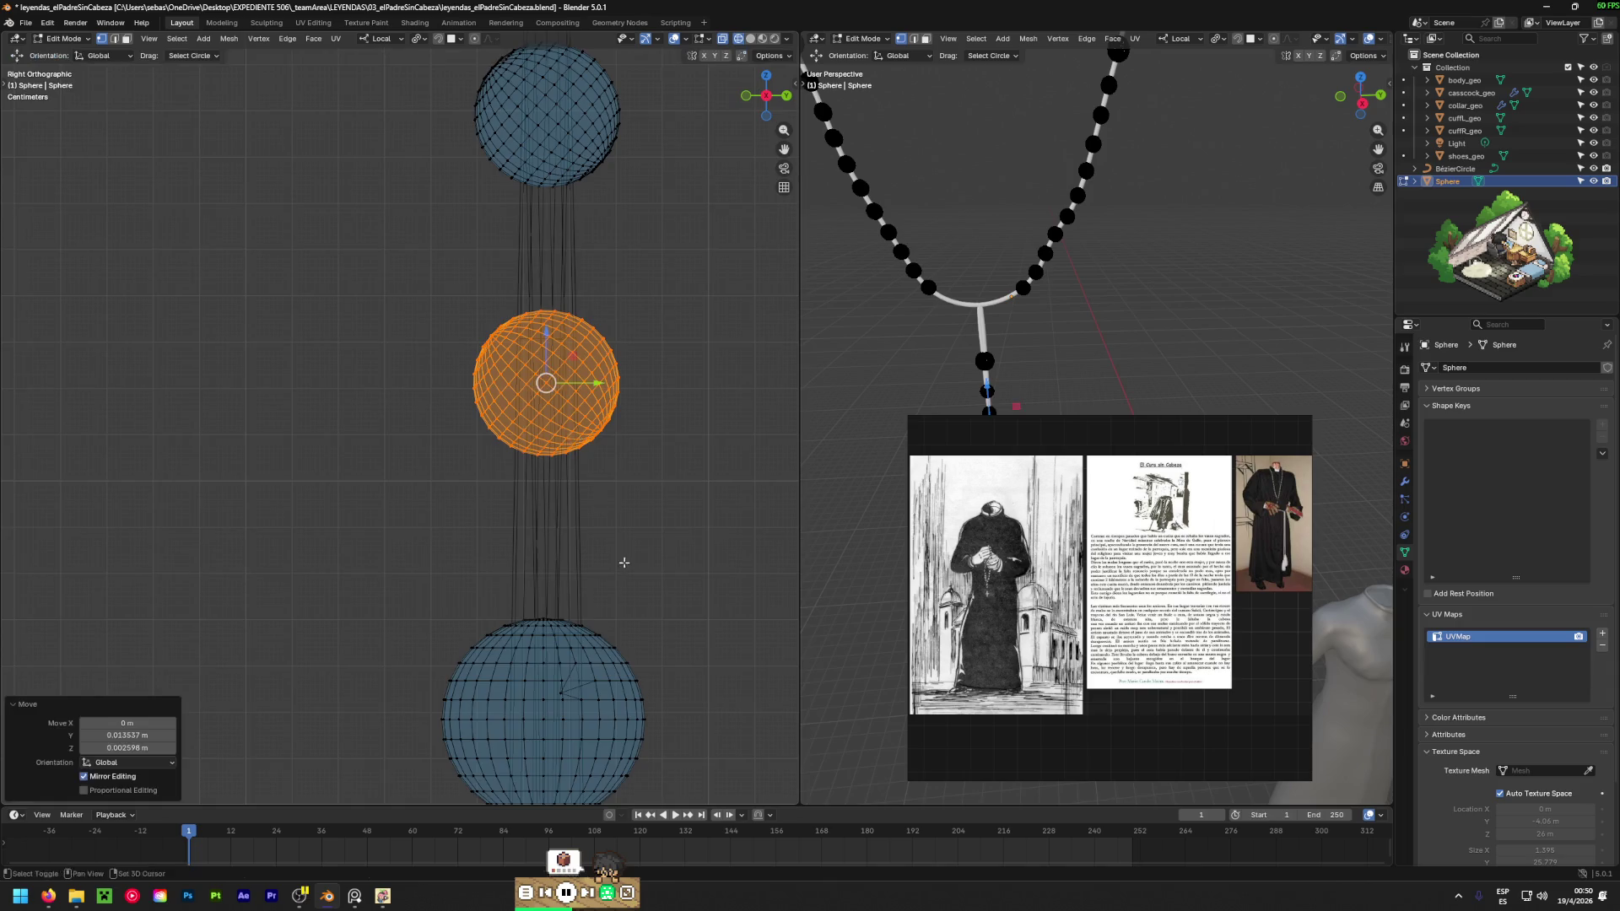
Switch to Object Mode and enter Edit Mode on the BézierCircle cord.
middle_click_drag(623, 560, 629, 300, "shift")
scroll(629, 300, "down", 5)
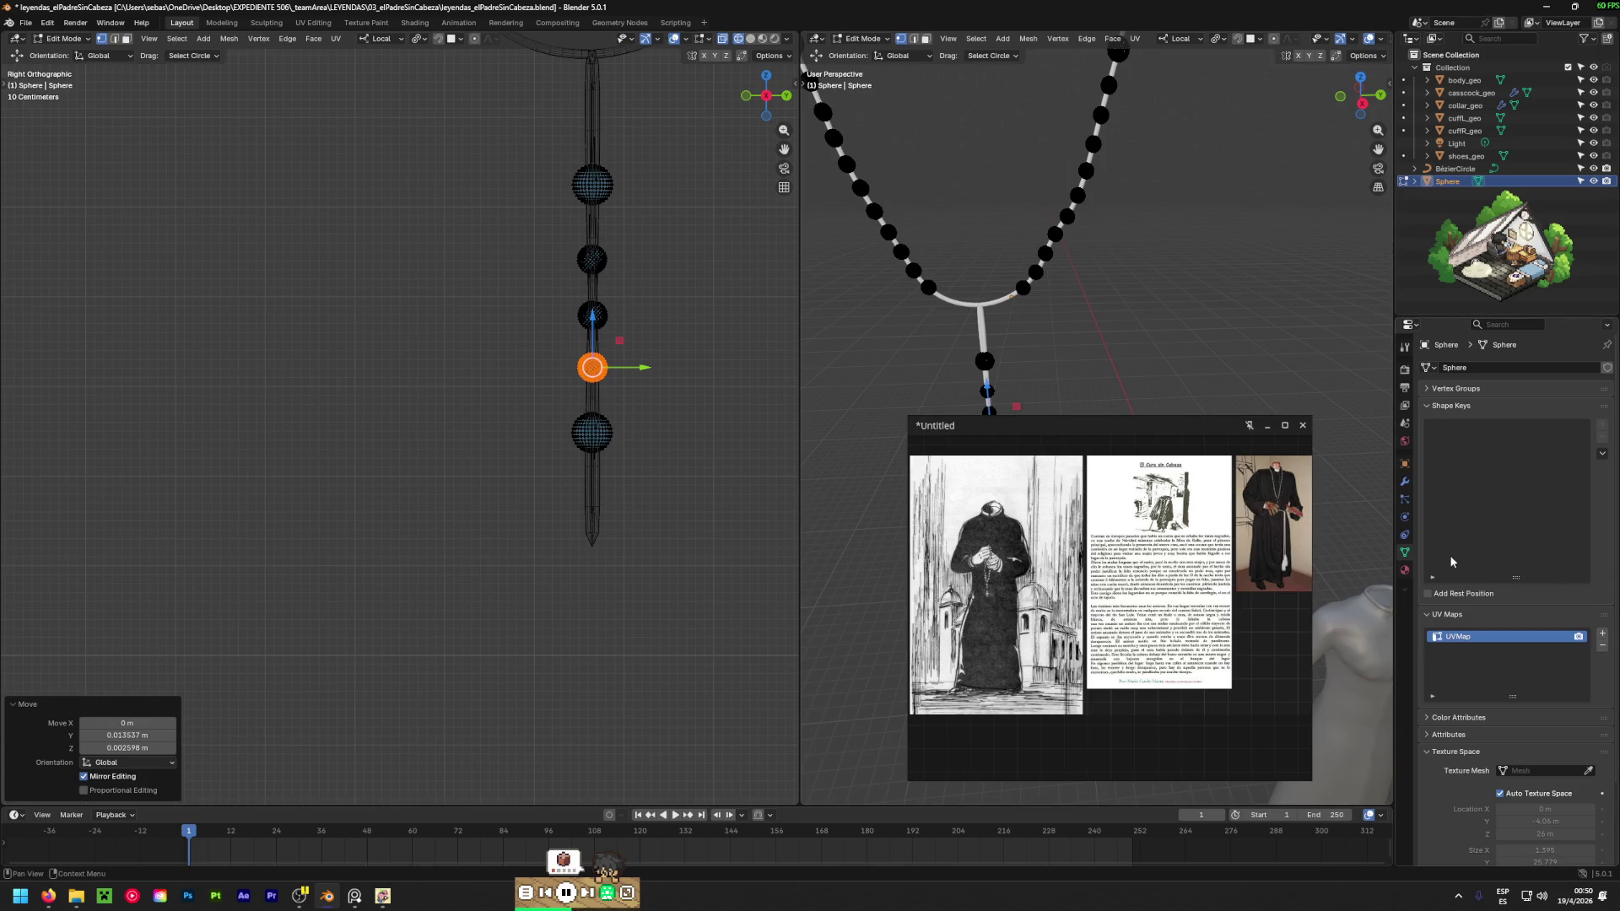
left_click(1456, 169)
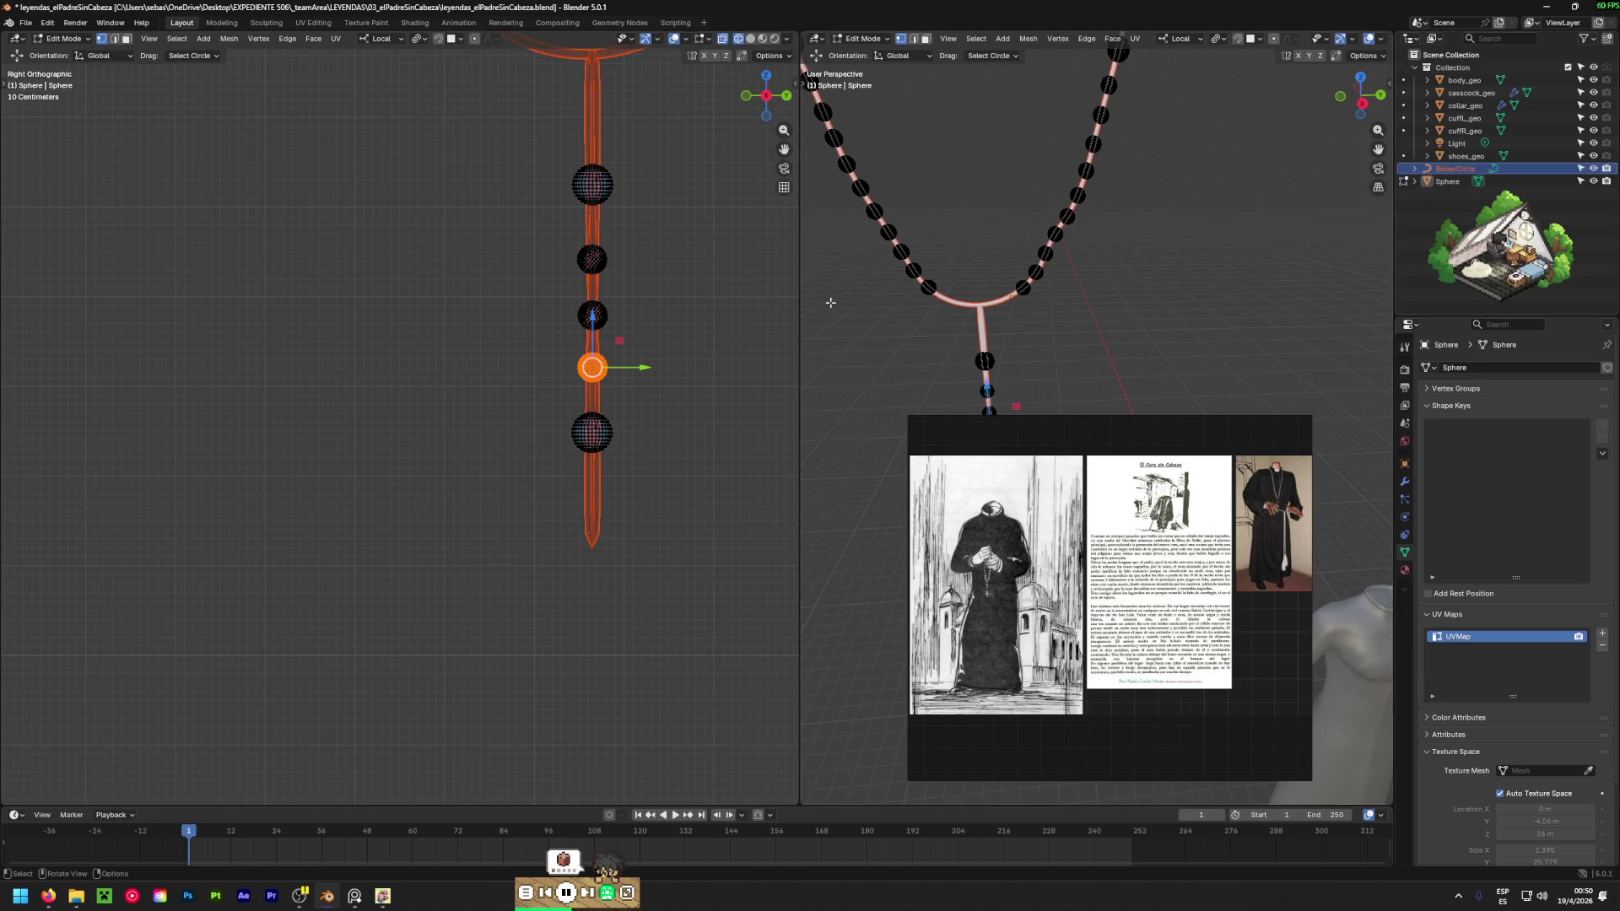
key("Tab")
left_click(730, 302)
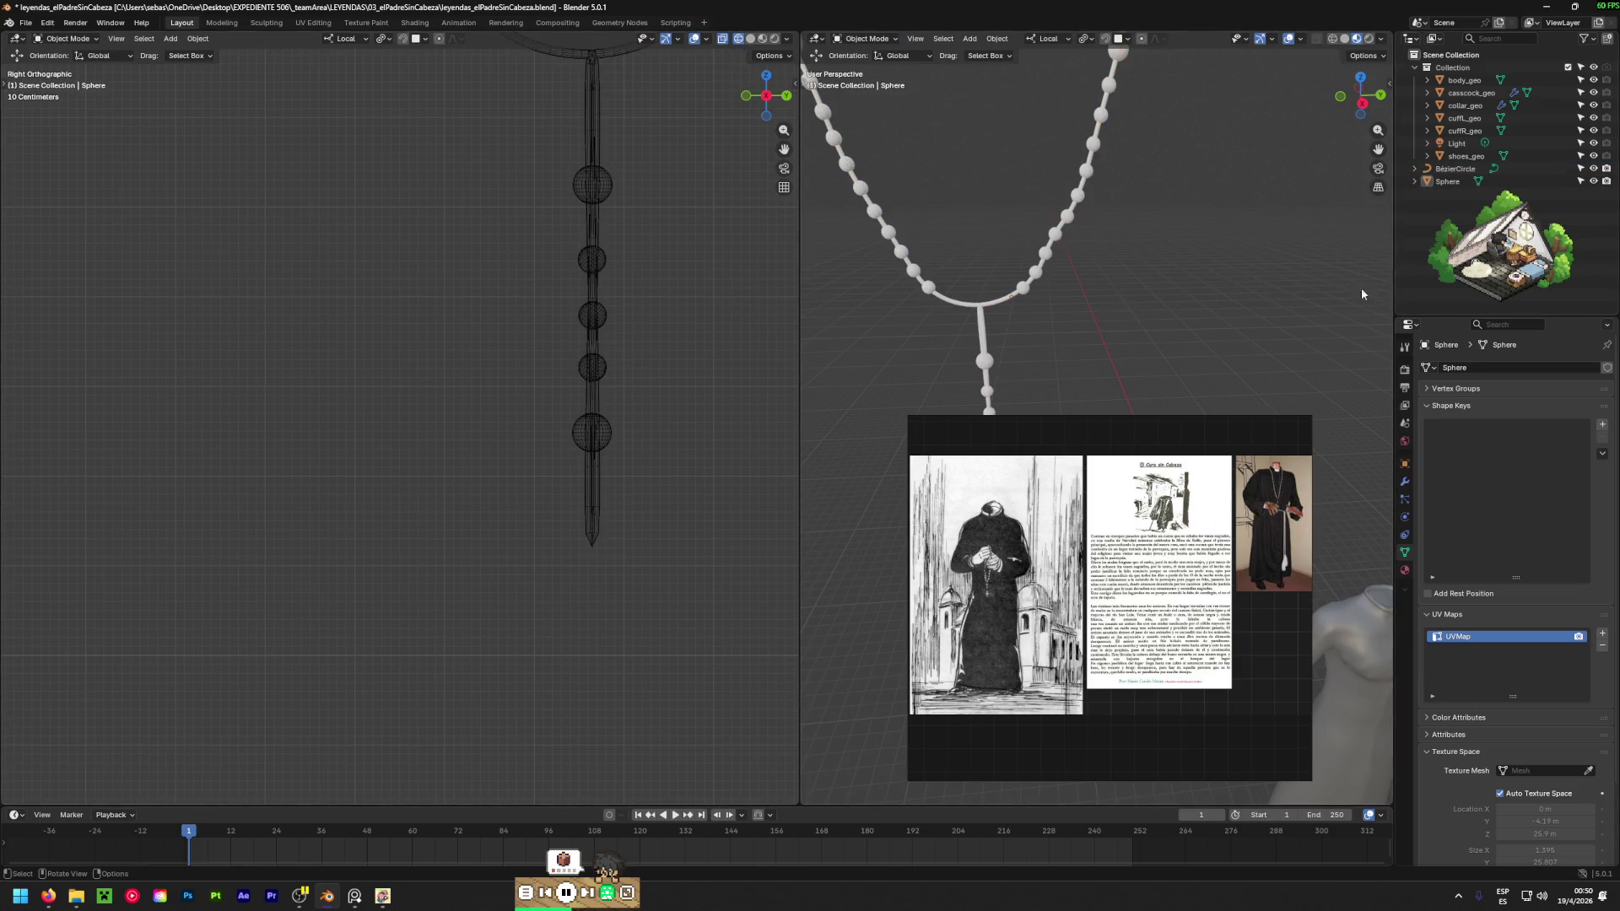
left_click(1455, 168)
key("Tab")
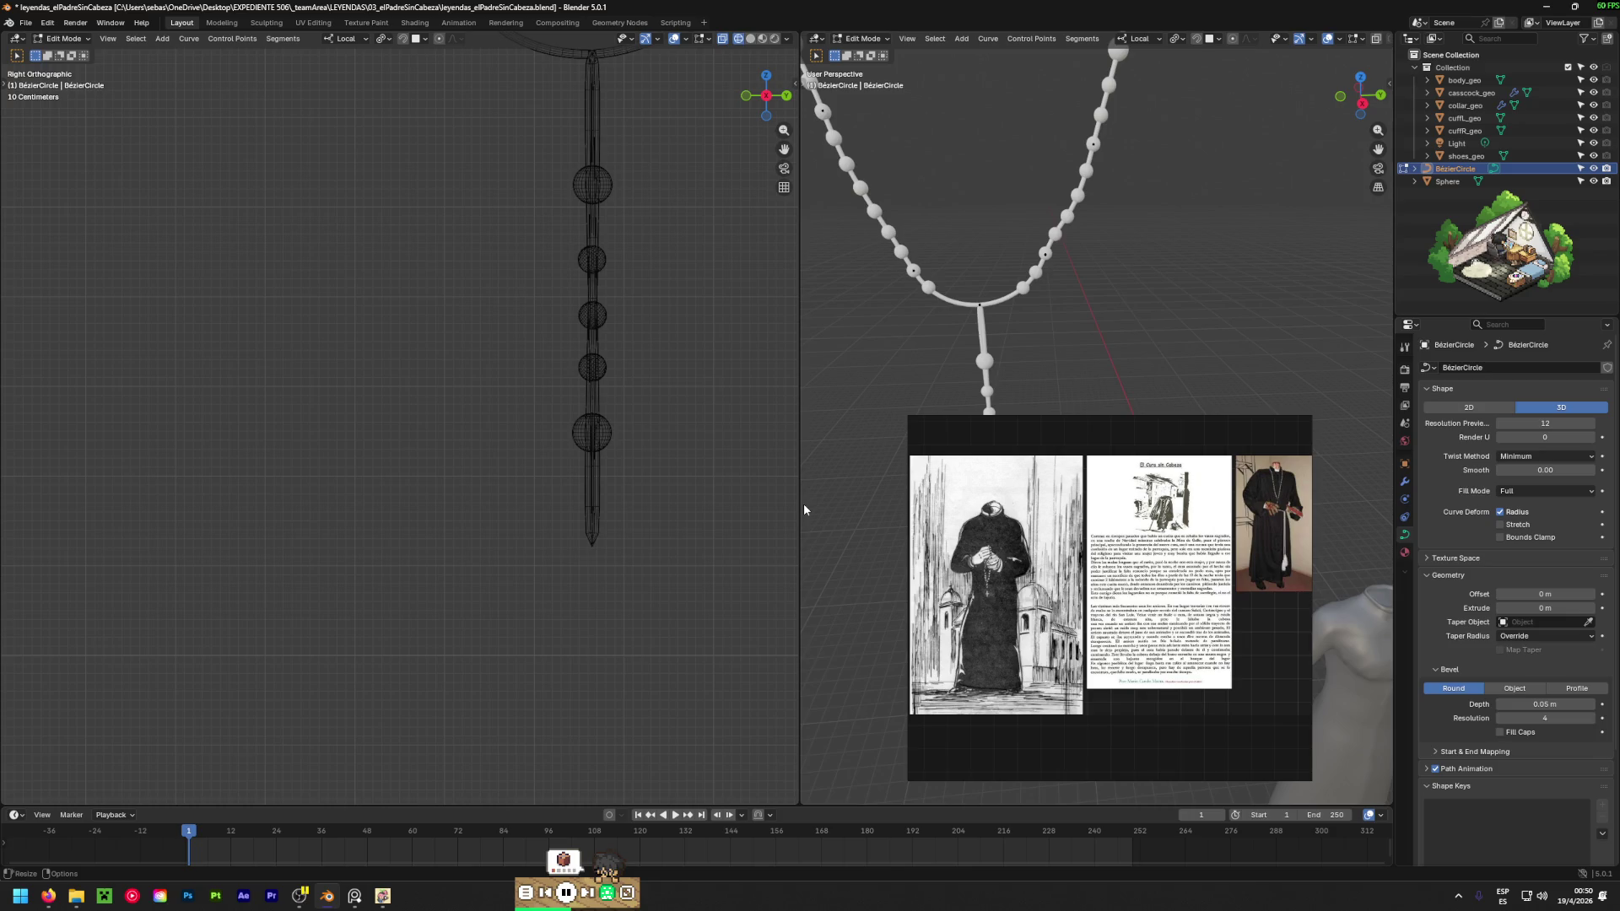
Set the cord's Bevel Depth to 0 m and orbit to view the rosary in perspective.
left_click(1531, 703)
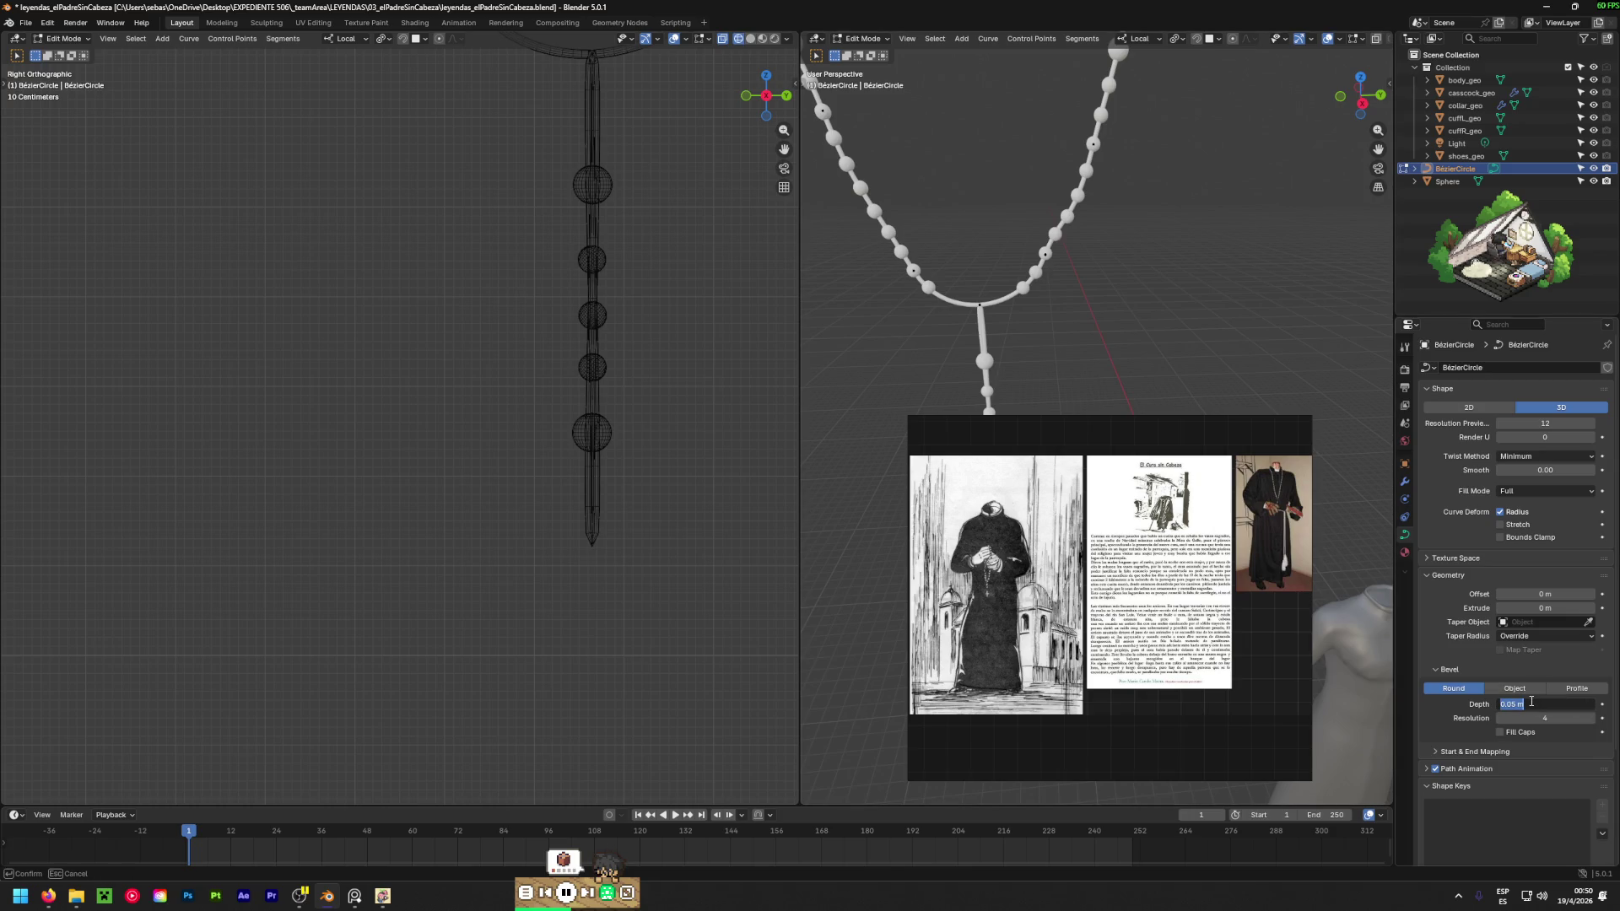
type("0")
key("Return")
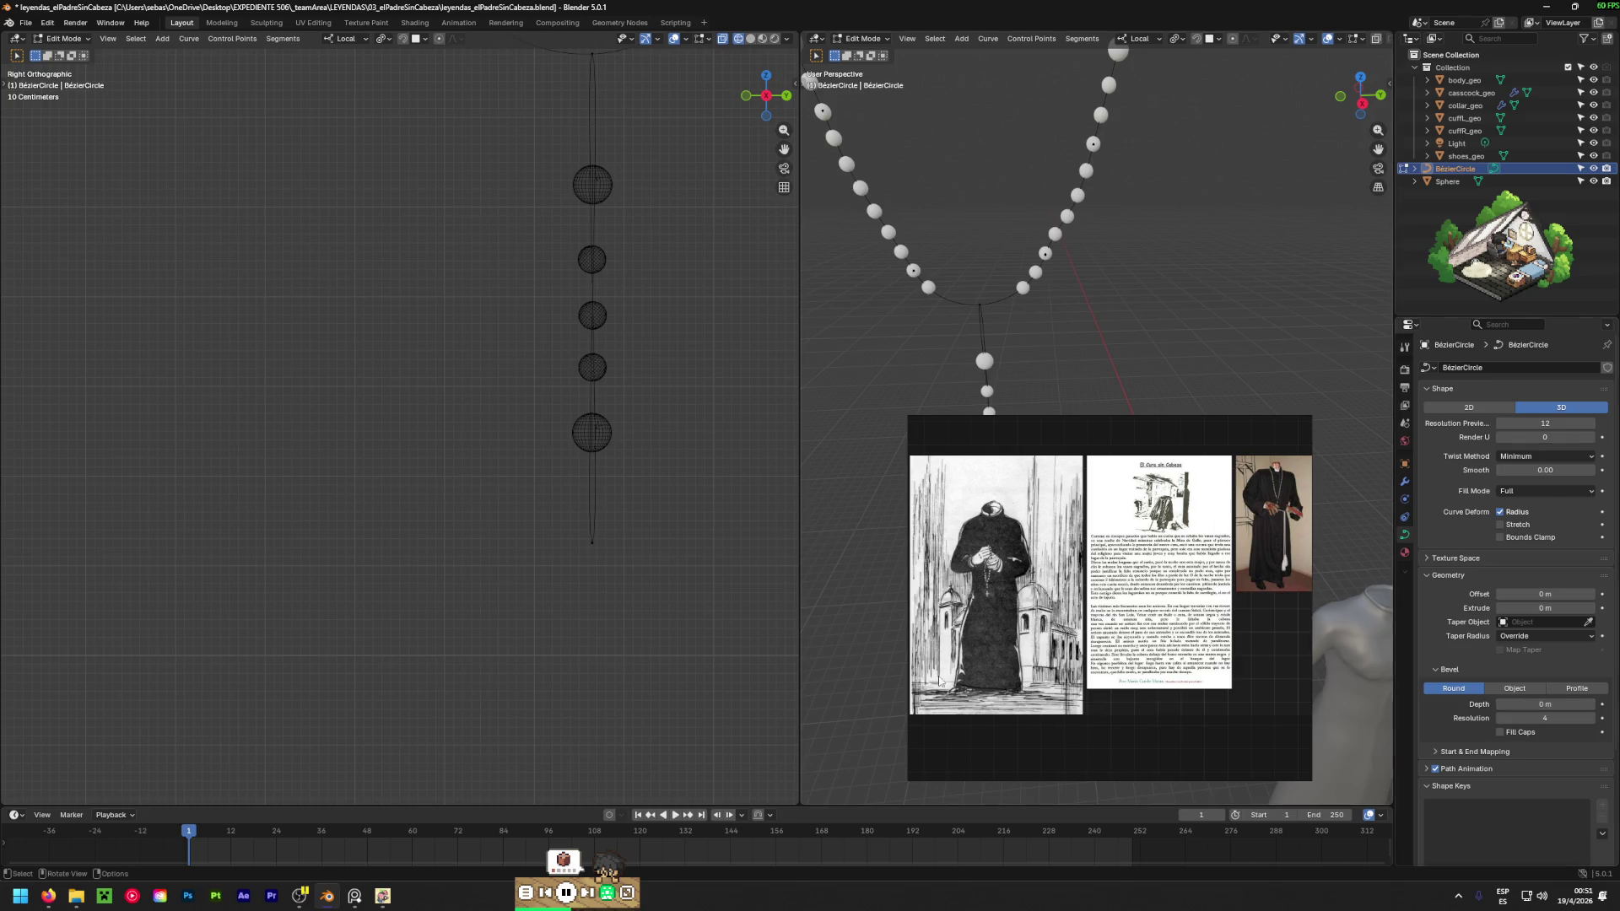
mouse_move(658, 355)
middle_mouse_down()
mouse_move(683, 354)
mouse_move(428, 406)
mouse_move(293, 456)
mouse_move(506, 441)
mouse_move(310, 427)
mouse_move(549, 434)
mouse_move(423, 464)
mouse_move(358, 397)
mouse_move(372, 388)
middle_mouse_up()
Select the Sphere beads and add the BézierCircle cord in the Outliner.
left_click(1450, 180)
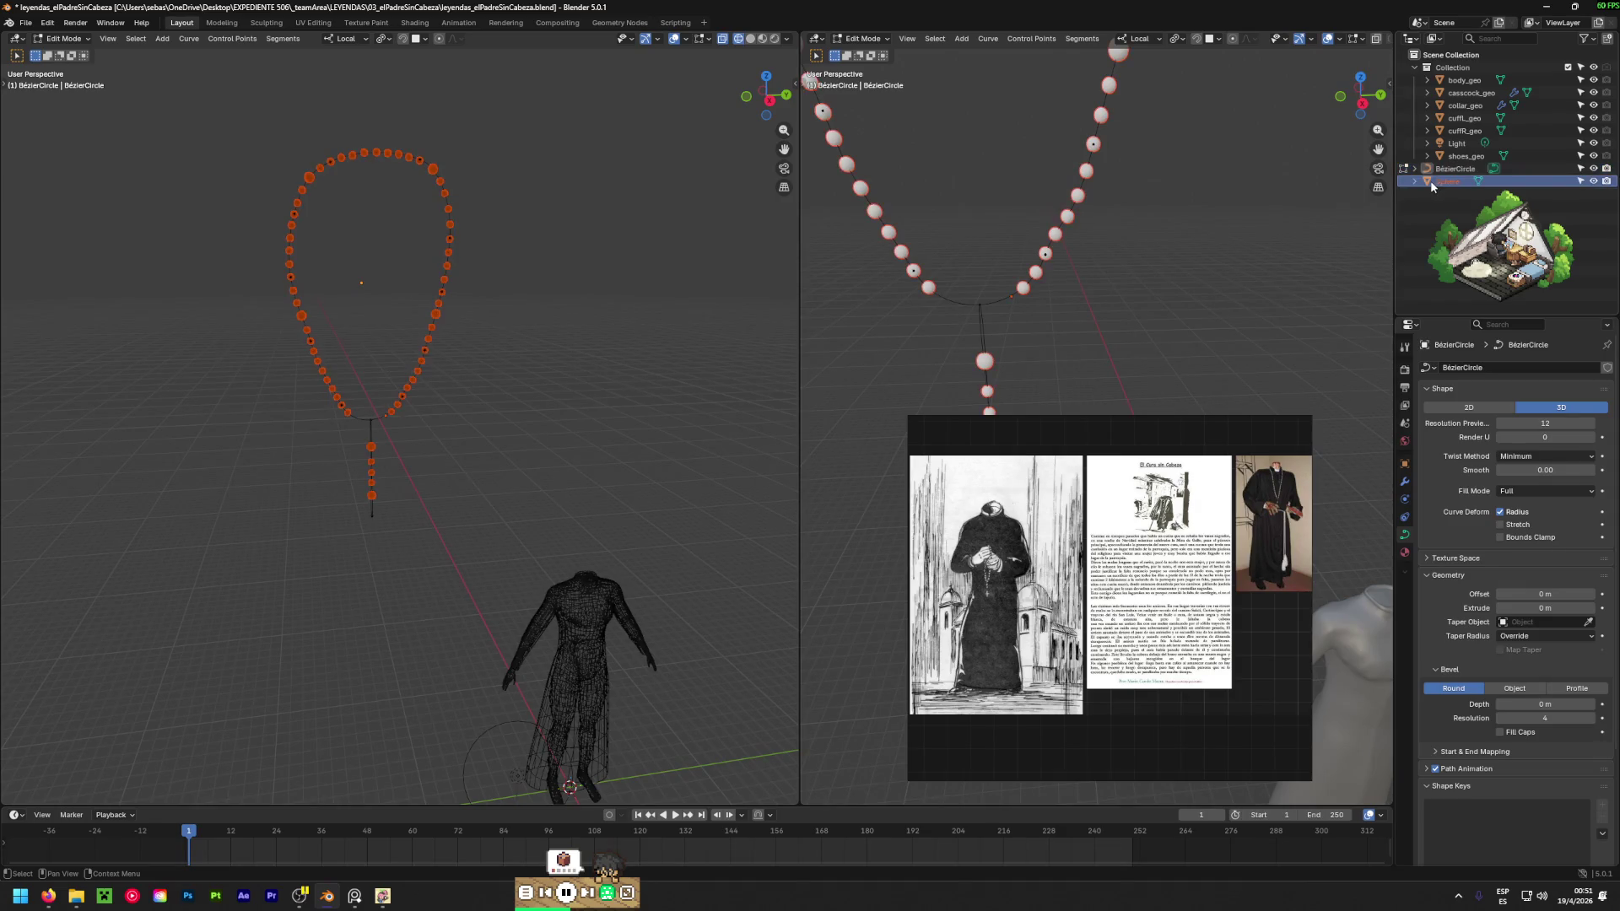
left_click(1453, 169, "ctrl")
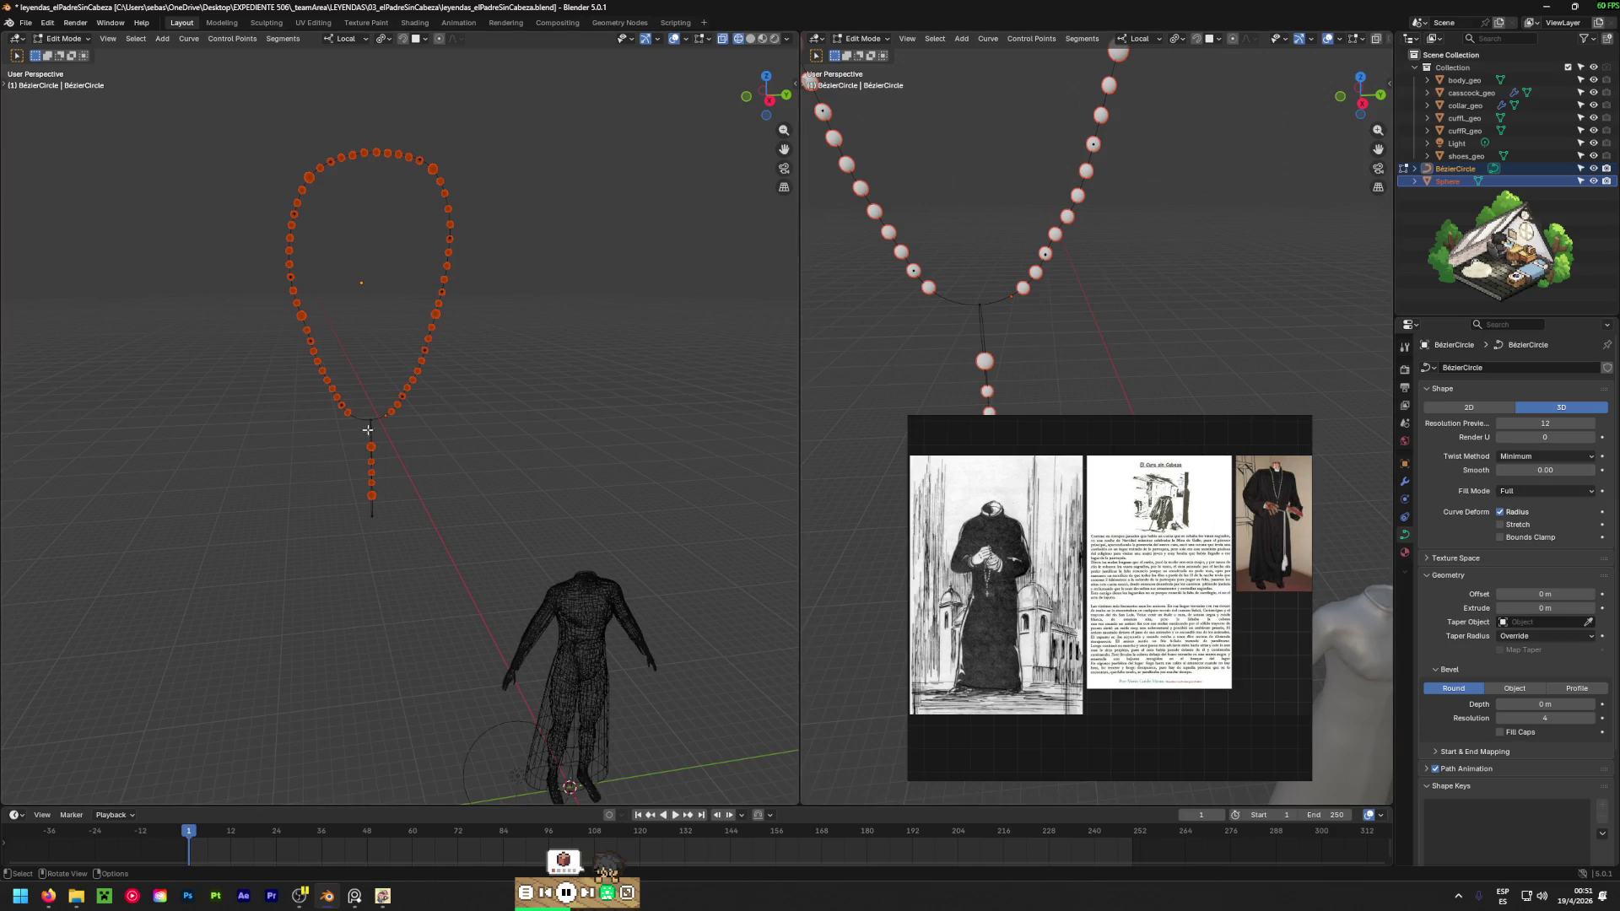
scroll(368, 427, "up", 5)
In Object Mode, select the BézierCircle cord together with the Sphere beads.
key("Tab")
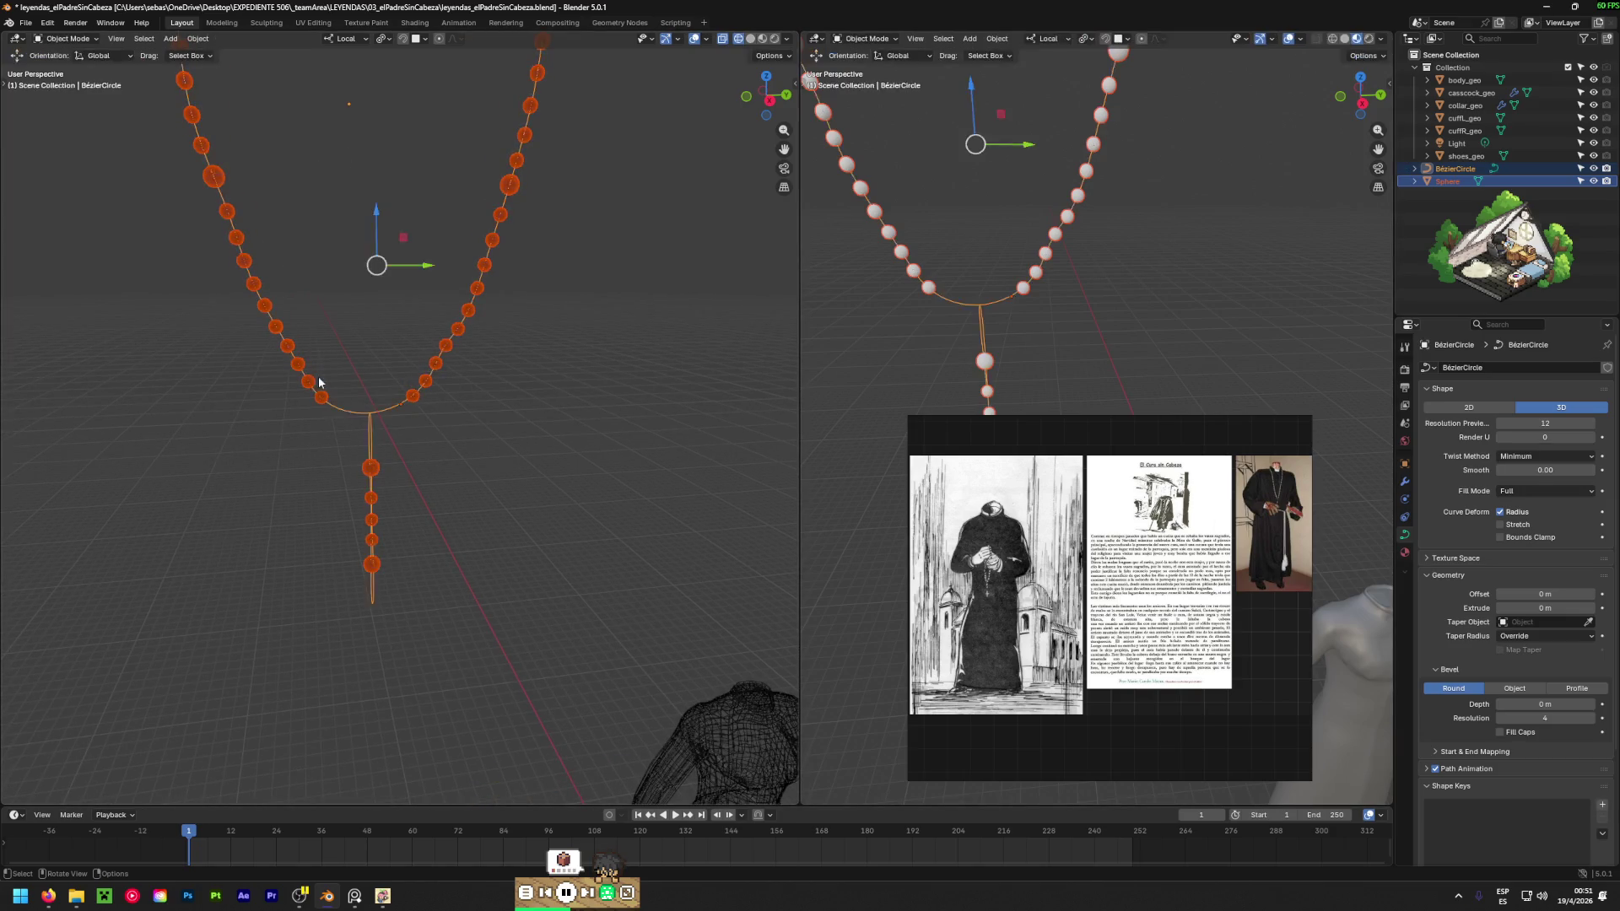
left_click(317, 391)
left_click(329, 398)
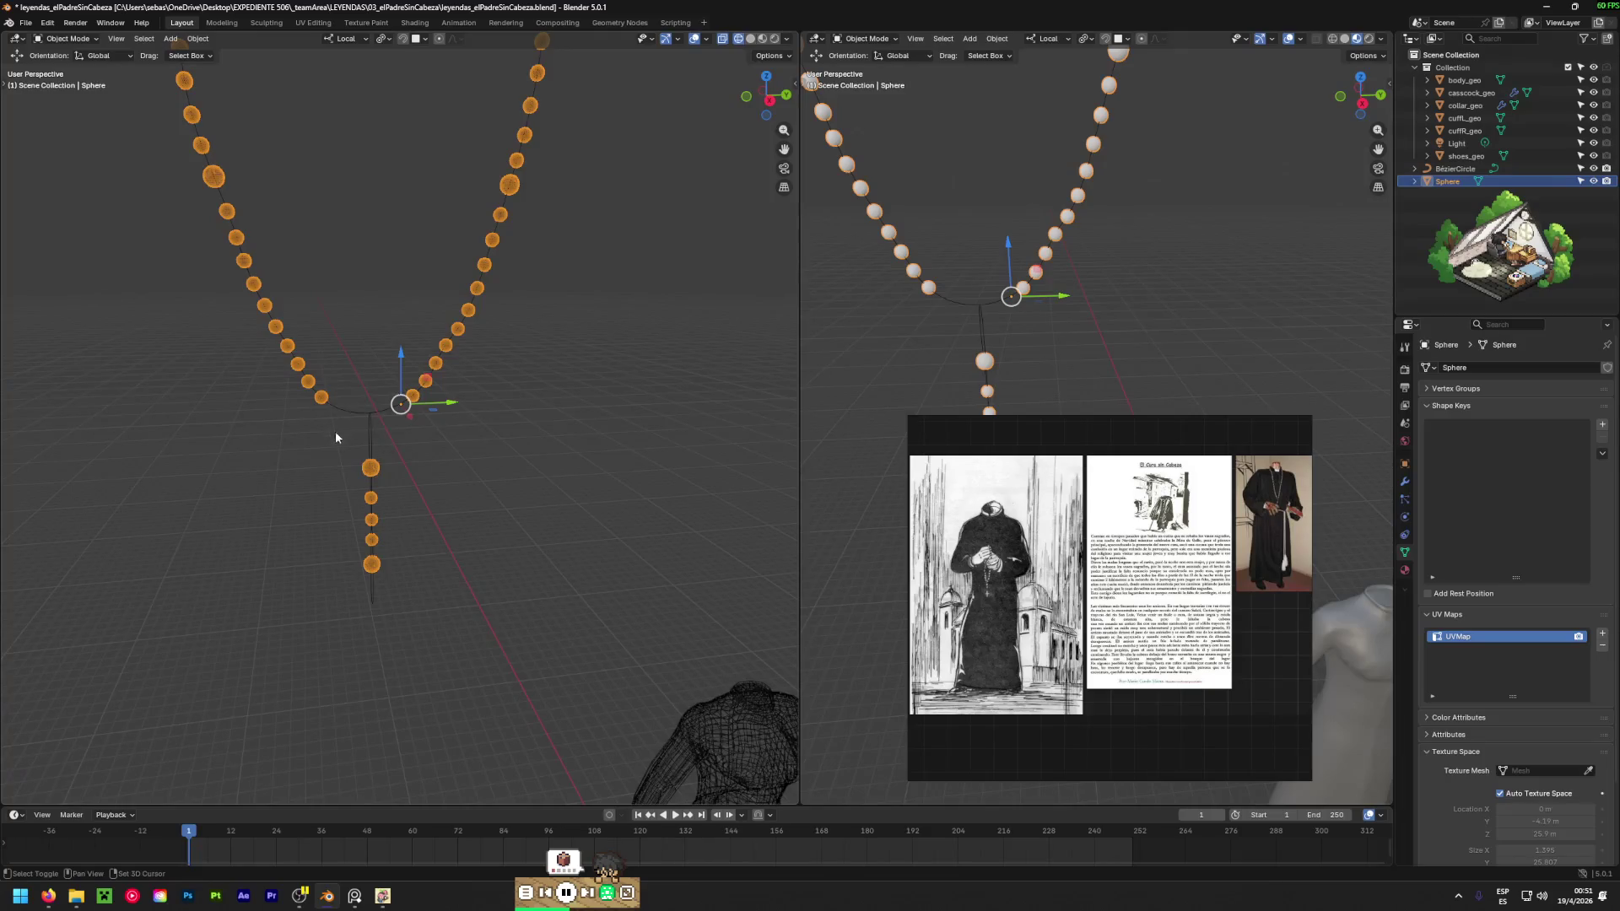
left_click(363, 393, "shift")
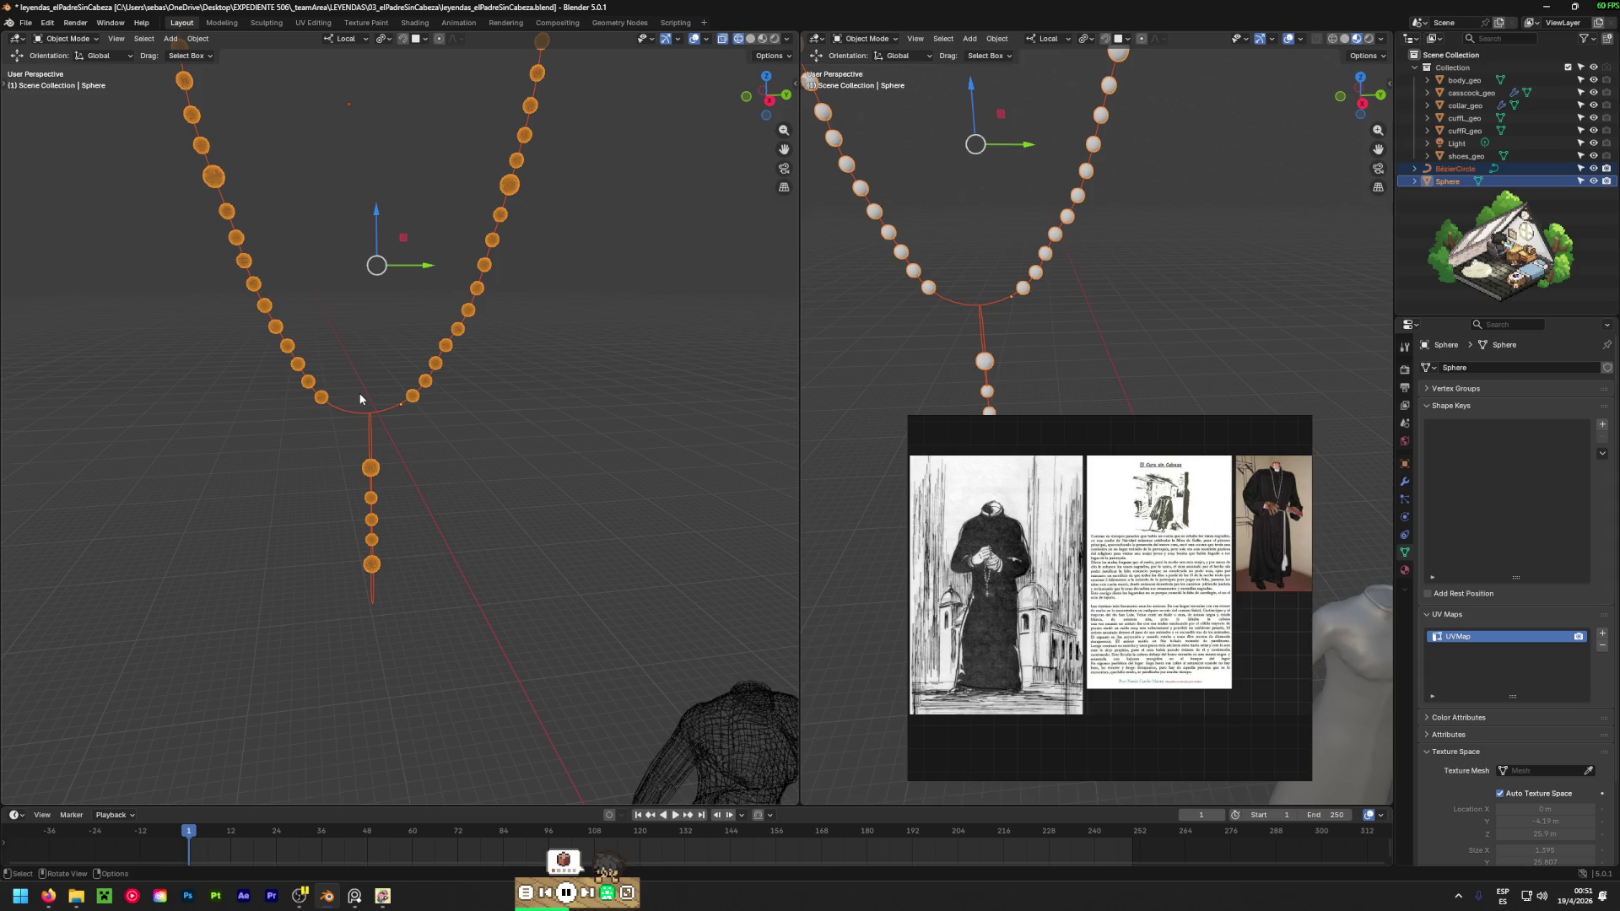
scroll(360, 398, "down", 5)
mouse_move(360, 399)
middle_mouse_down()
mouse_move(498, 469)
mouse_move(587, 467)
mouse_move(632, 532)
mouse_move(579, 424)
middle_mouse_up()
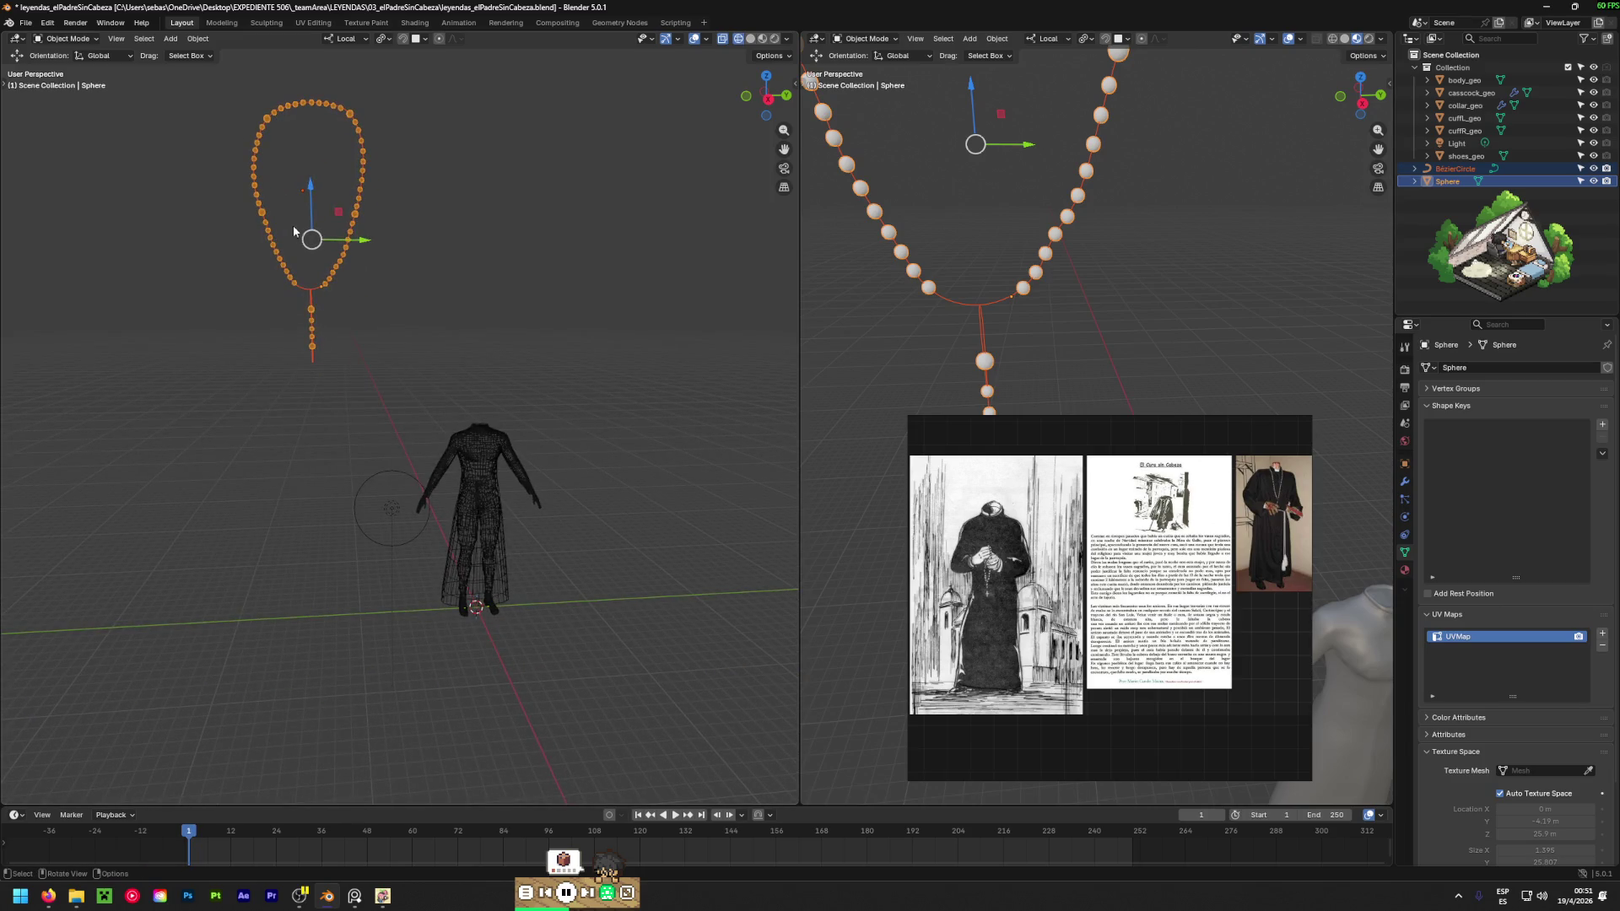
Slide the rosary along Y and lower it along Z to just above the figure.
left_click_drag(362, 240, 537, 243)
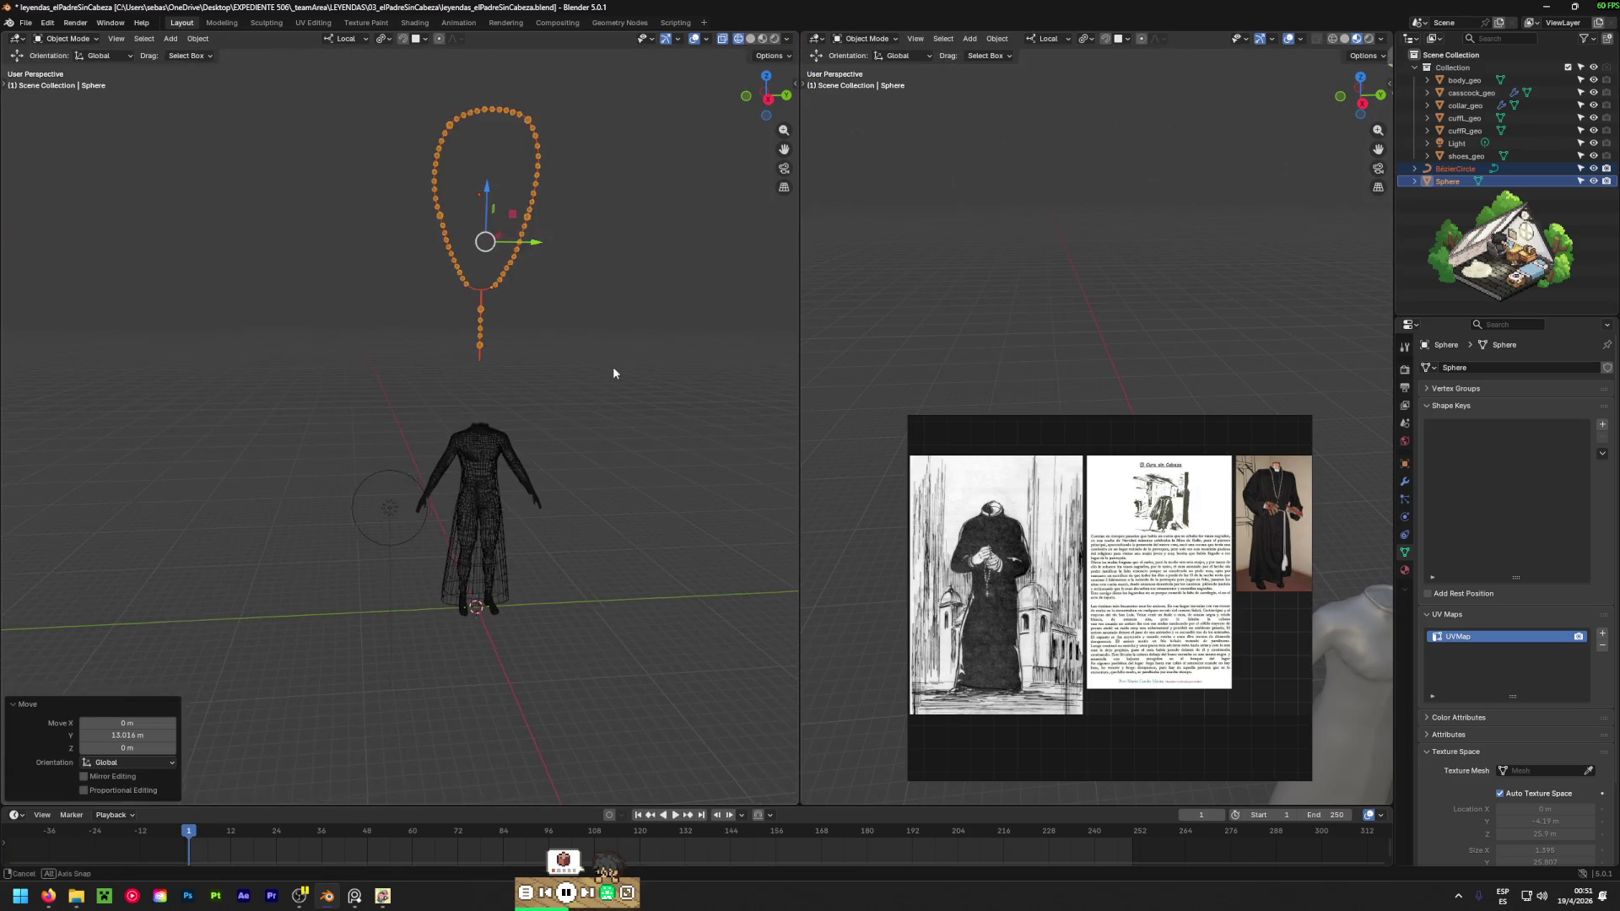
middle_click_drag(613, 372, 412, 376)
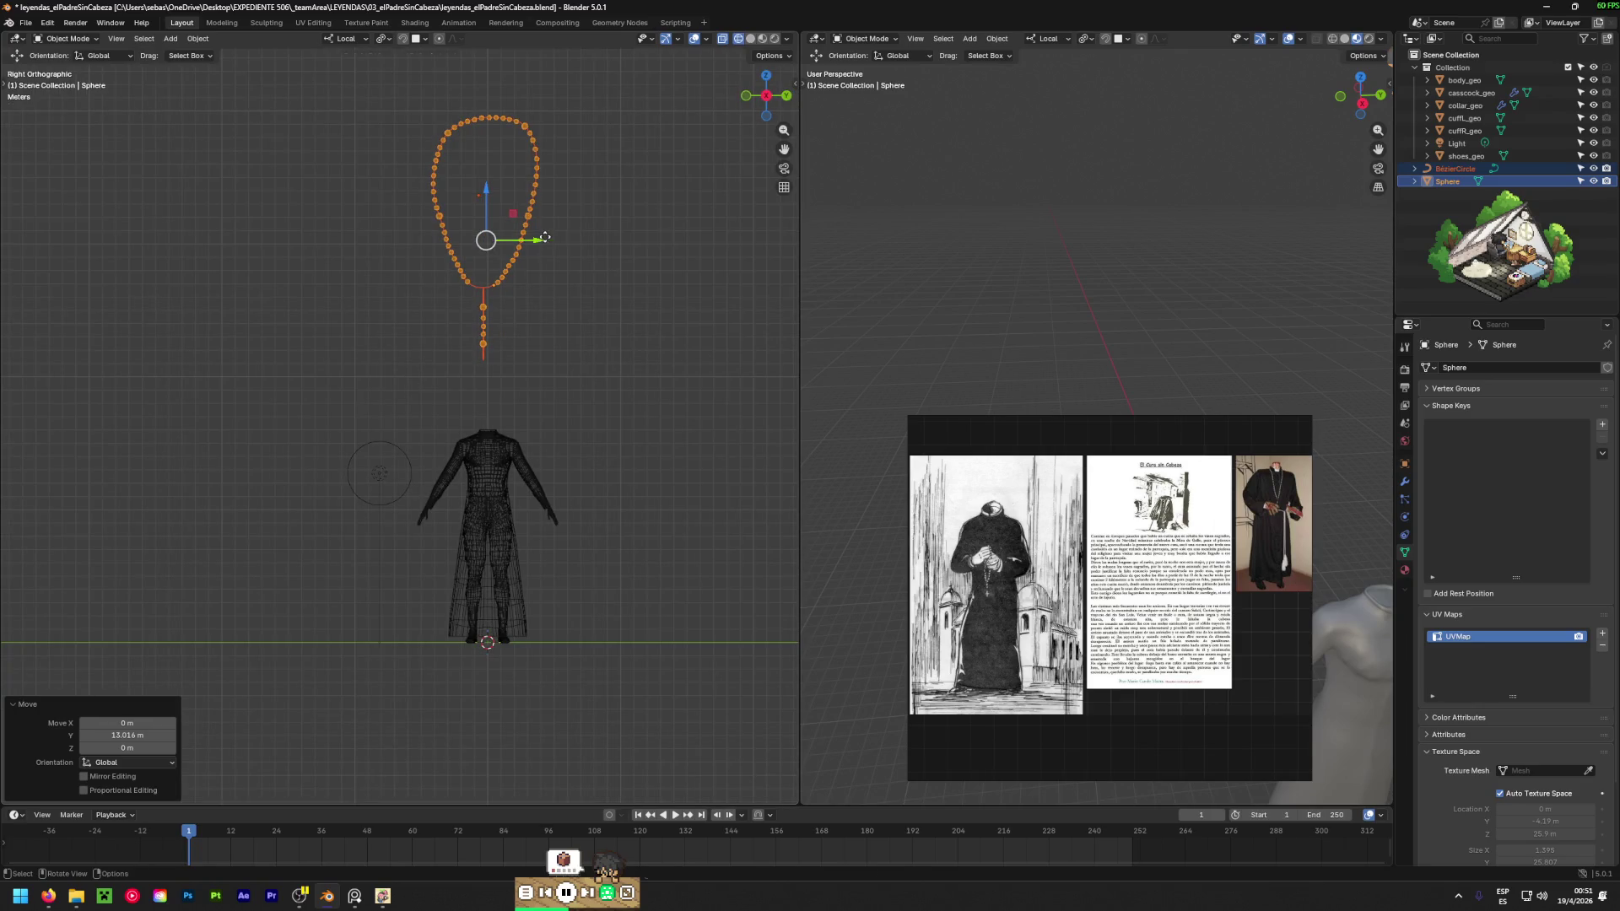
left_click_drag(545, 237, 548, 237)
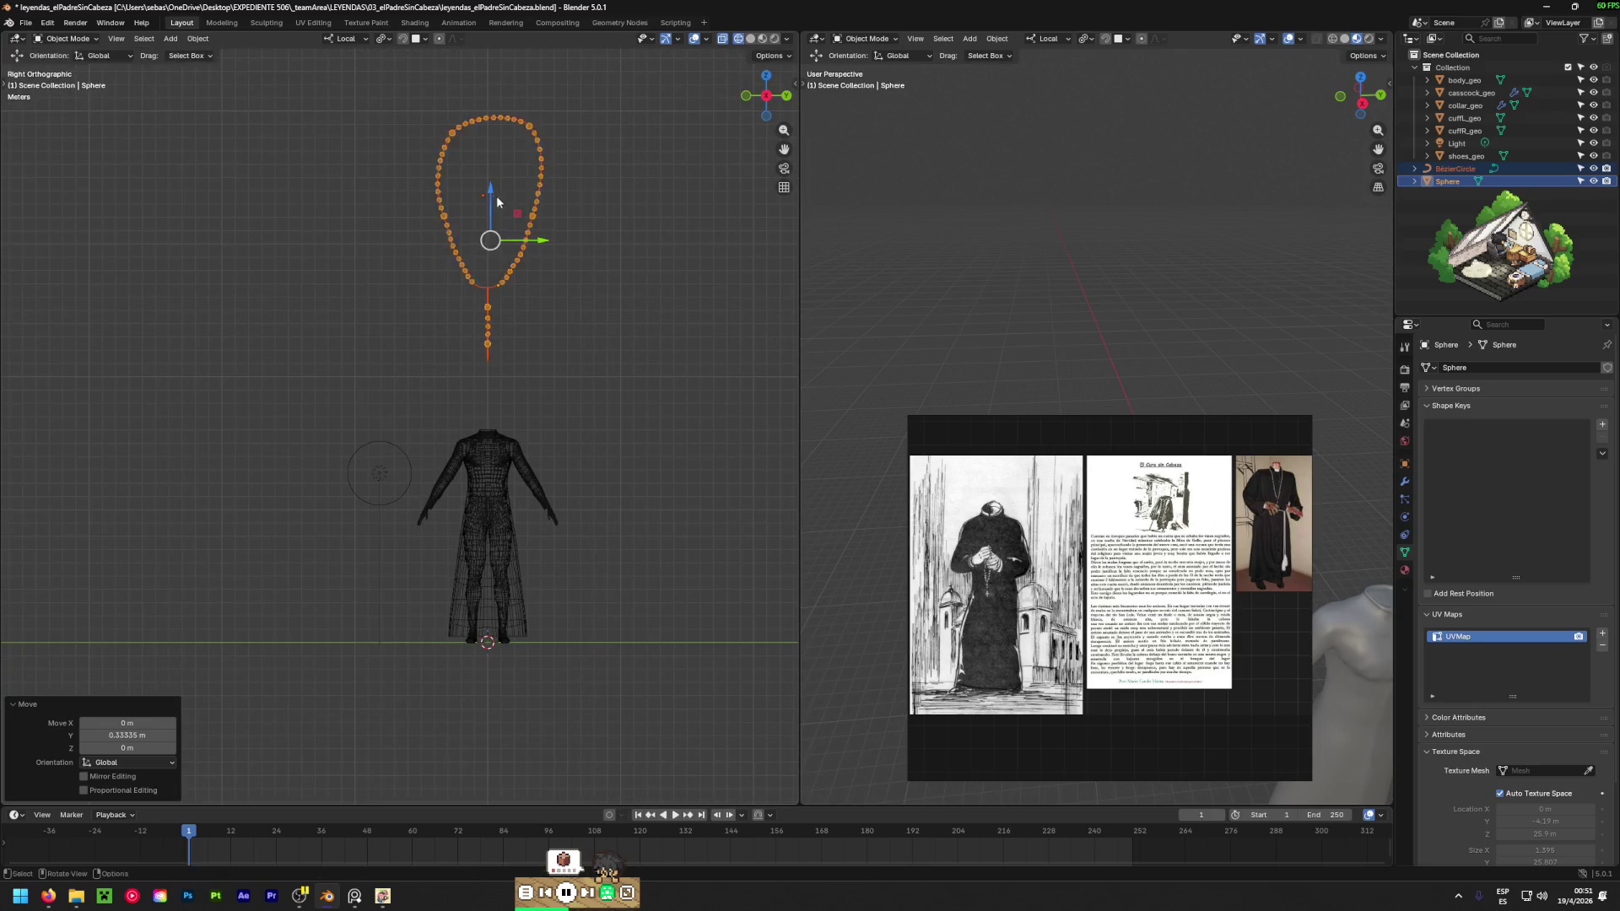
left_click_drag(504, 189, 504, 221)
left_click(505, 221)
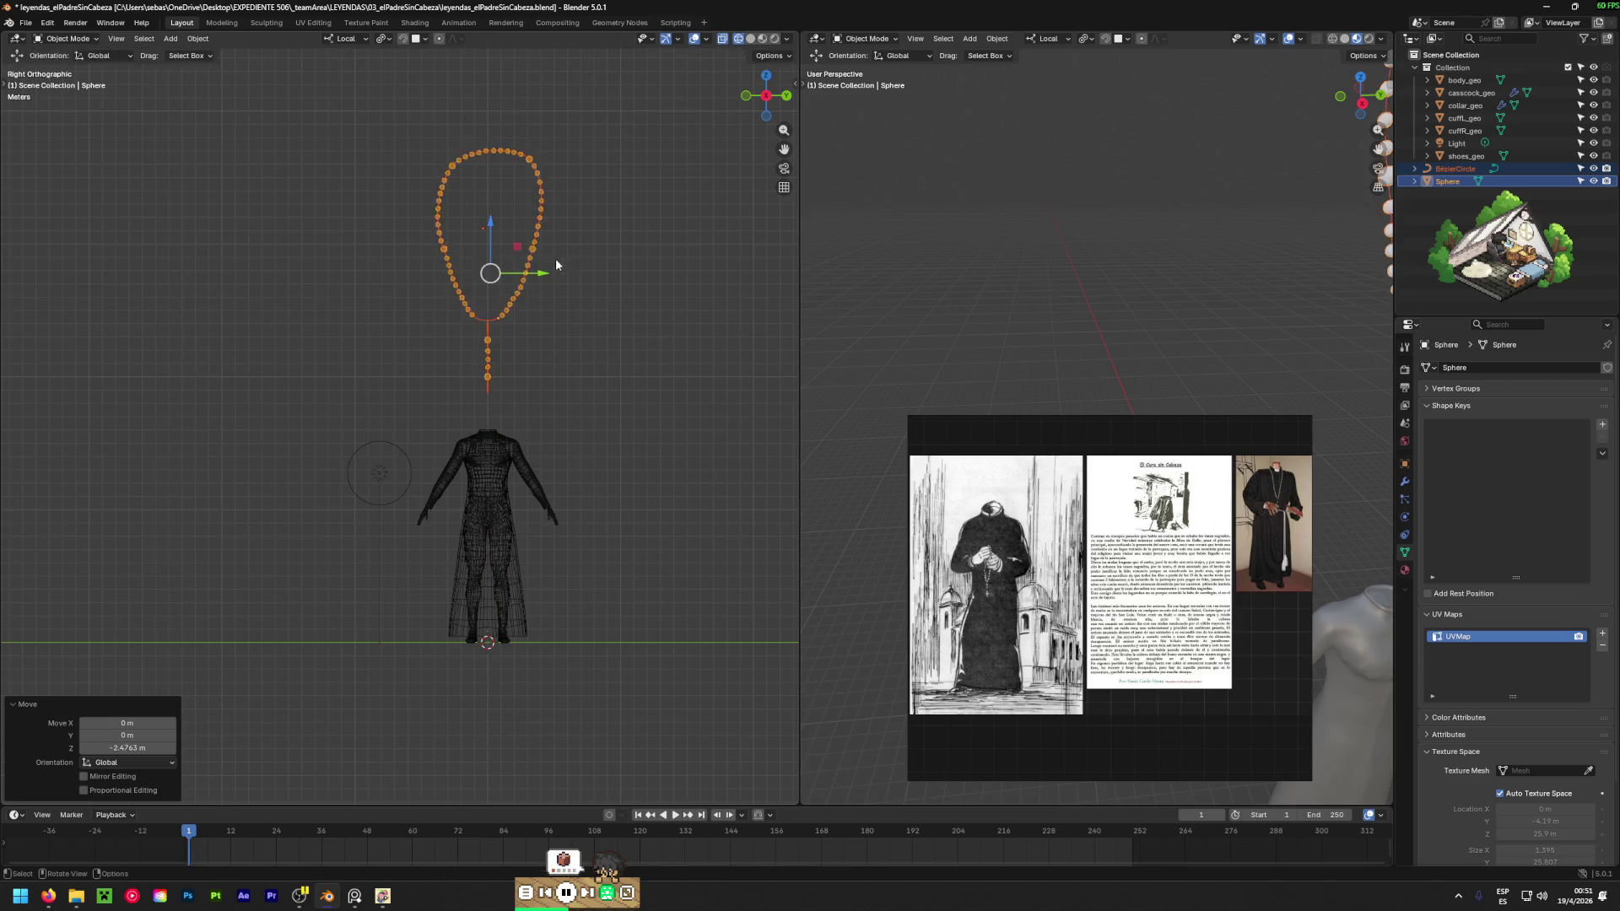
Deselect, switch to Right Orthographic view with numpad 3, and select the cord curve.
key("alt+a")
middle_click_drag(534, 326, 495, 352)
key("KP_3")
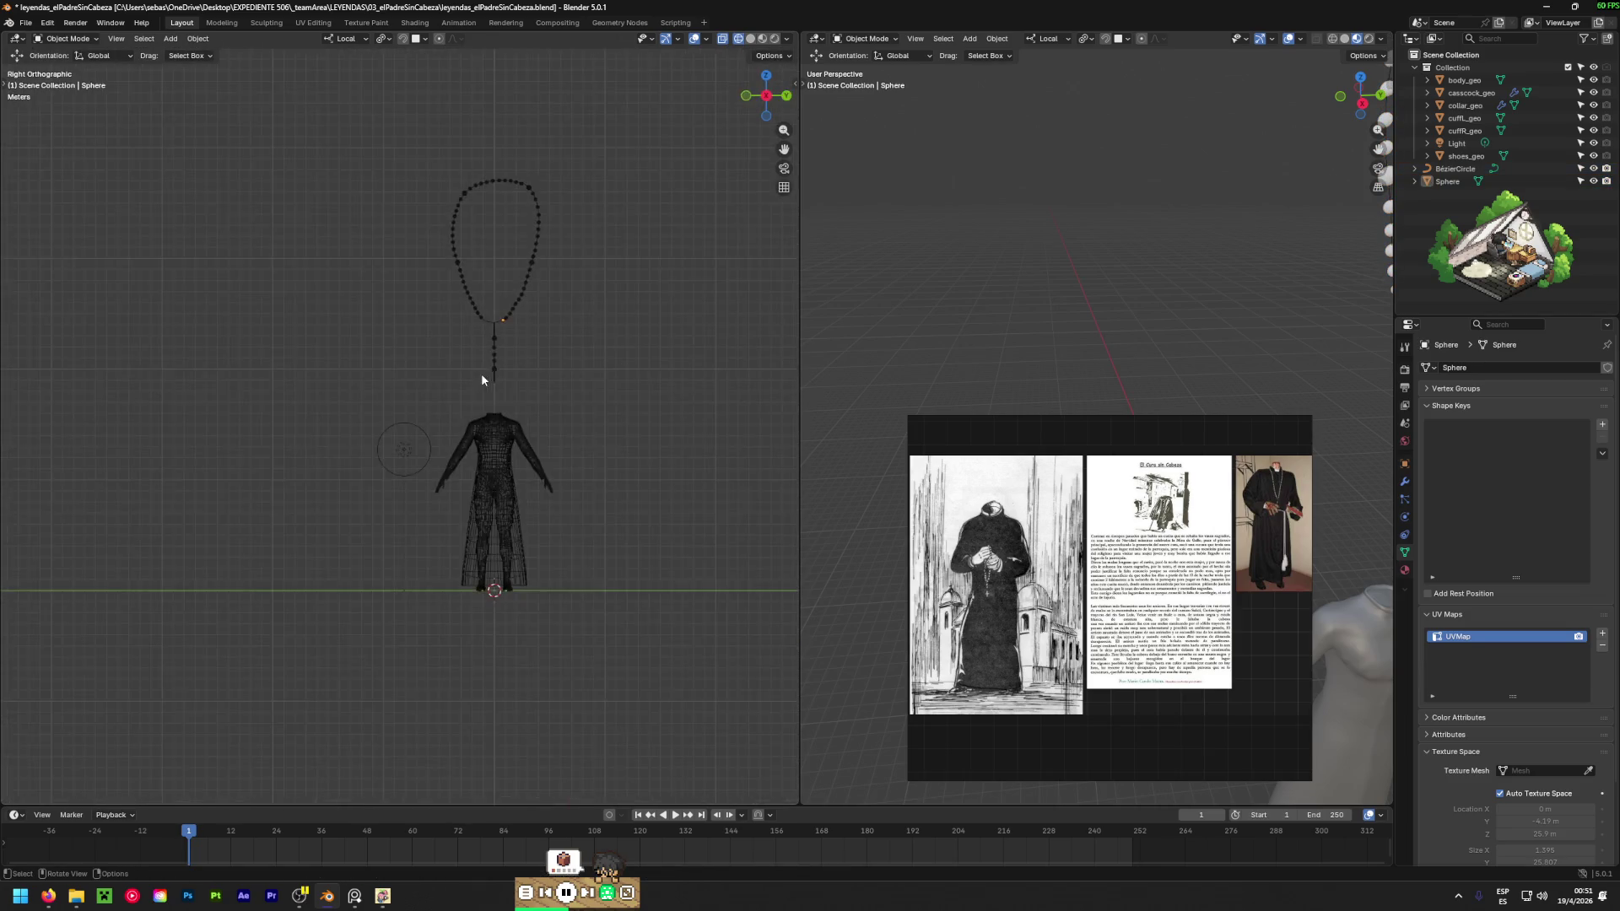
scroll(481, 373, "up", 3)
mouse_move(475, 294)
left_mouse_down()
mouse_move(506, 266)
mouse_move(504, 279)
left_mouse_up()
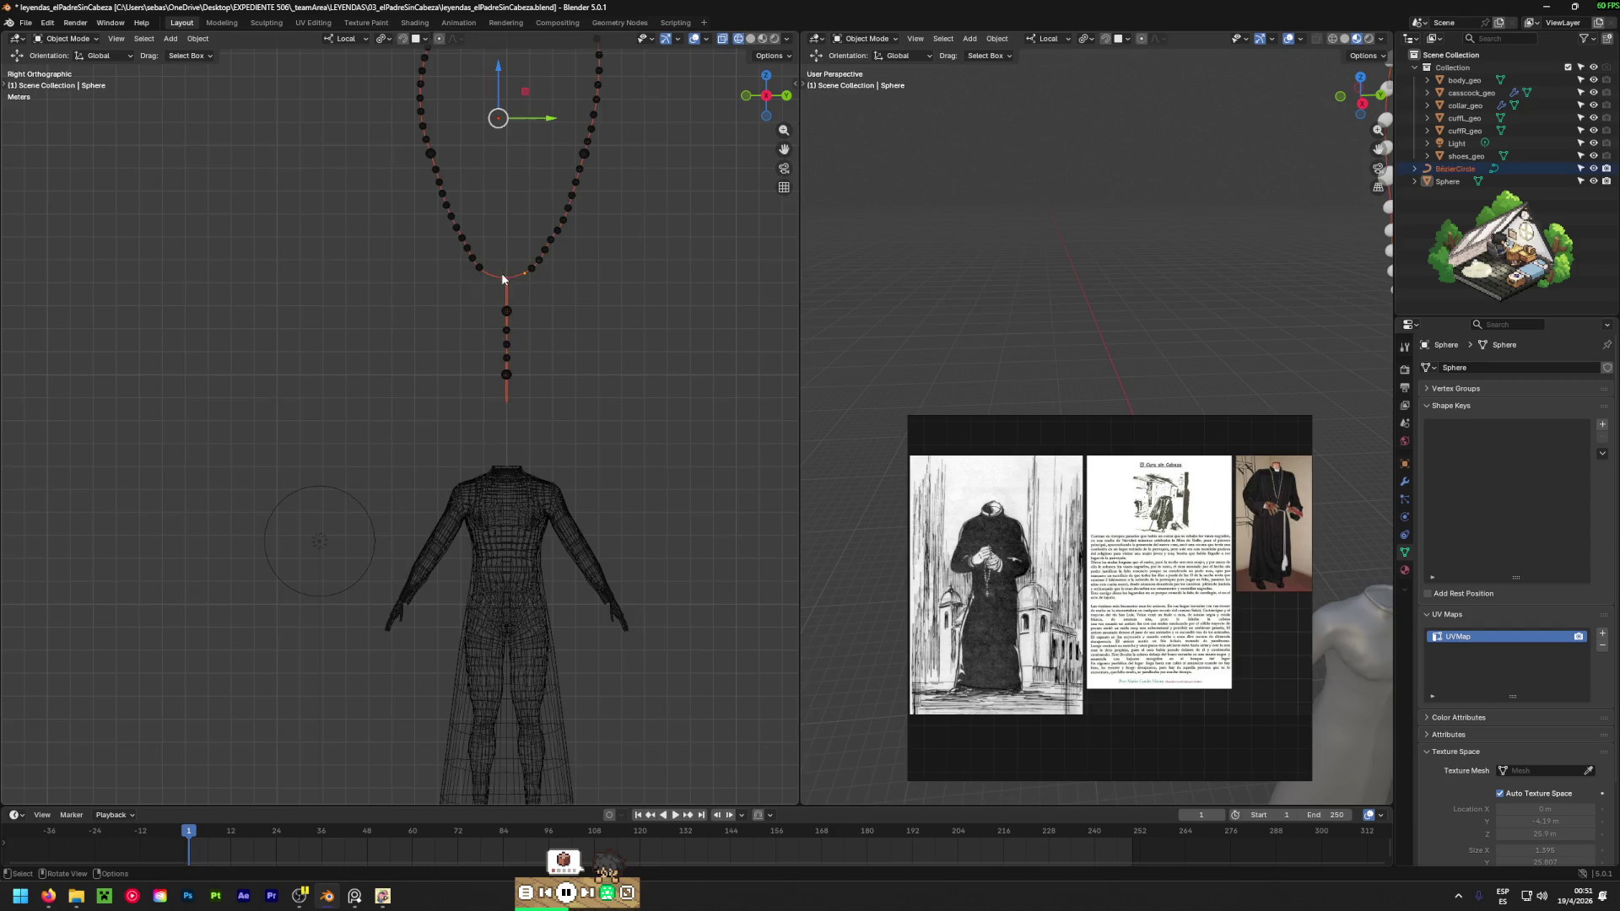
Apply All Transforms to the cord curve and then to the Sphere beads.
right_click(515, 282)
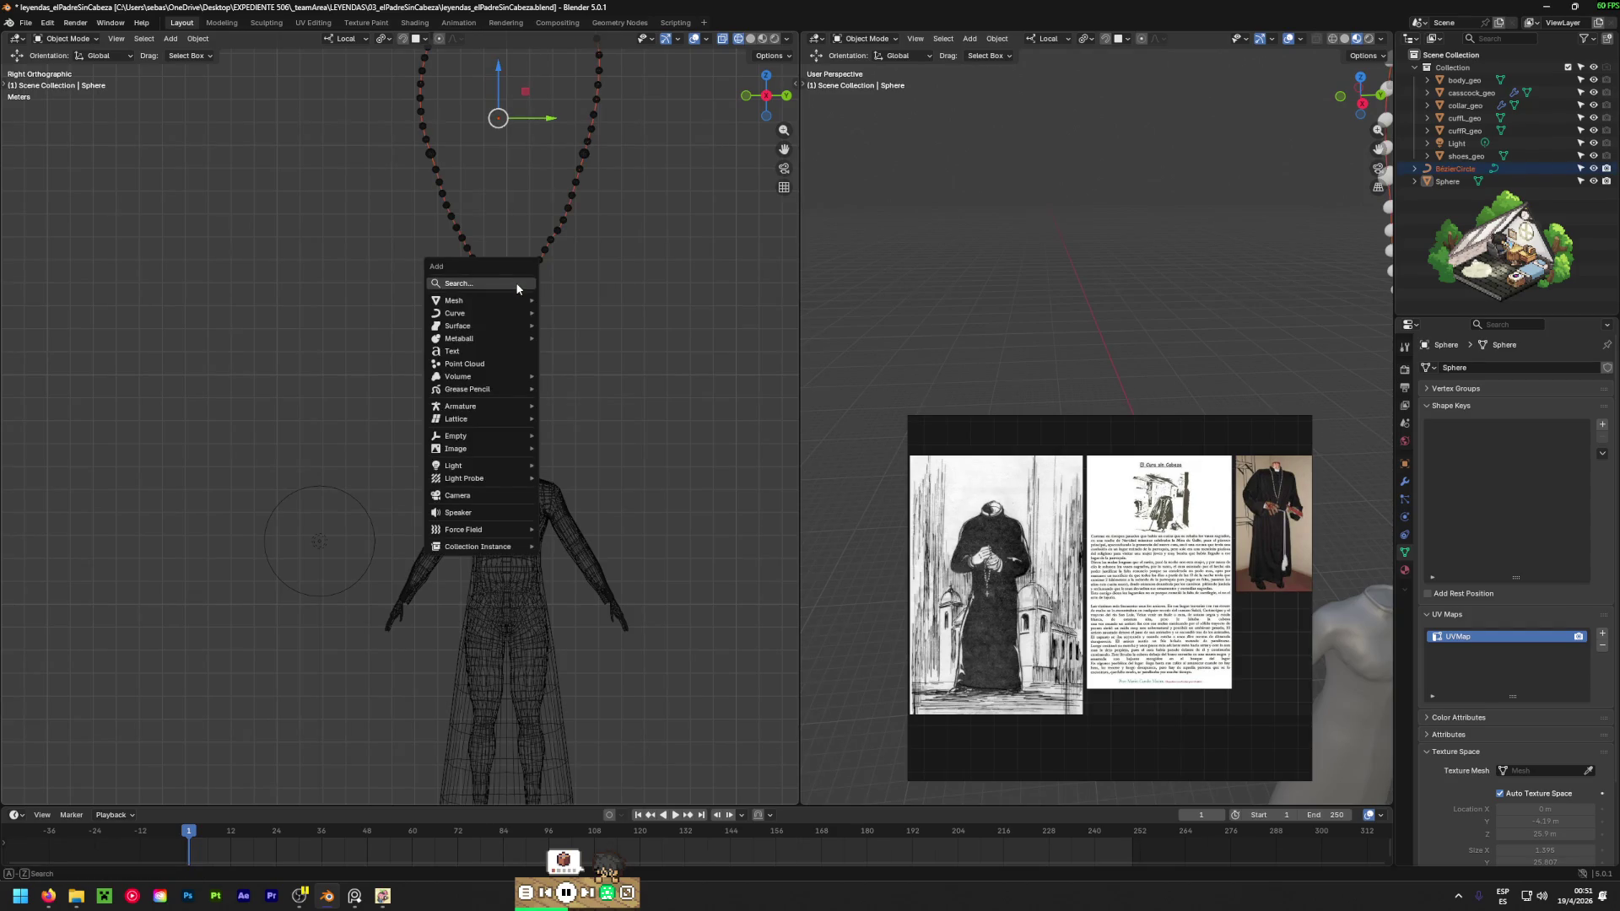
key("ctrl+a")
left_click(490, 236)
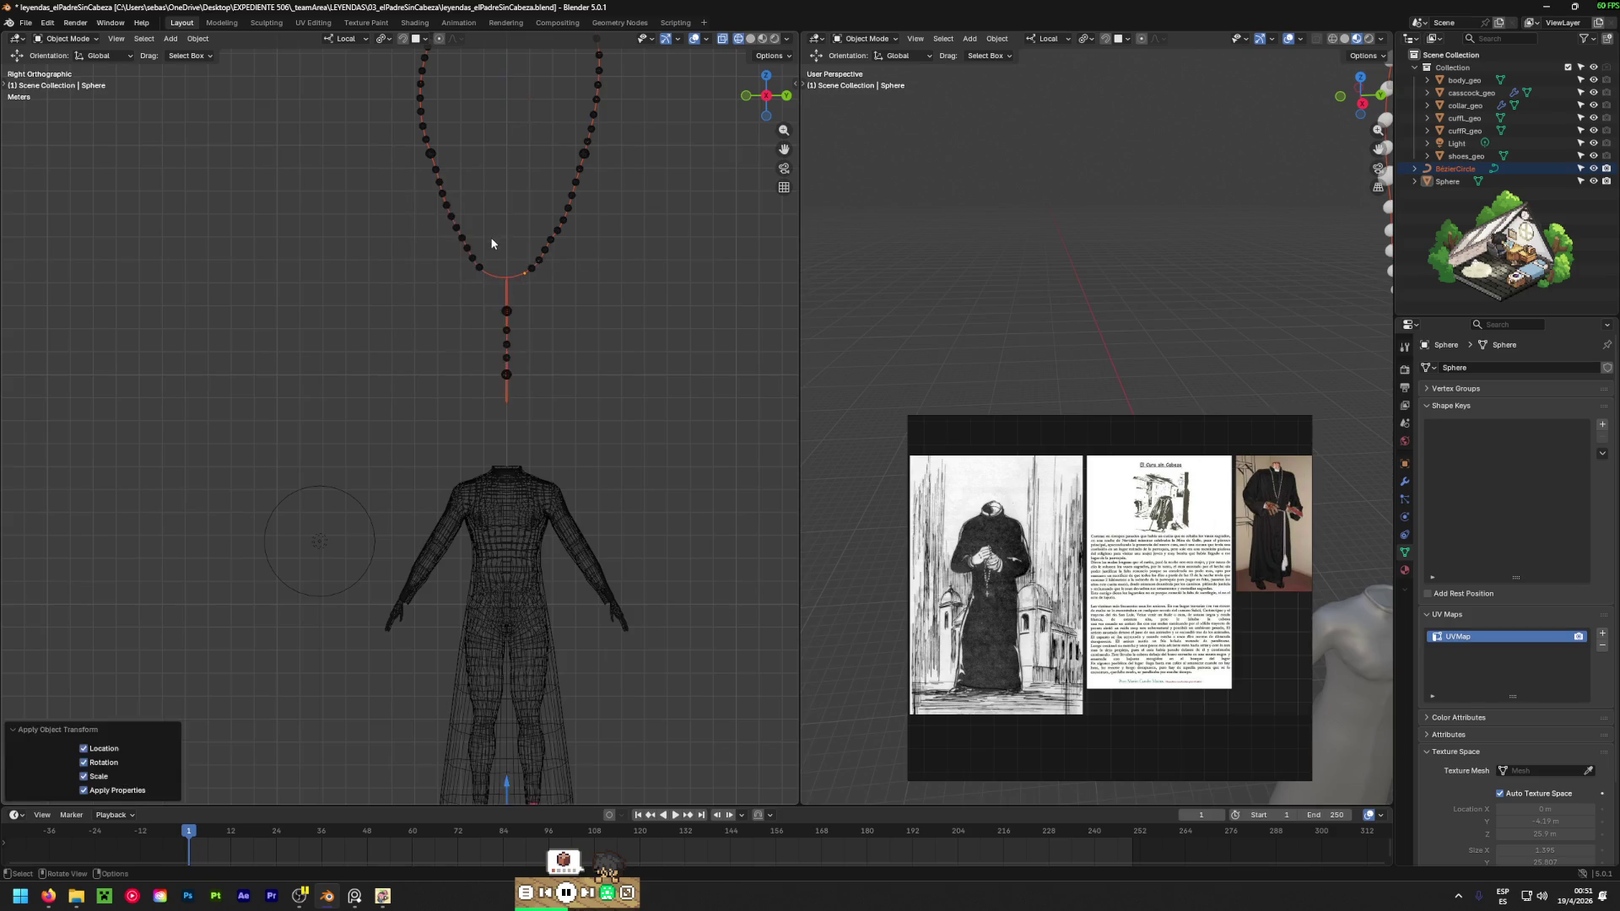
left_click(478, 270)
key("ctrl+a")
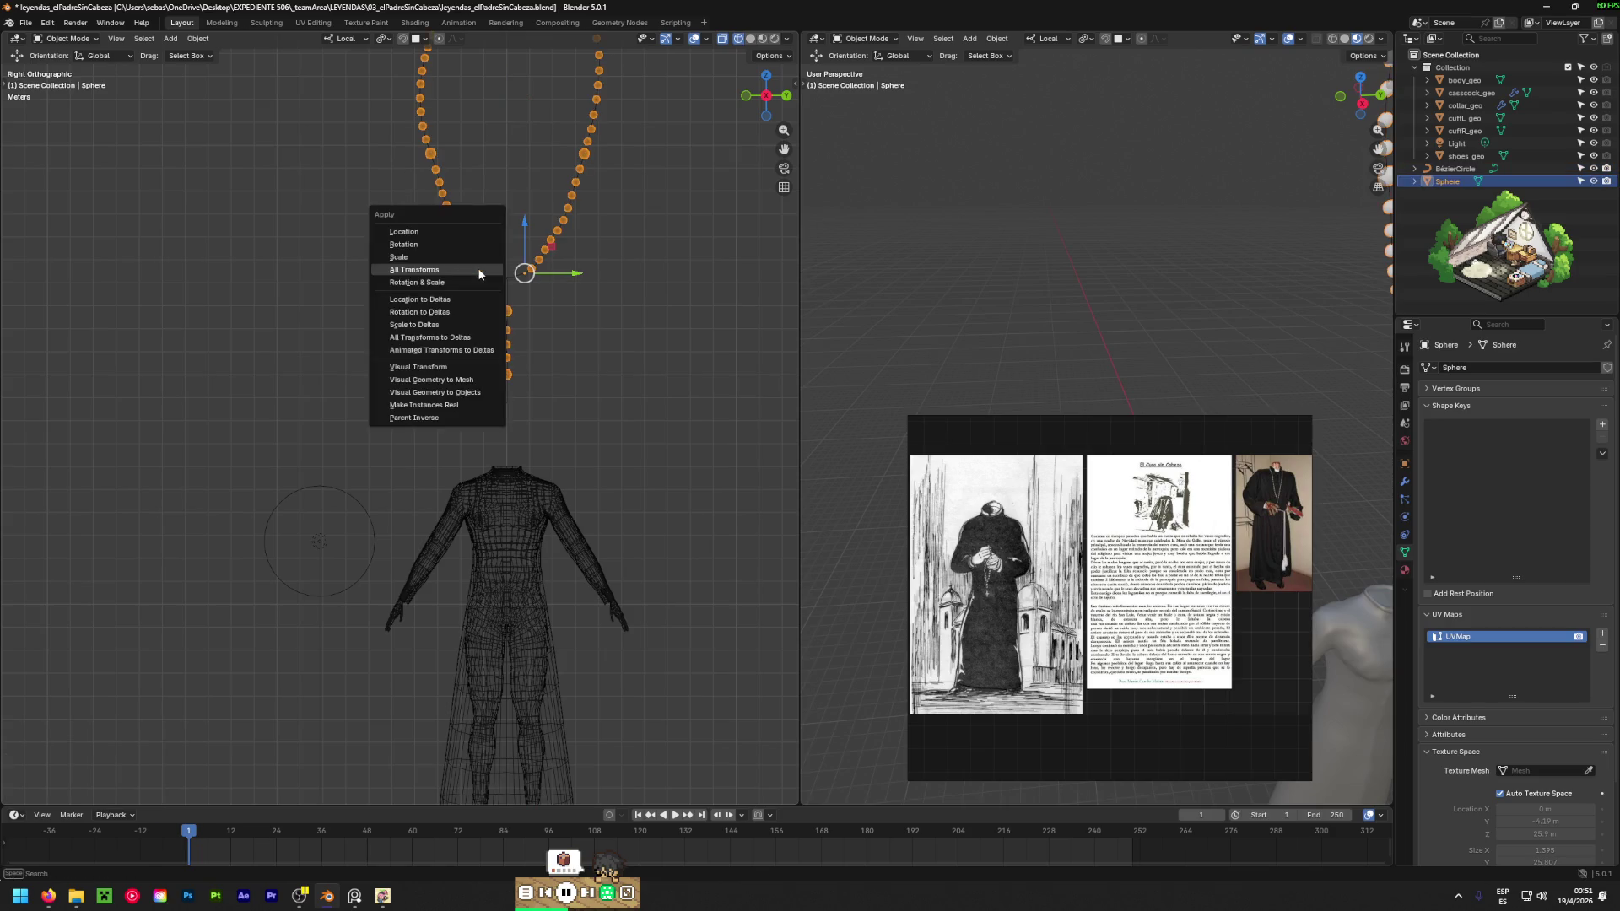
left_click(479, 271)
scroll(438, 355, "down", 4)
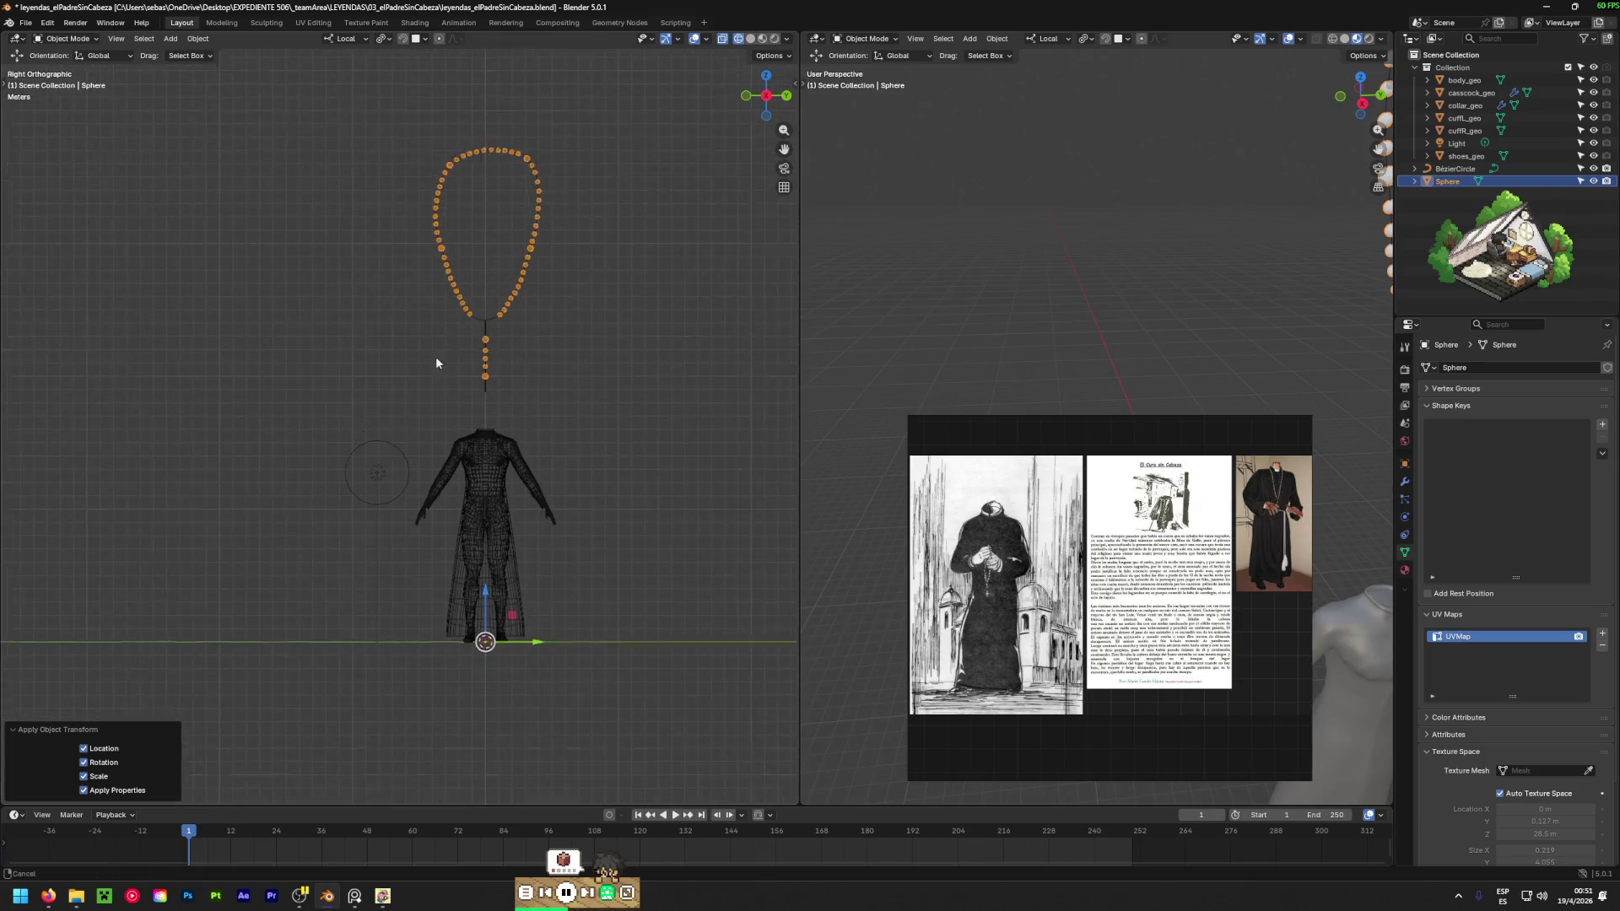
scroll(437, 354, "up", 4)
scroll(442, 350, "up", 1)
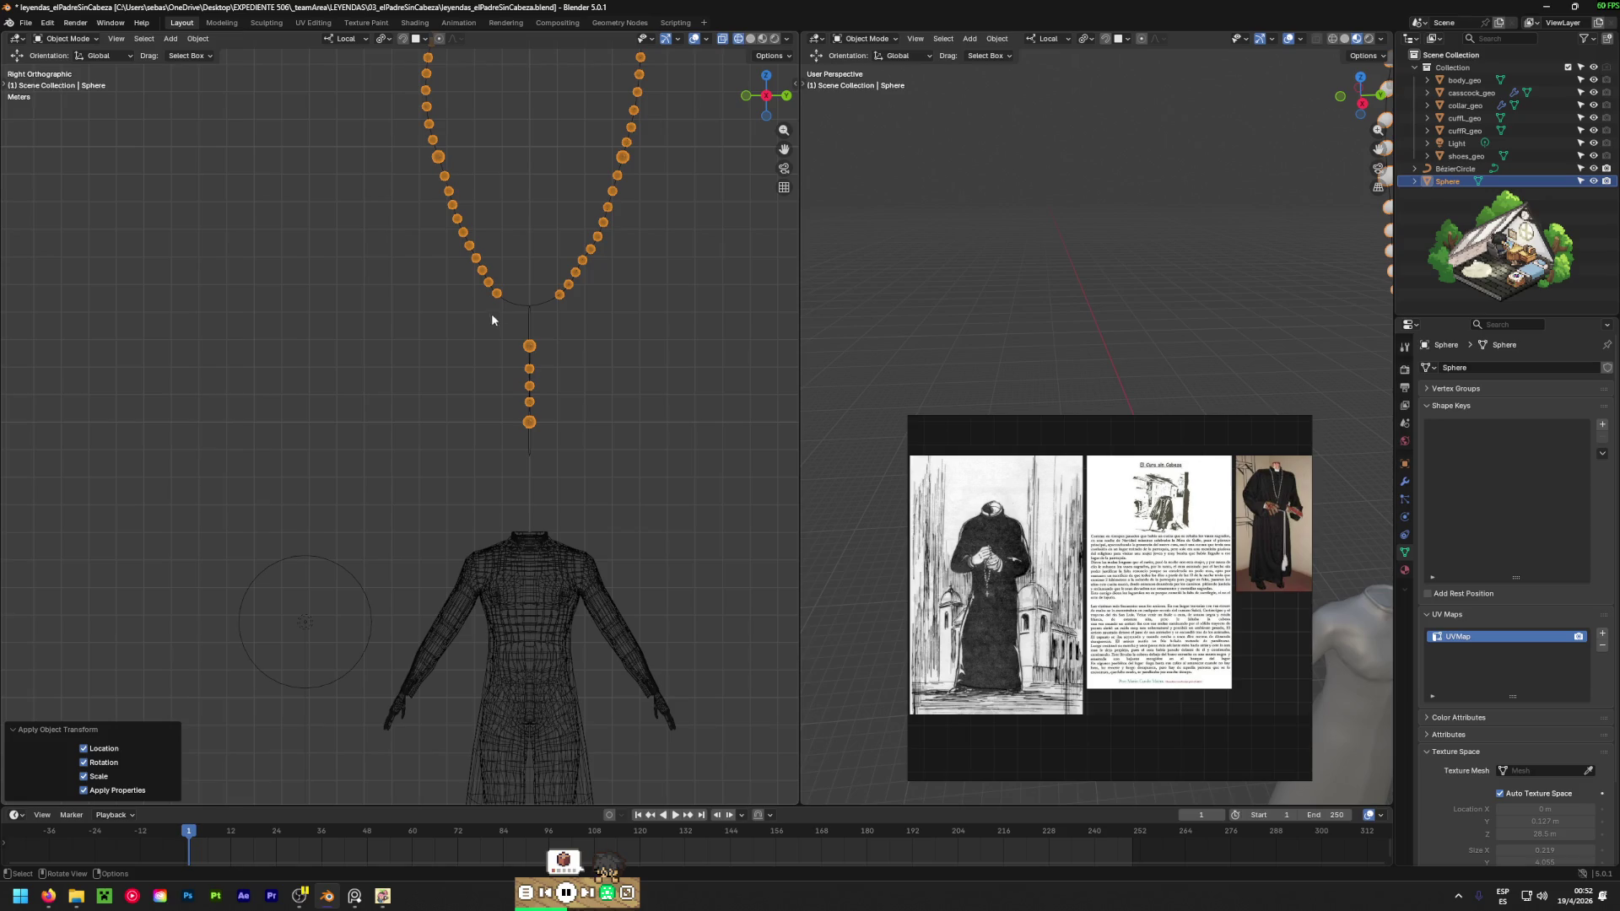
Parent the beads to the BézierCircle cord using Follow Path, then deselect.
left_click(508, 305, "shift")
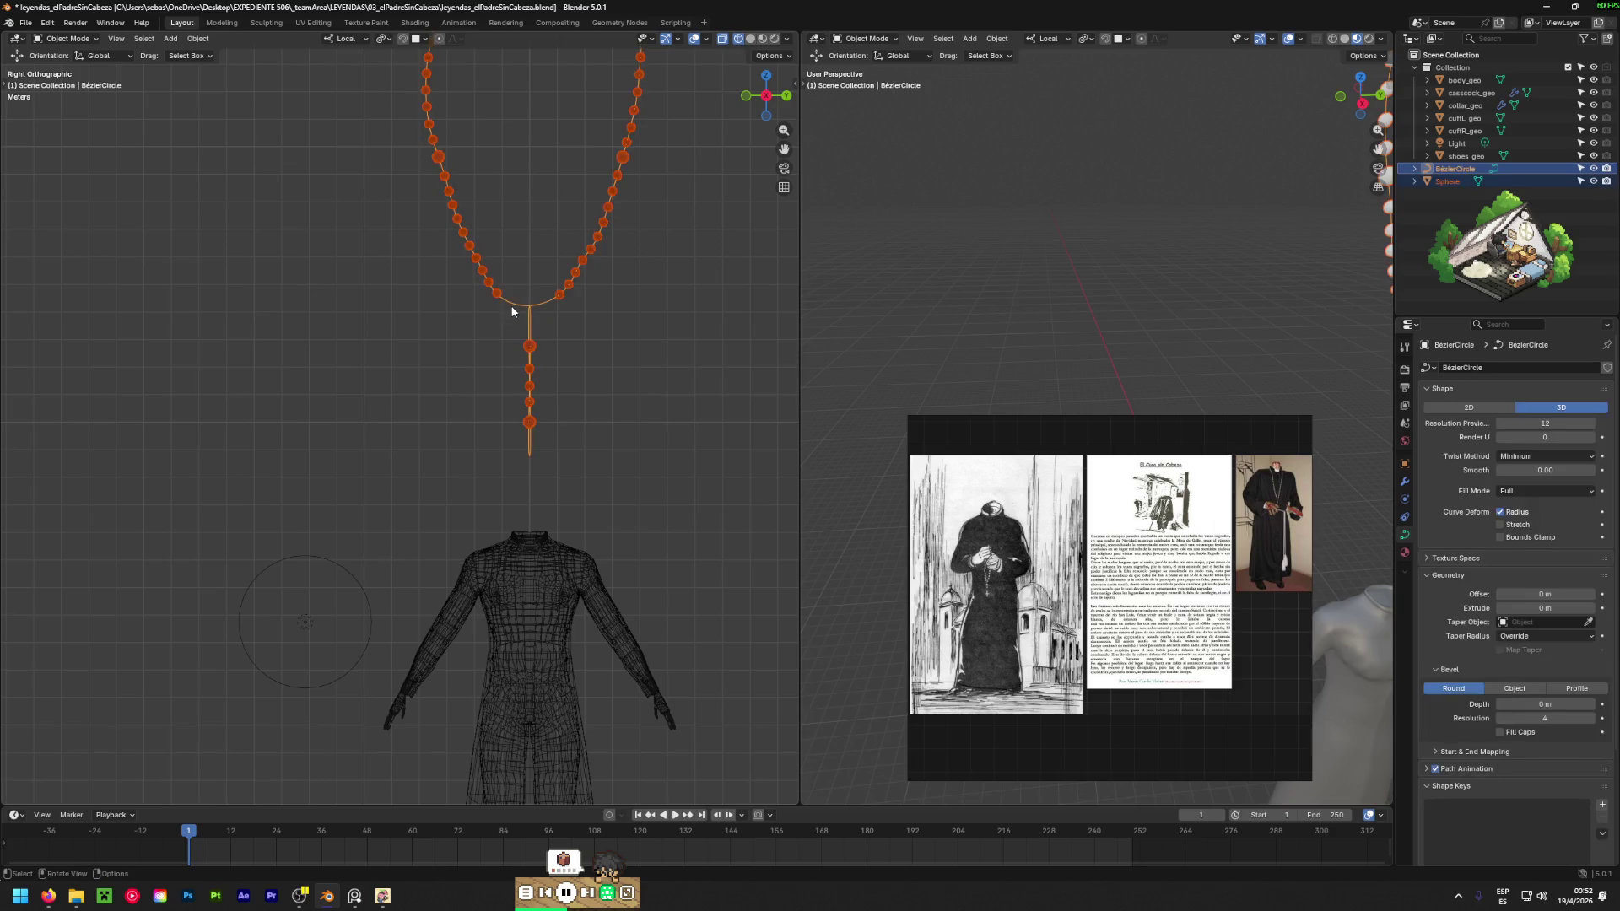
key("ctrl+p")
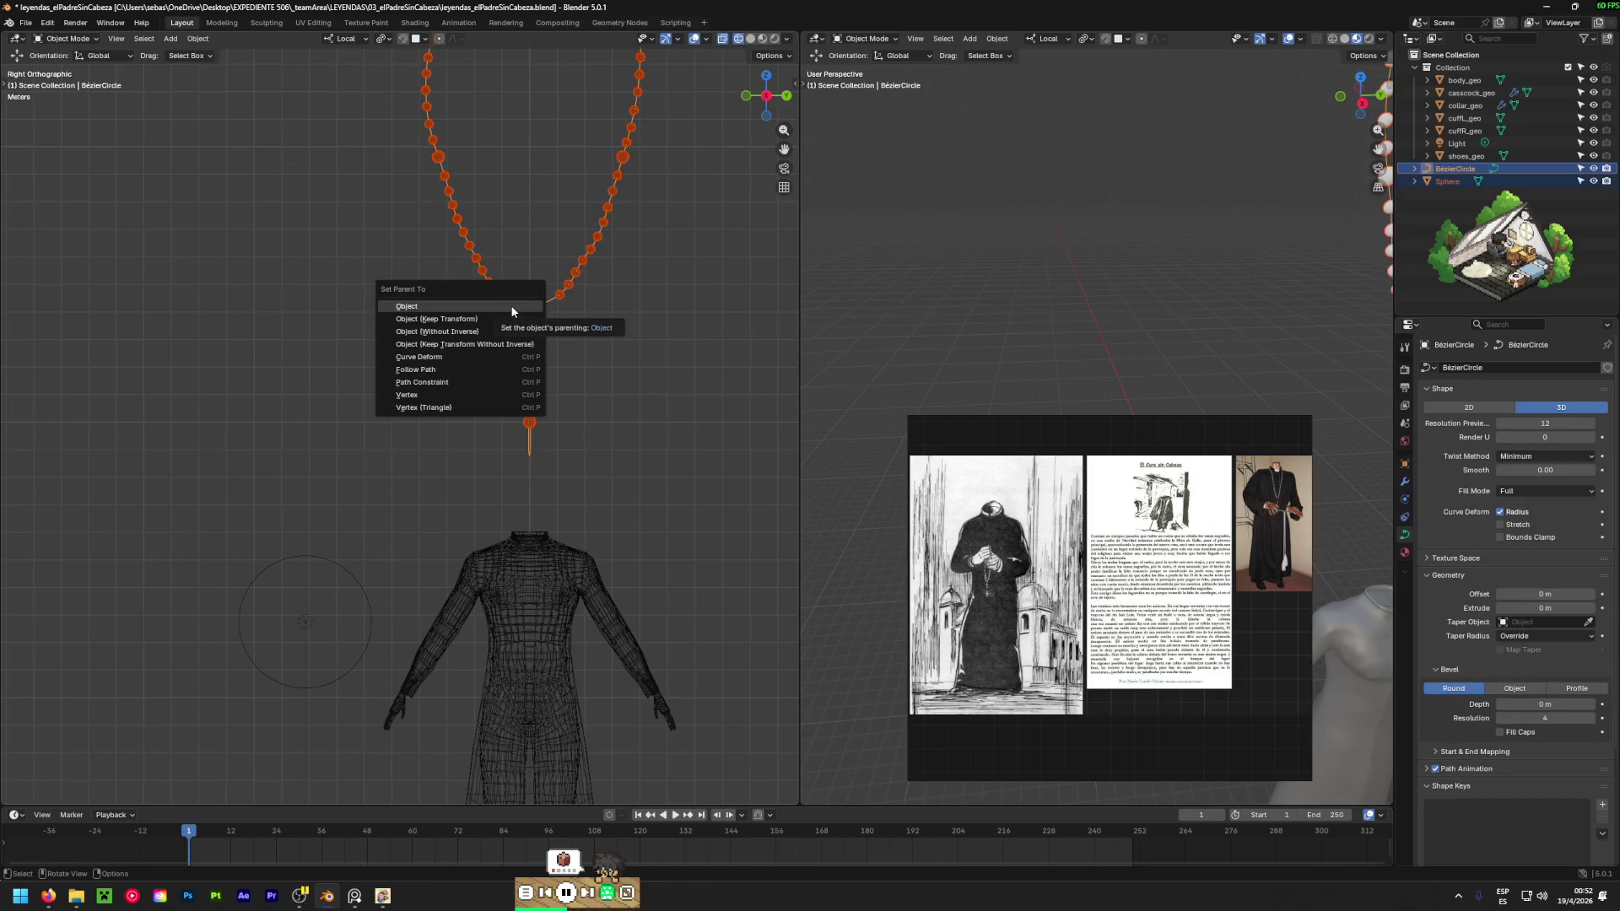
left_click(464, 371)
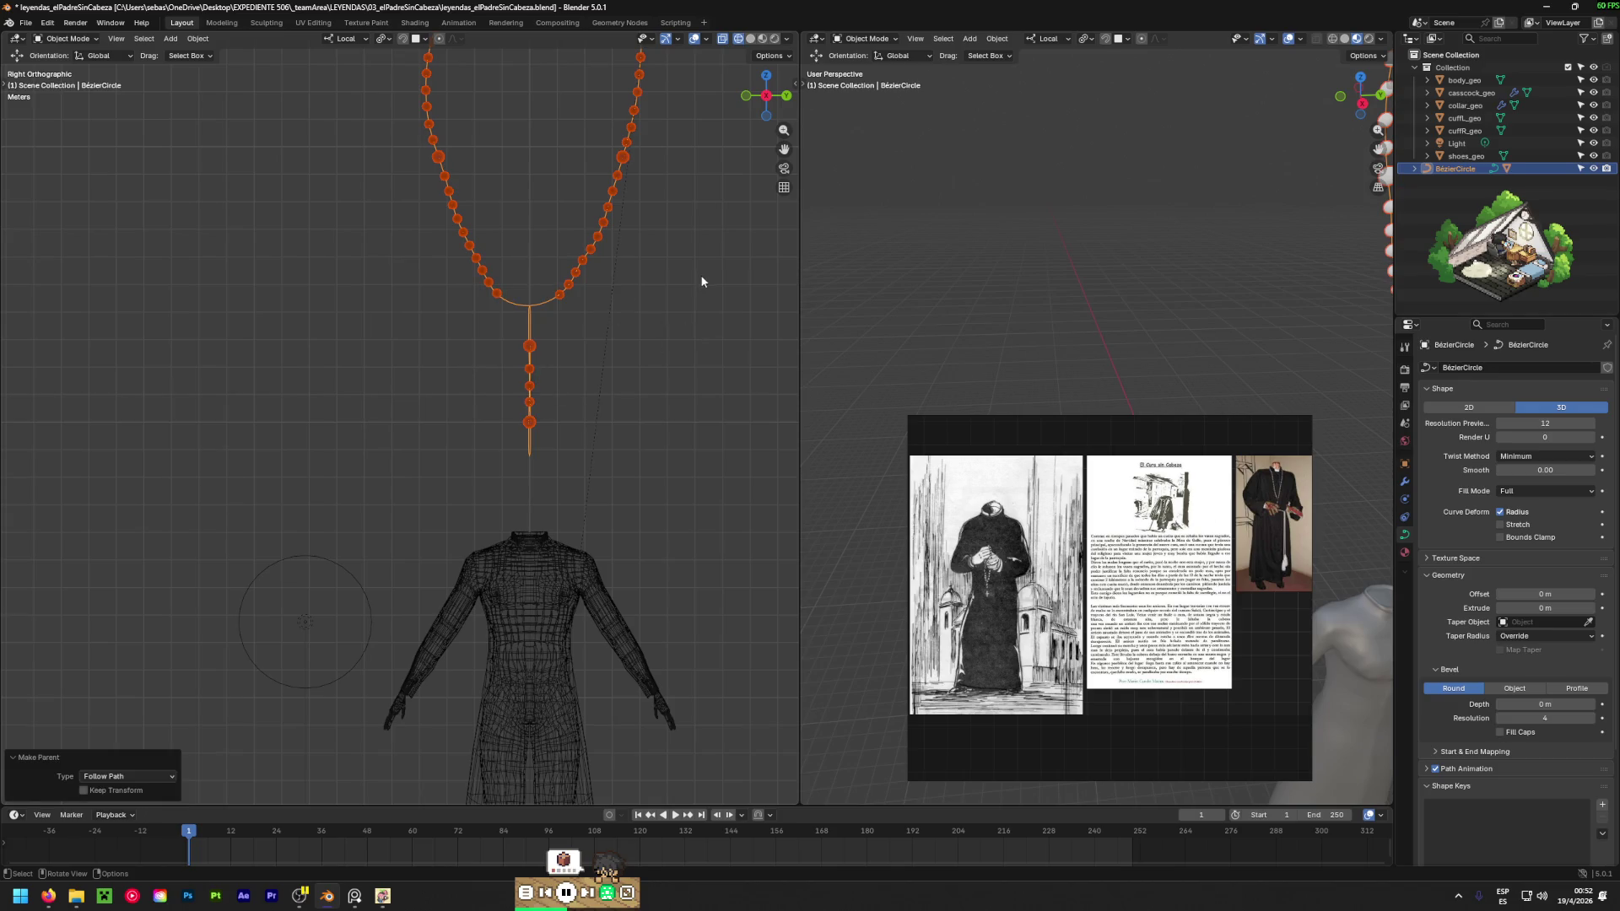
mouse_move(700, 277)
middle_mouse_down()
mouse_move(463, 355)
mouse_move(451, 339)
mouse_move(651, 329)
mouse_move(532, 296)
middle_mouse_up()
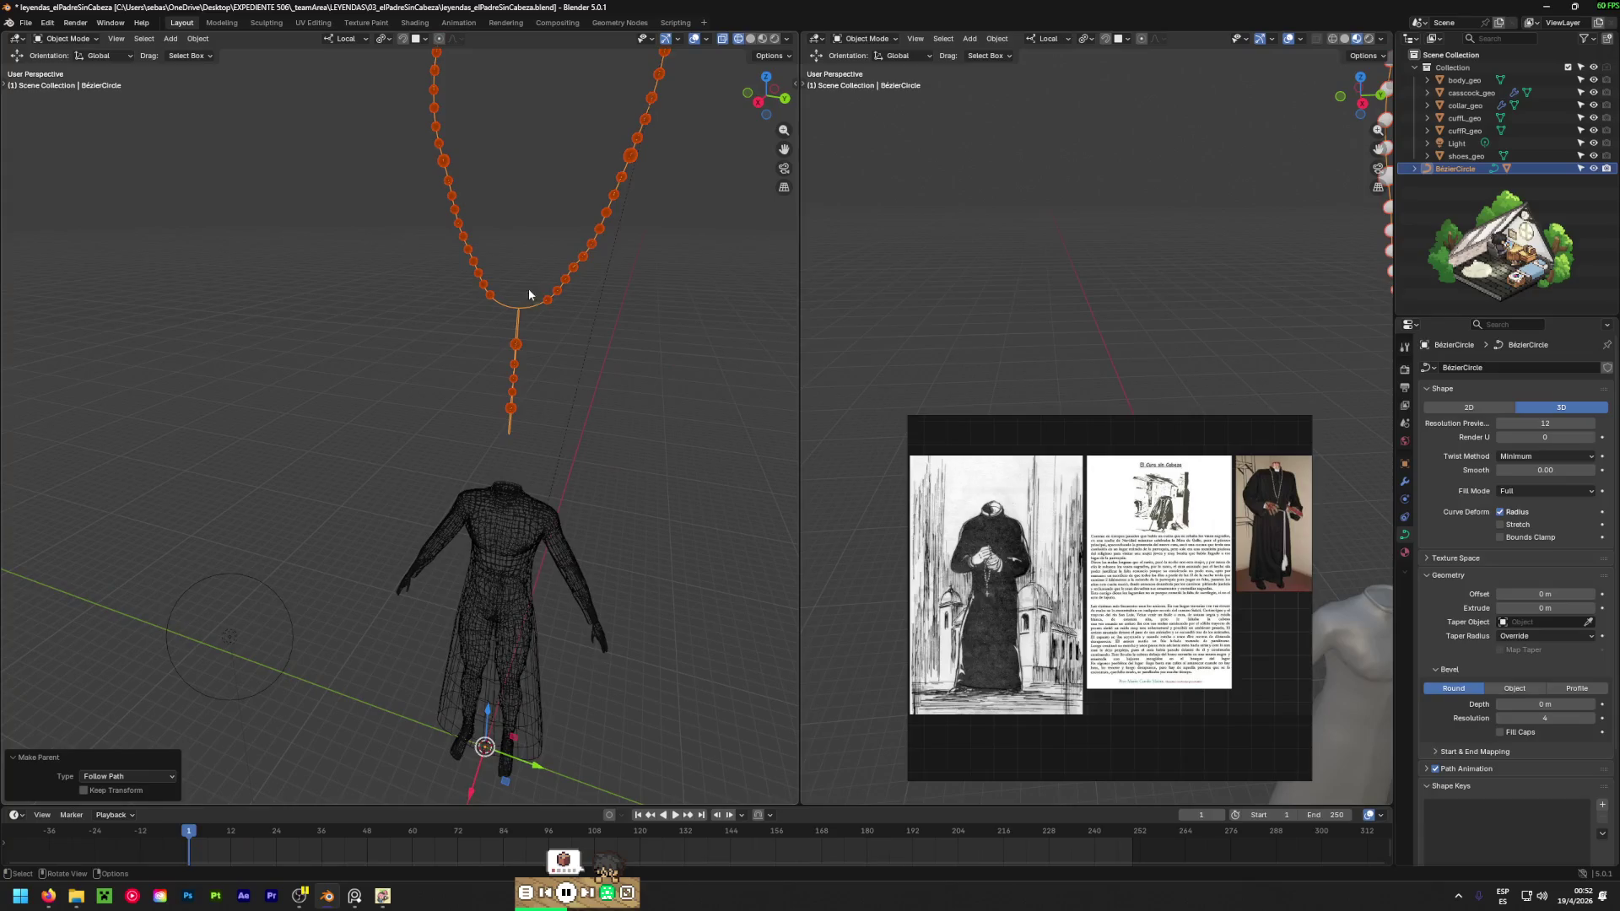
left_click(516, 302)
Move one of the cord curve's control points to a new position in Edit Mode.
left_click(521, 307)
key("Tab")
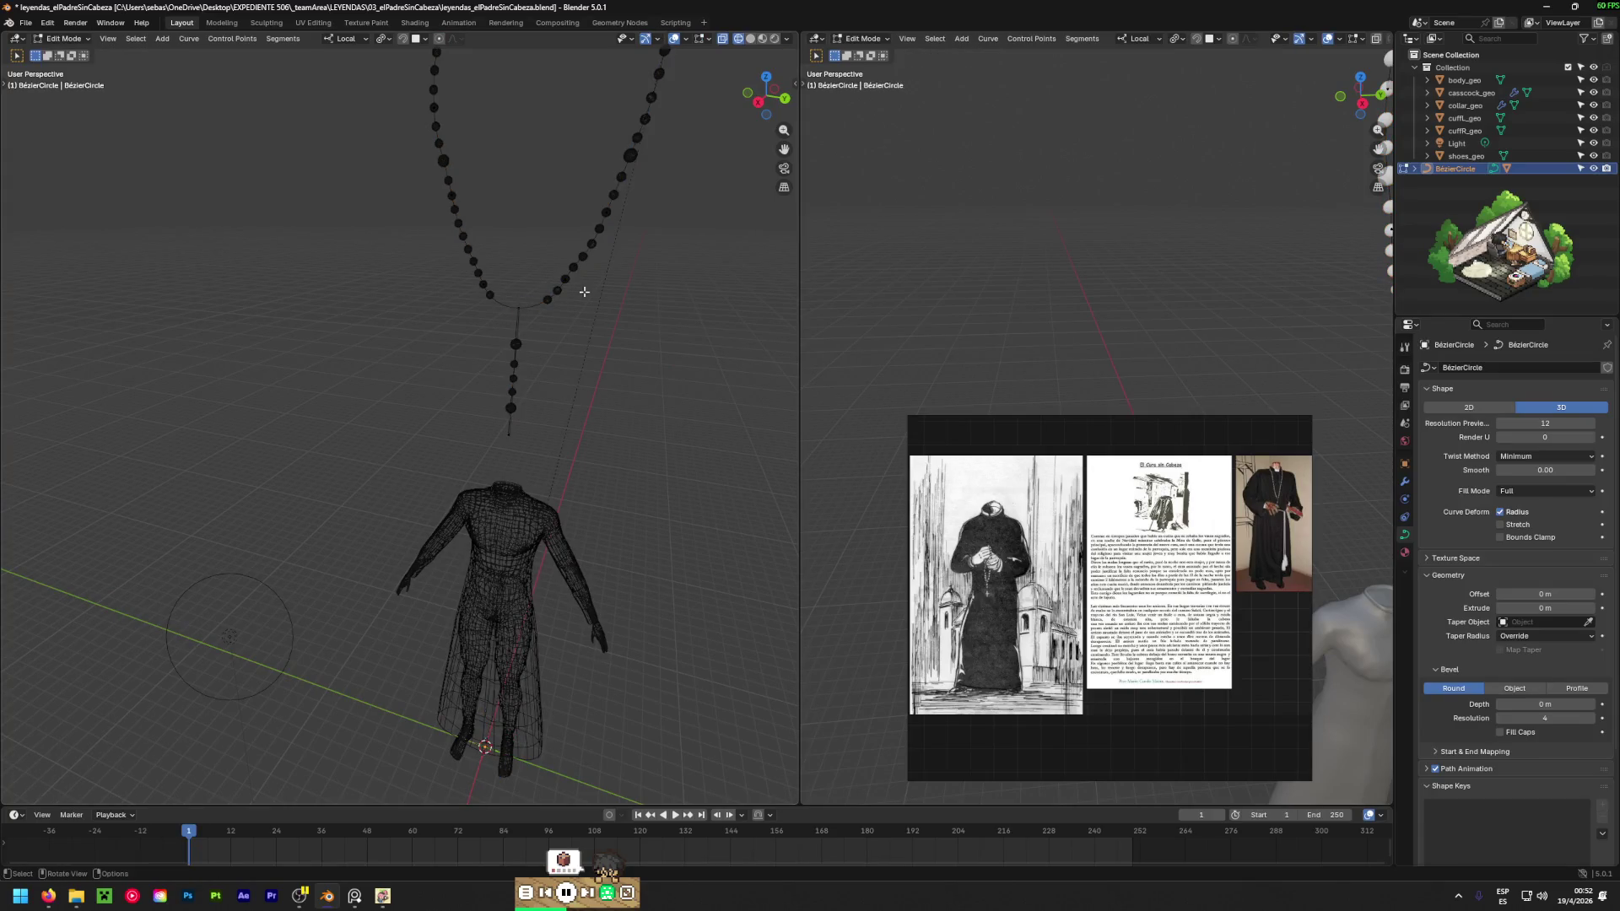
scroll(513, 253, "up", 3)
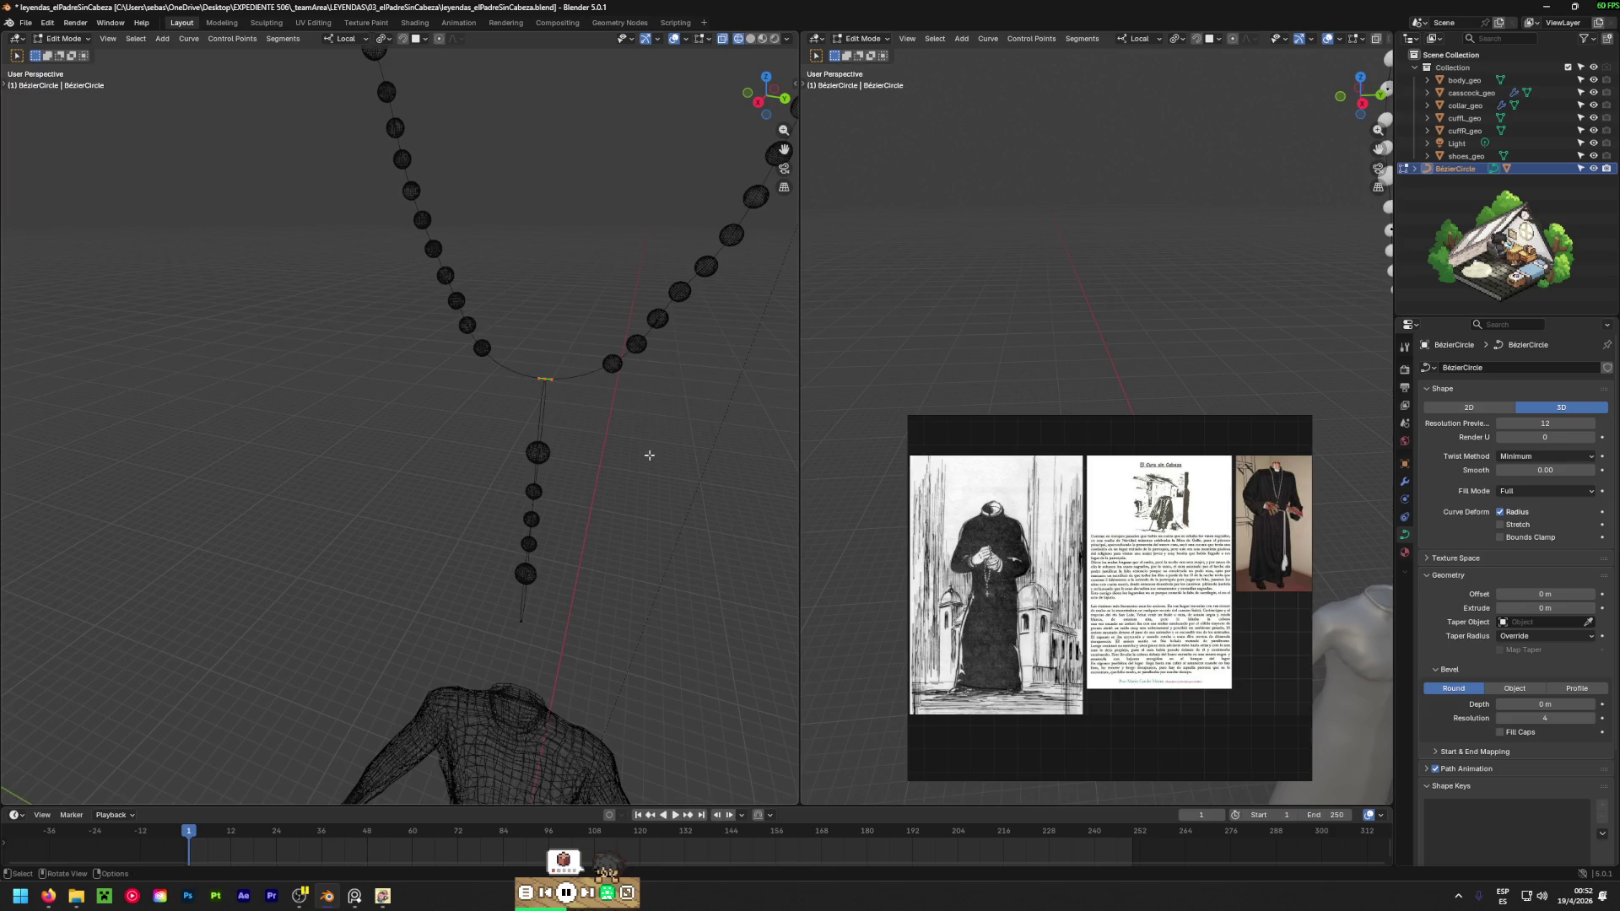
key("g")
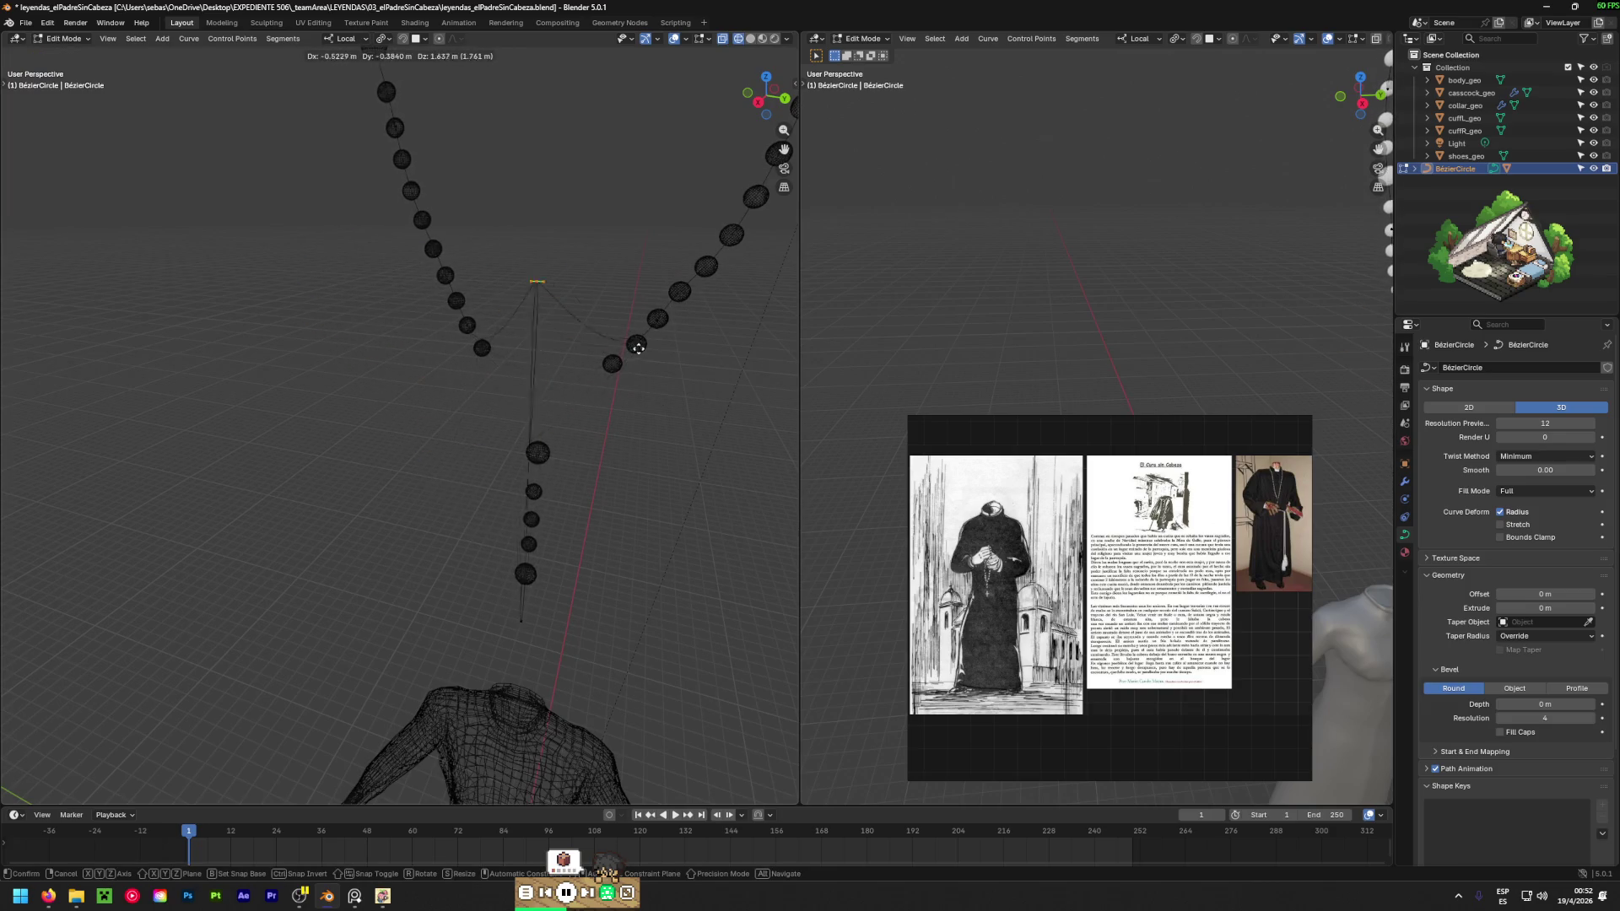
left_click(625, 394)
Back in Object Mode, parent the bead spheres to the cord curve using Ctrl+P > Object.
key("Tab")
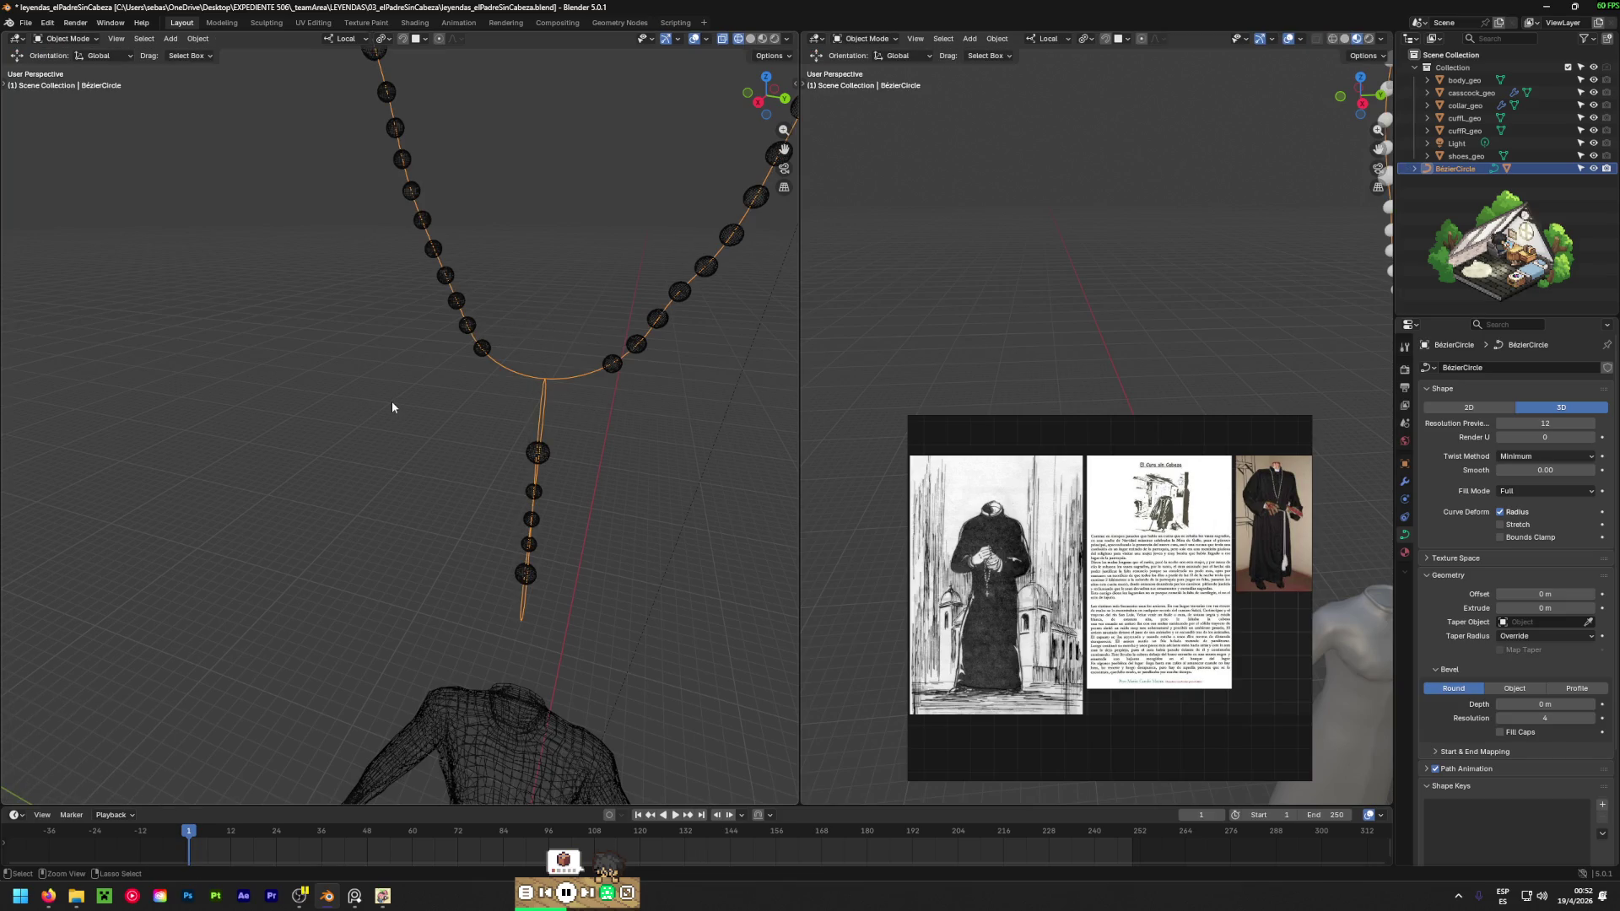
key("ctrl+z")
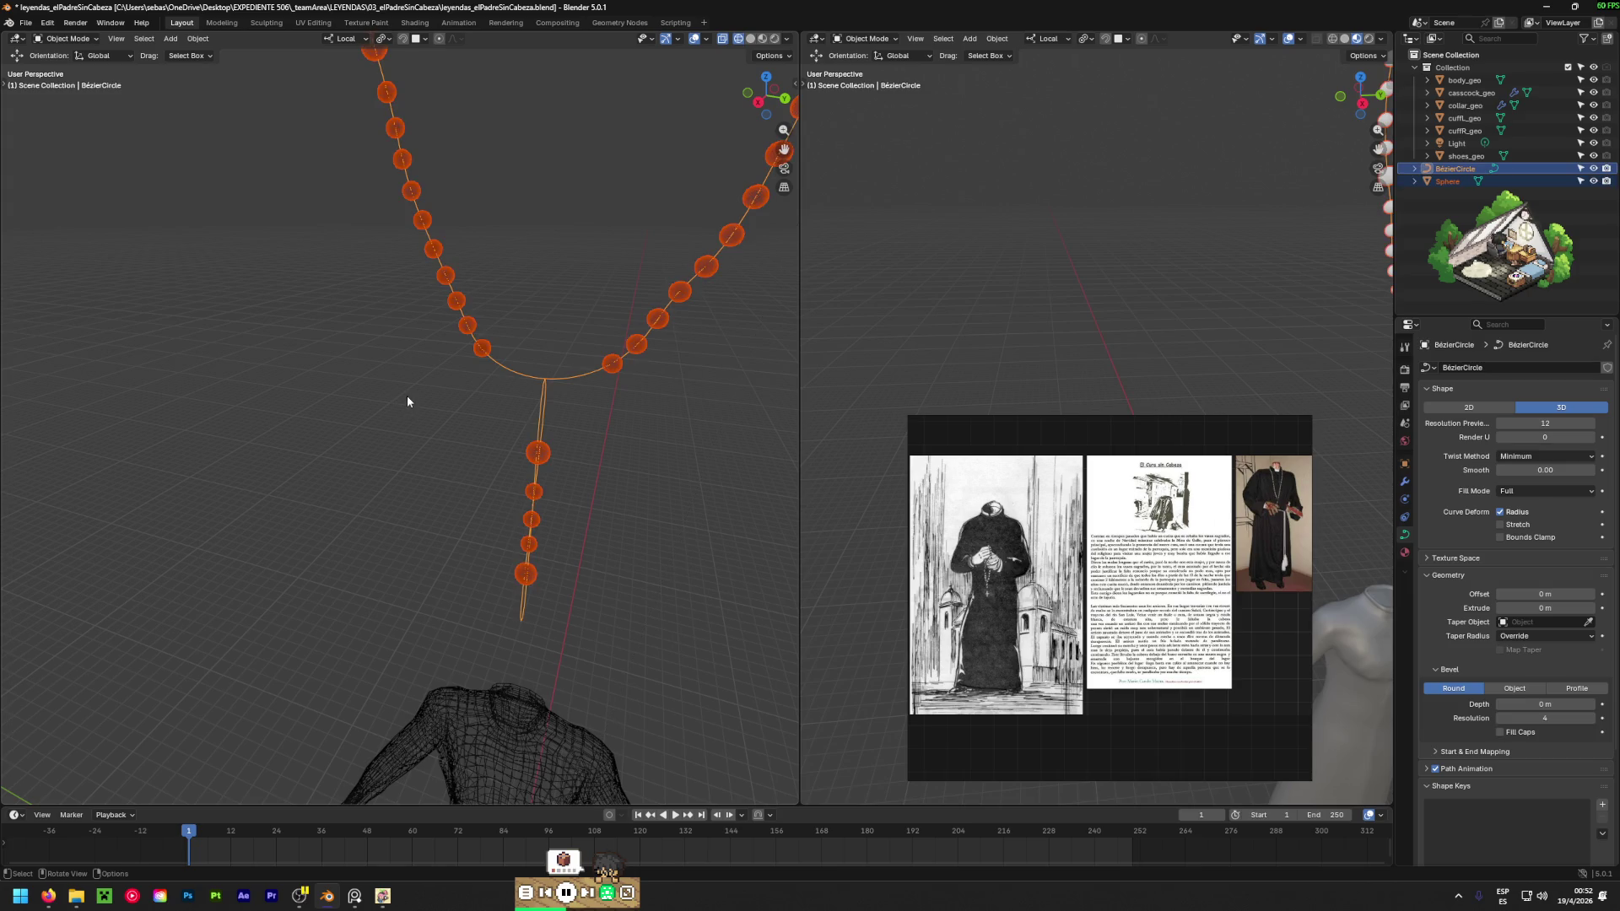
key("ctrl+p")
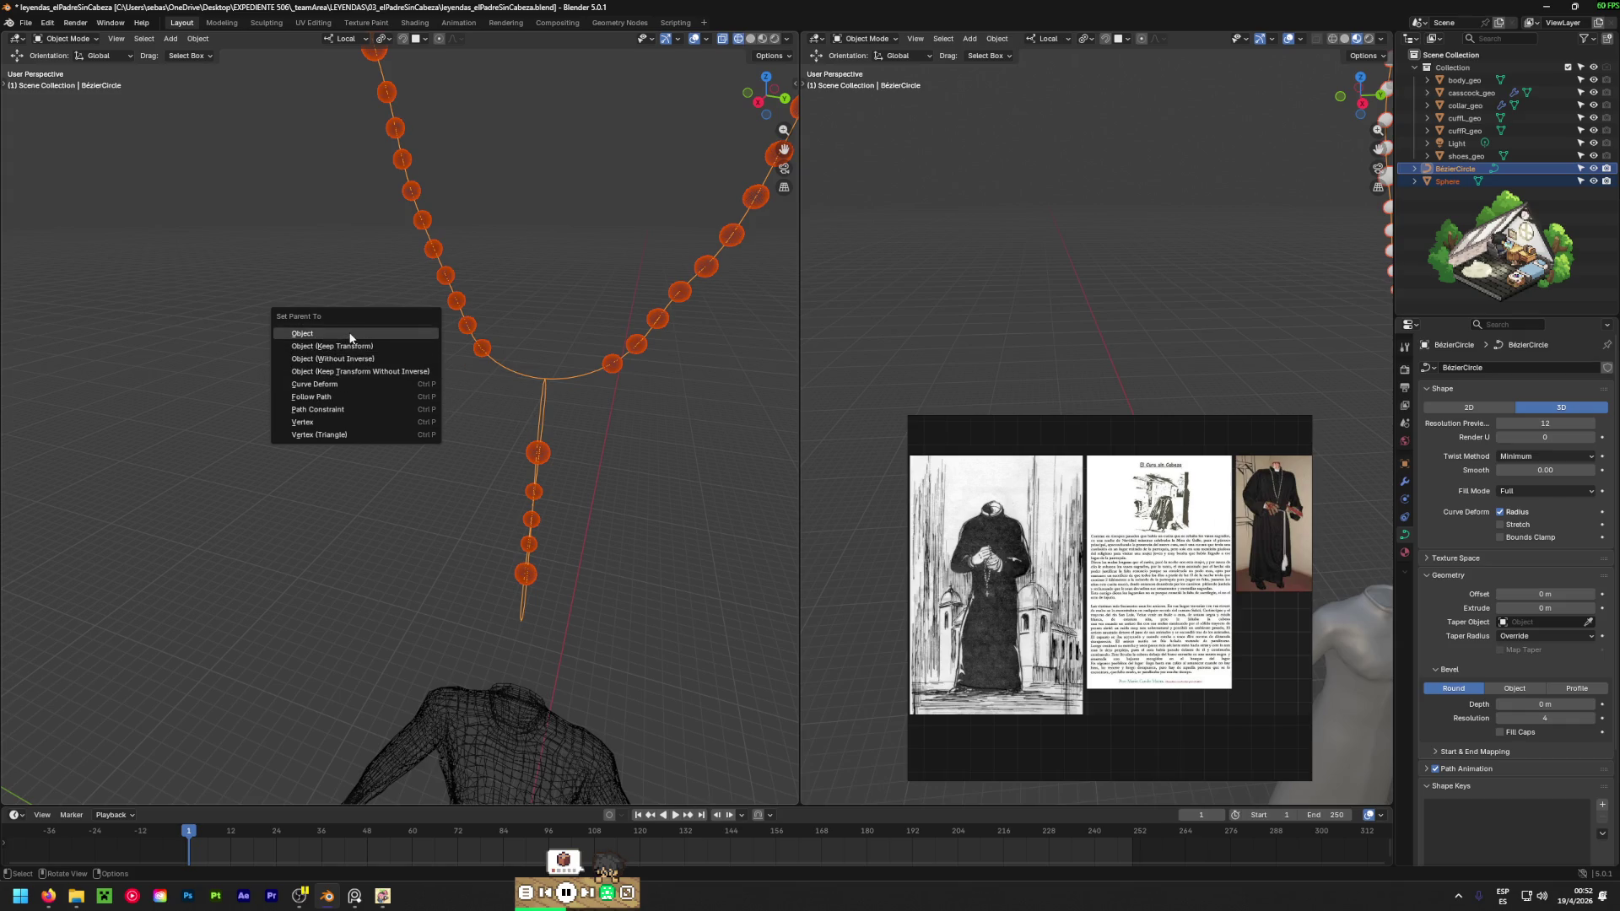
left_click(351, 336)
Reposition another cord control point where the loop meets the pendant strand.
left_click(540, 387)
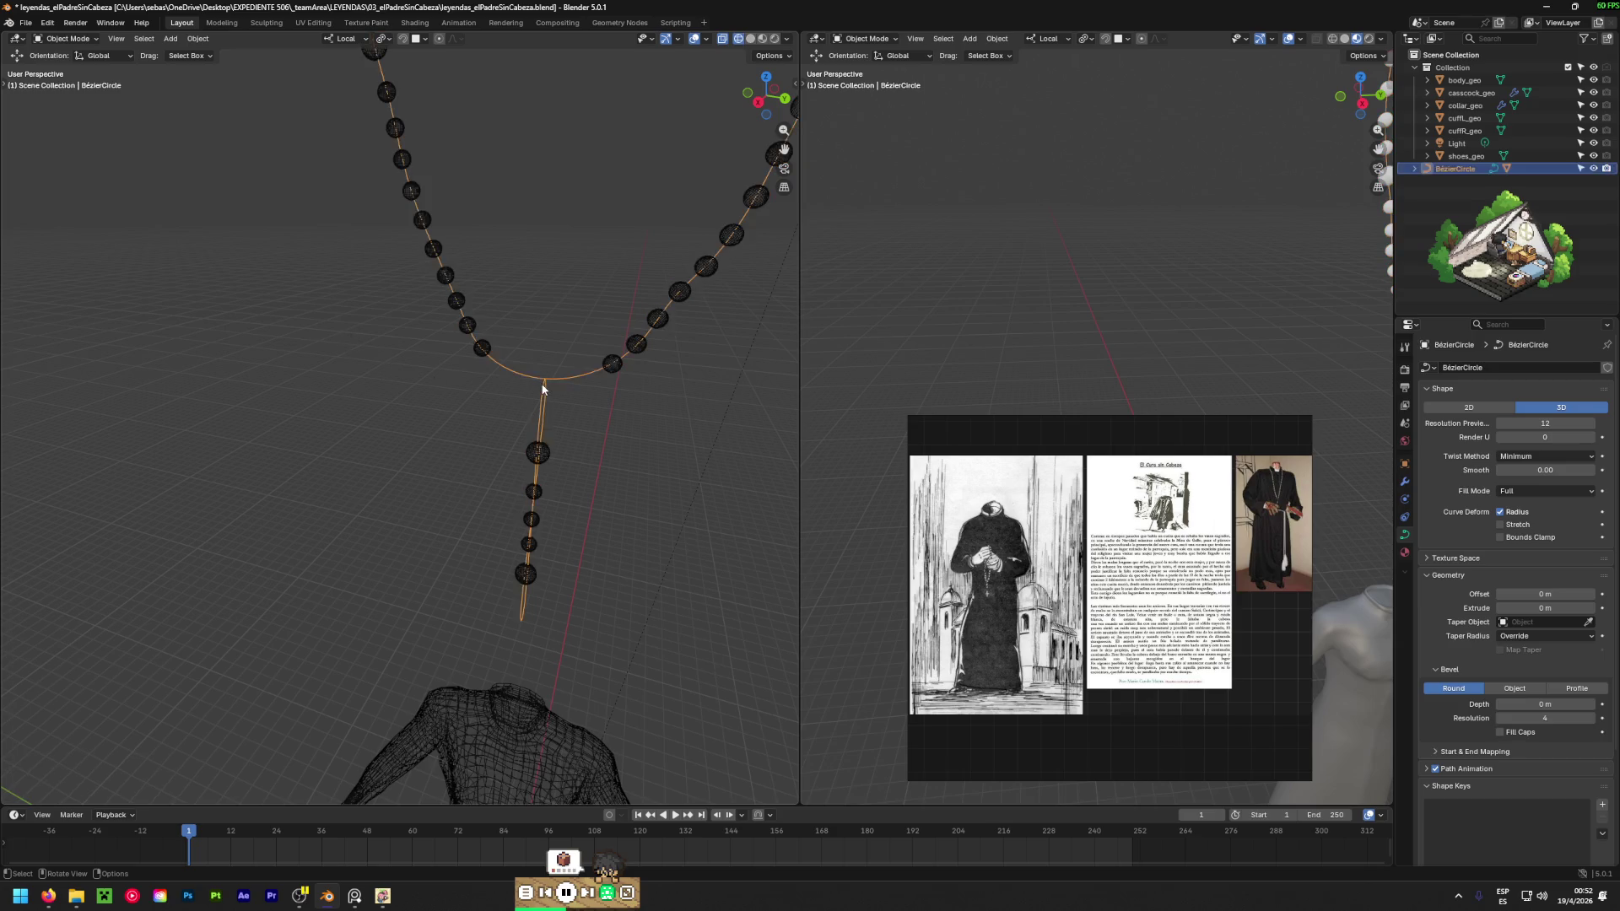
key("Tab")
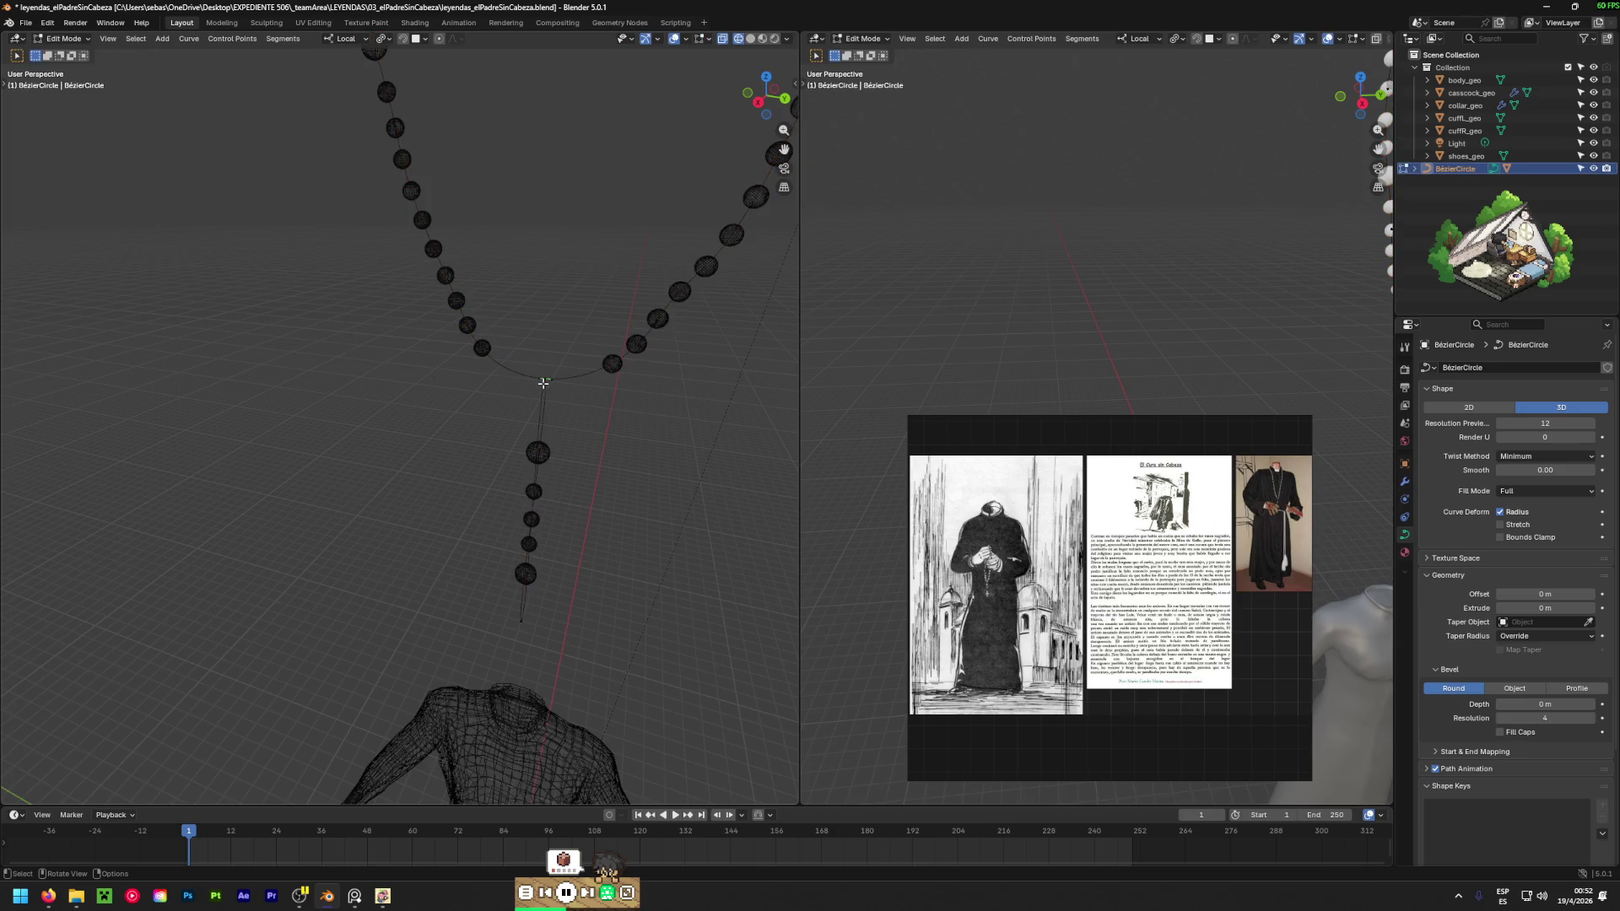
middle_click_drag(698, 449, 379, 445)
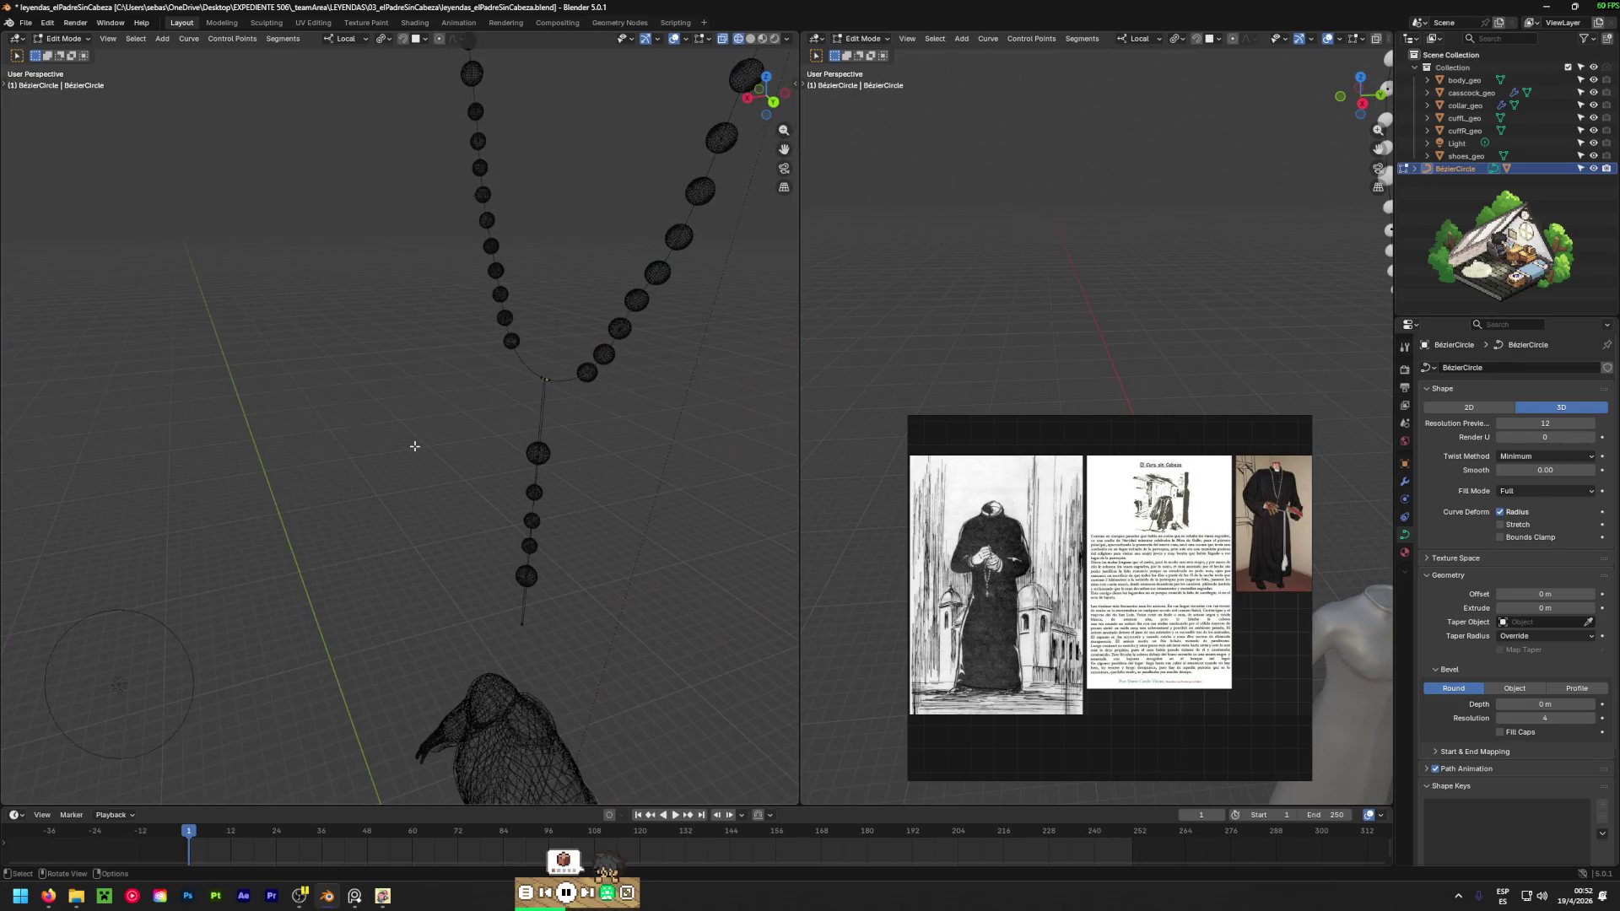
key("g")
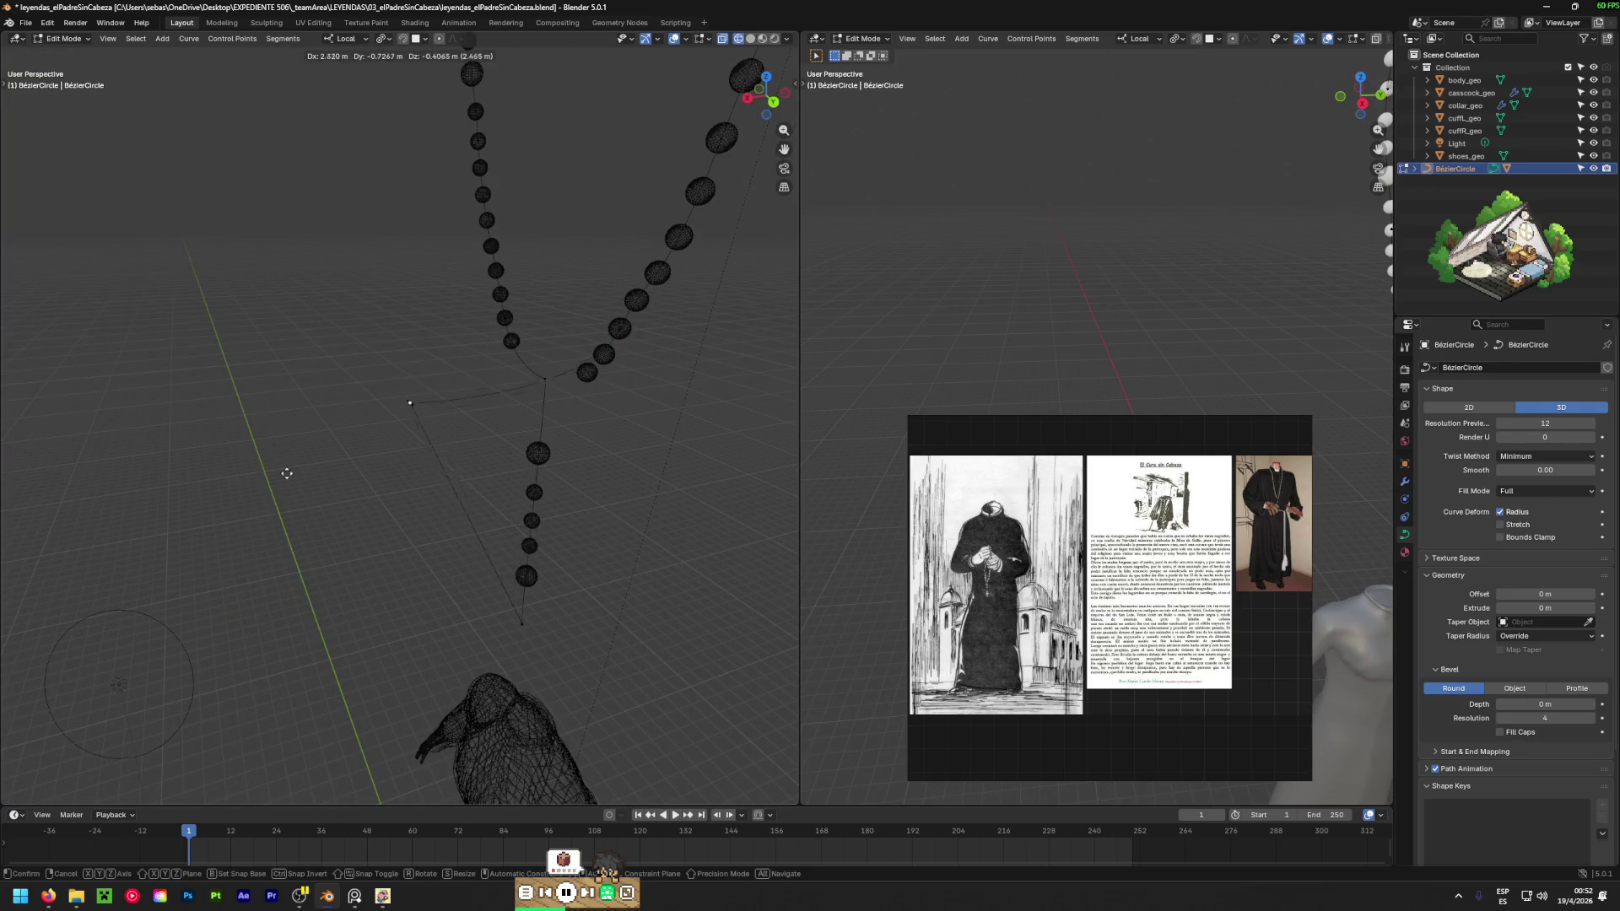
left_click(512, 395)
mouse_move(512, 395)
middle_mouse_down()
mouse_move(700, 440)
mouse_move(416, 284)
mouse_move(433, 246)
middle_mouse_up()
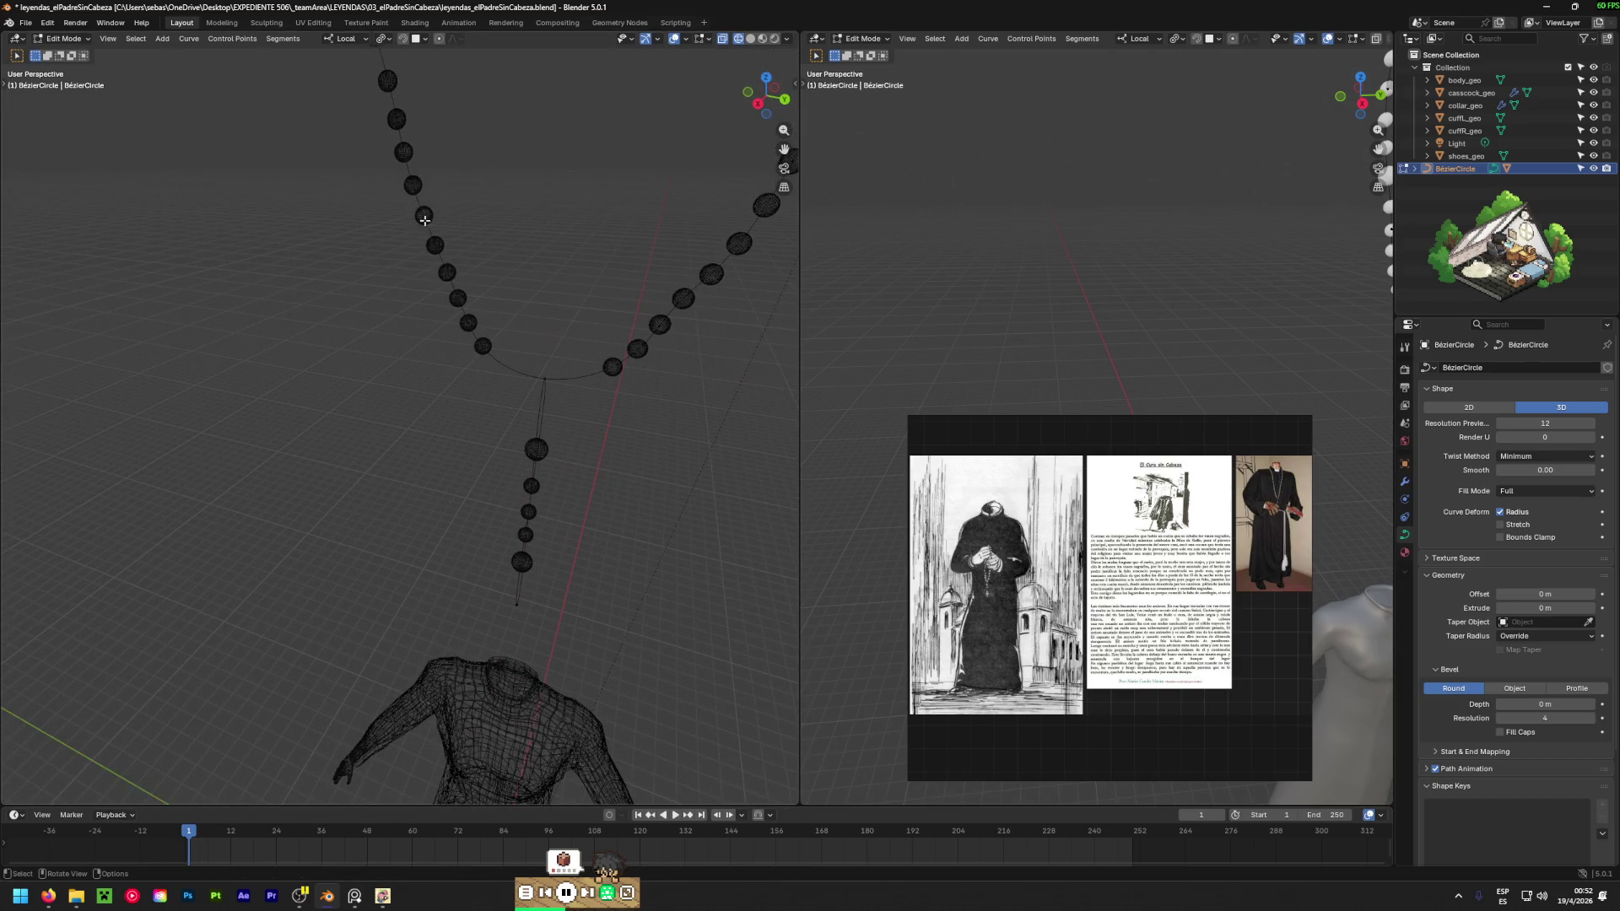
Box-select a control point on the cord loop and try moving its handle, then cancel.
key("b")
mouse_move(349, 195)
left_mouse_down()
mouse_move(451, 195)
mouse_move(457, 261)
left_mouse_up()
middle_click_drag(552, 305, 497, 297)
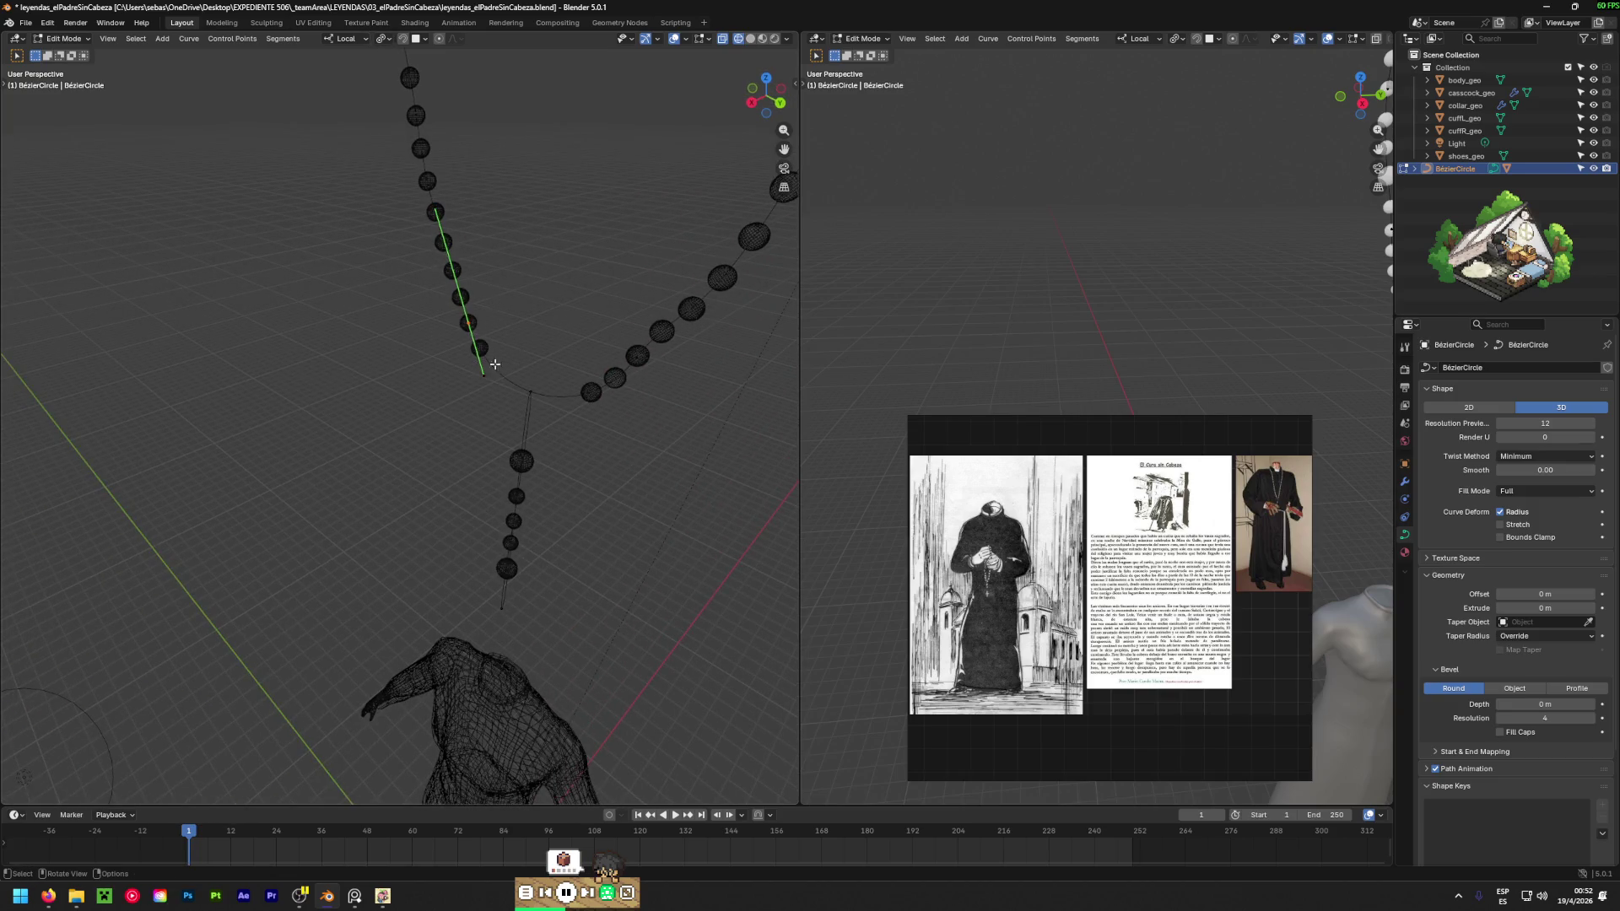
middle_click_drag(495, 363, 391, 377)
key("g")
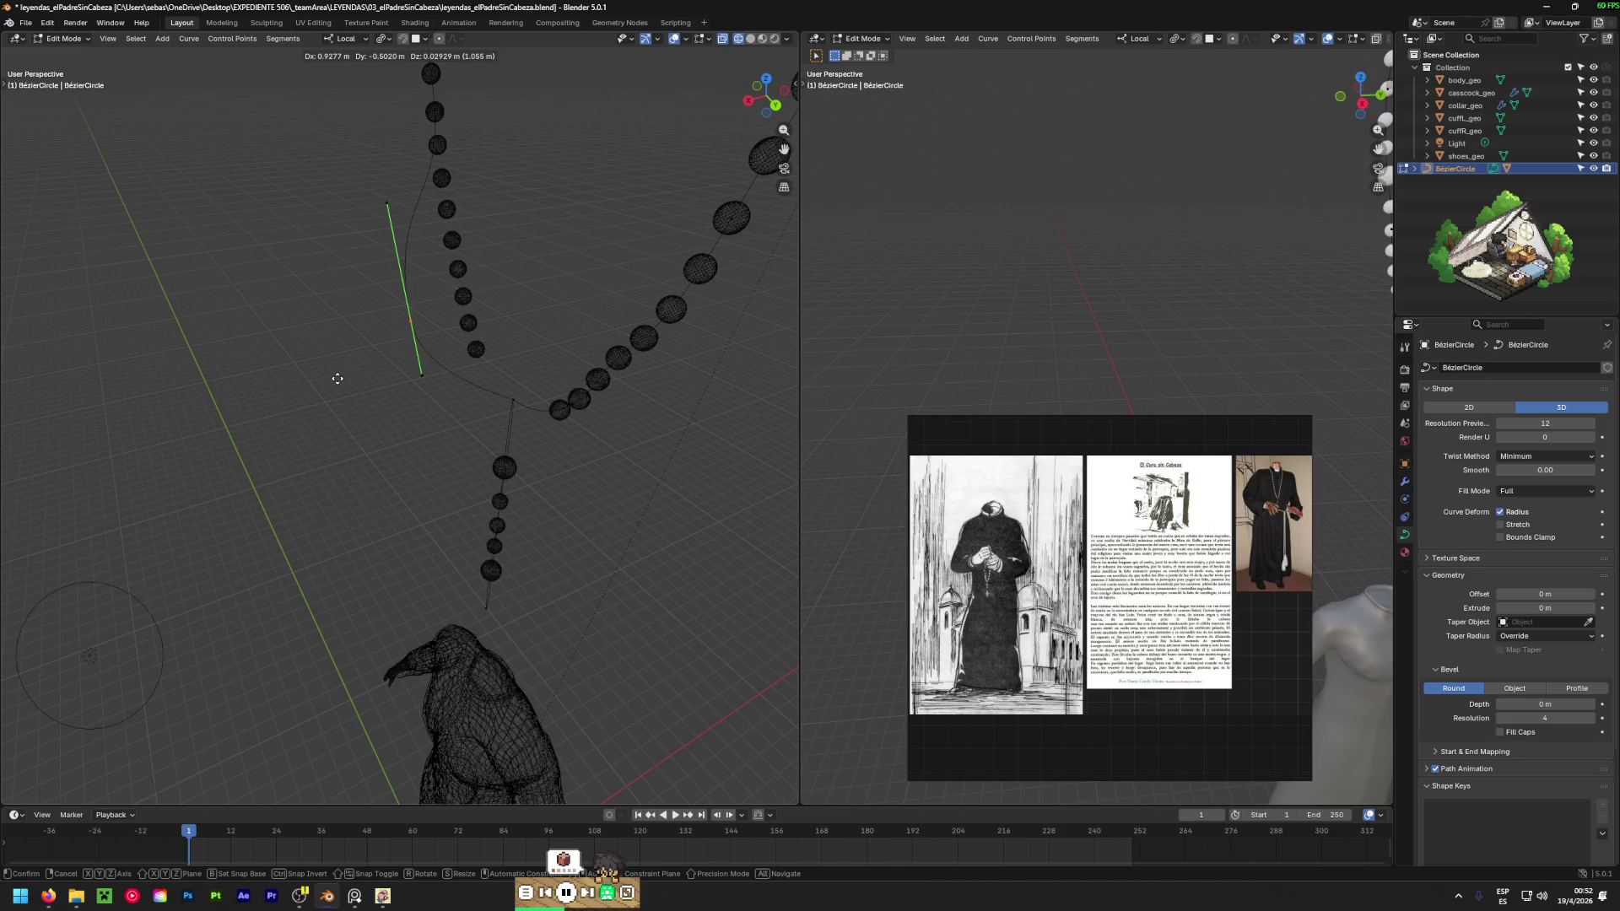
key("Escape")
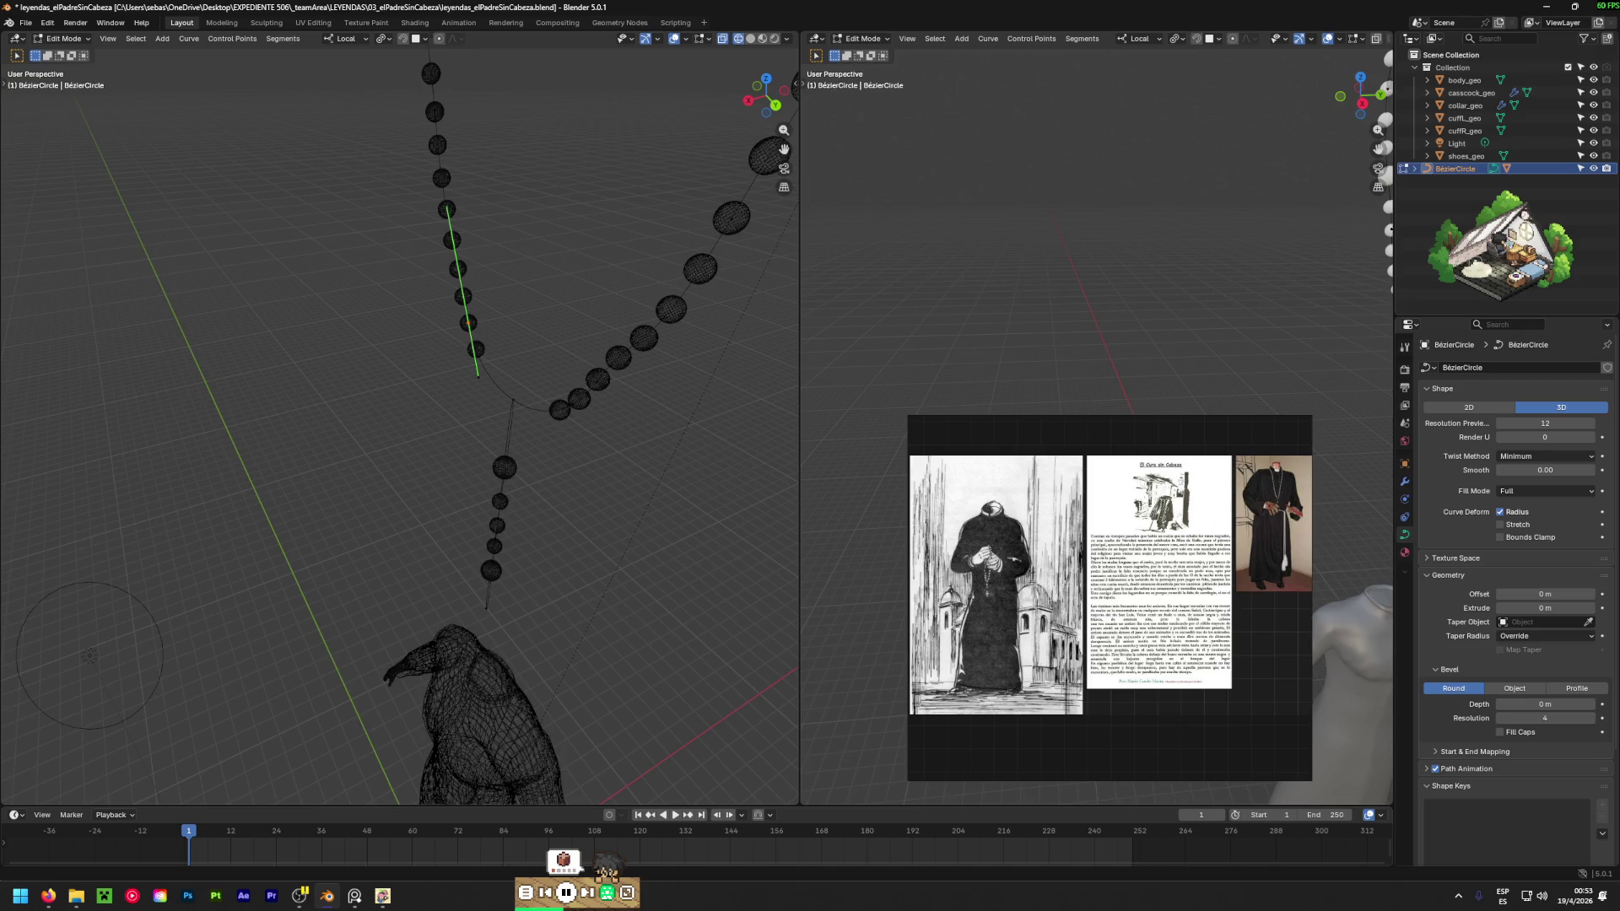
key("alt+Tab")
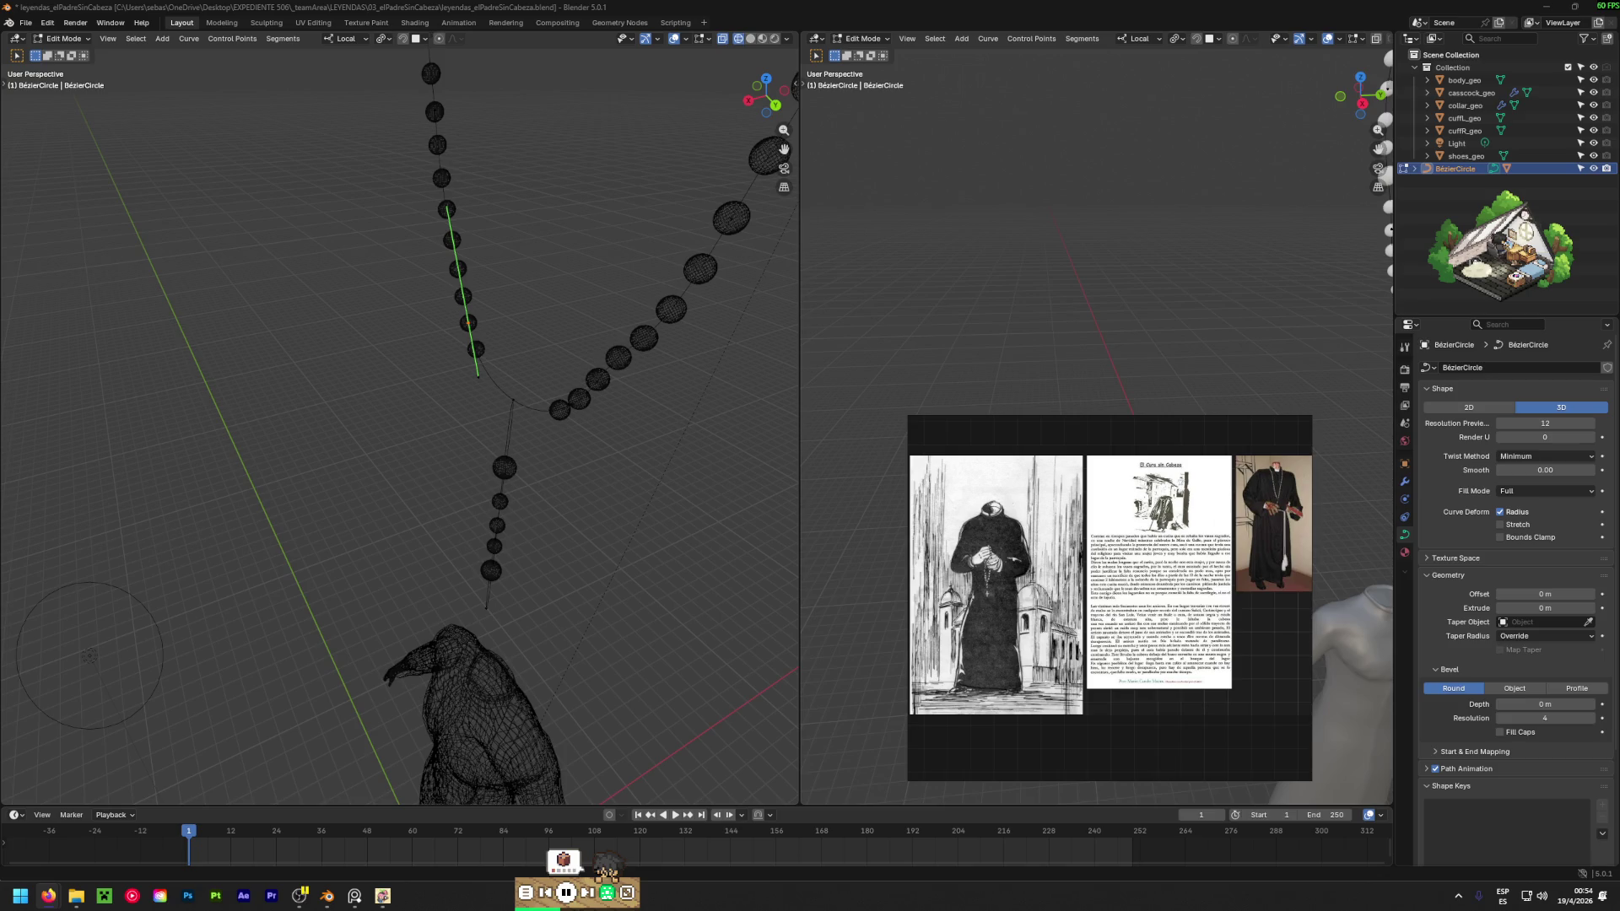
Leave curve editing for Object Mode and clear the selection with A then Alt+A.
mouse_move(405, 355)
middle_mouse_down()
mouse_move(480, 374)
mouse_move(436, 483)
middle_mouse_up()
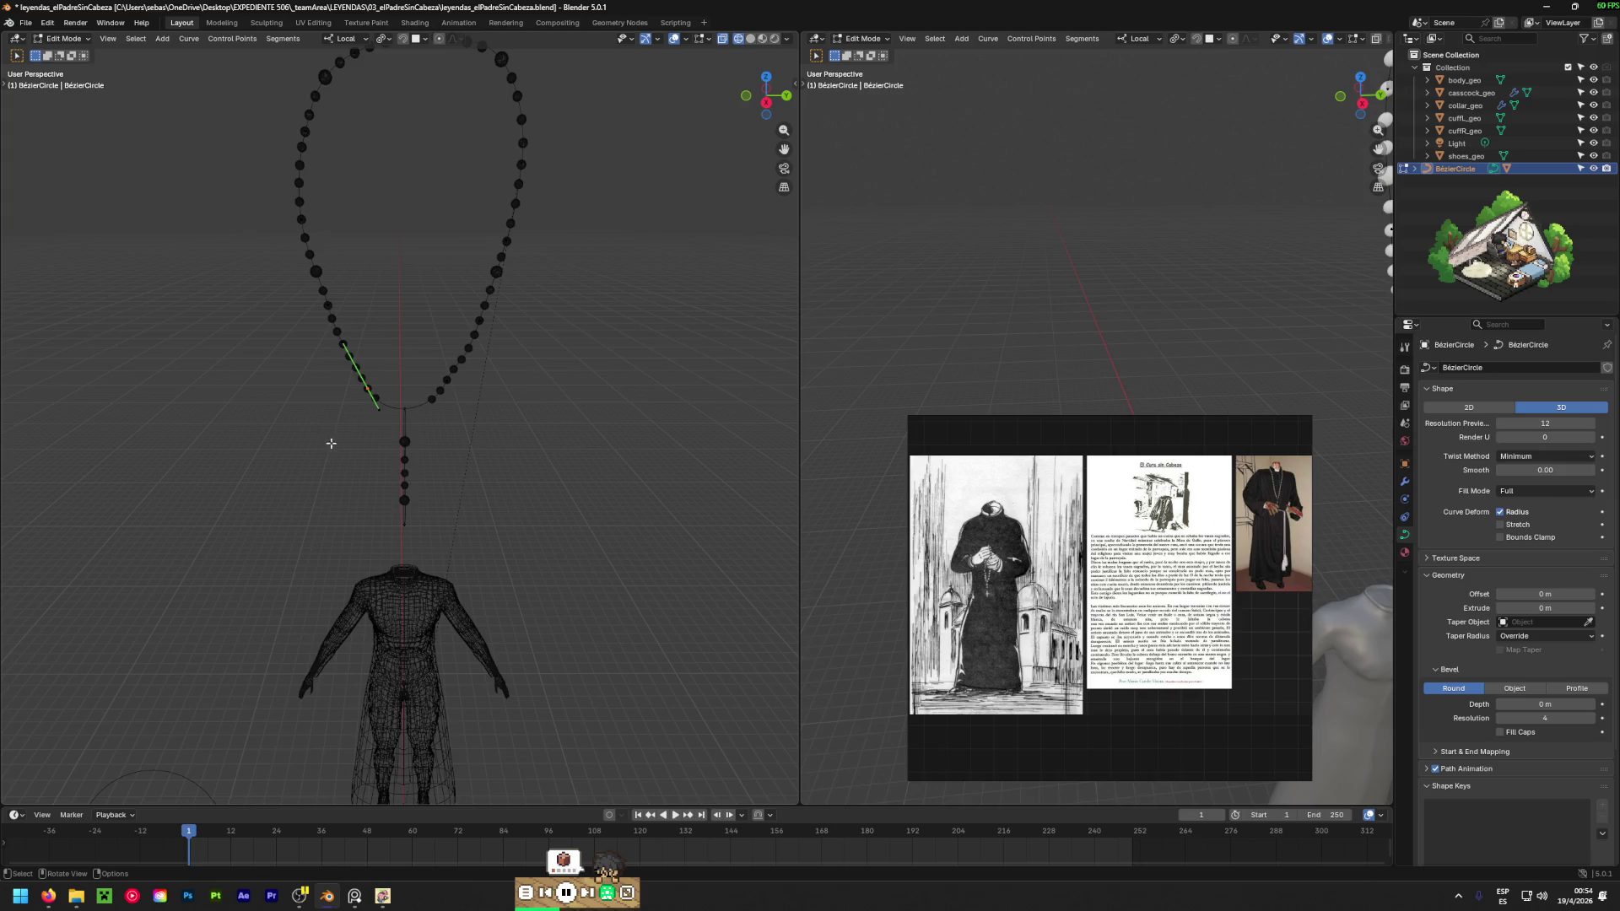
left_click_drag(330, 443, 423, 368)
key("Tab")
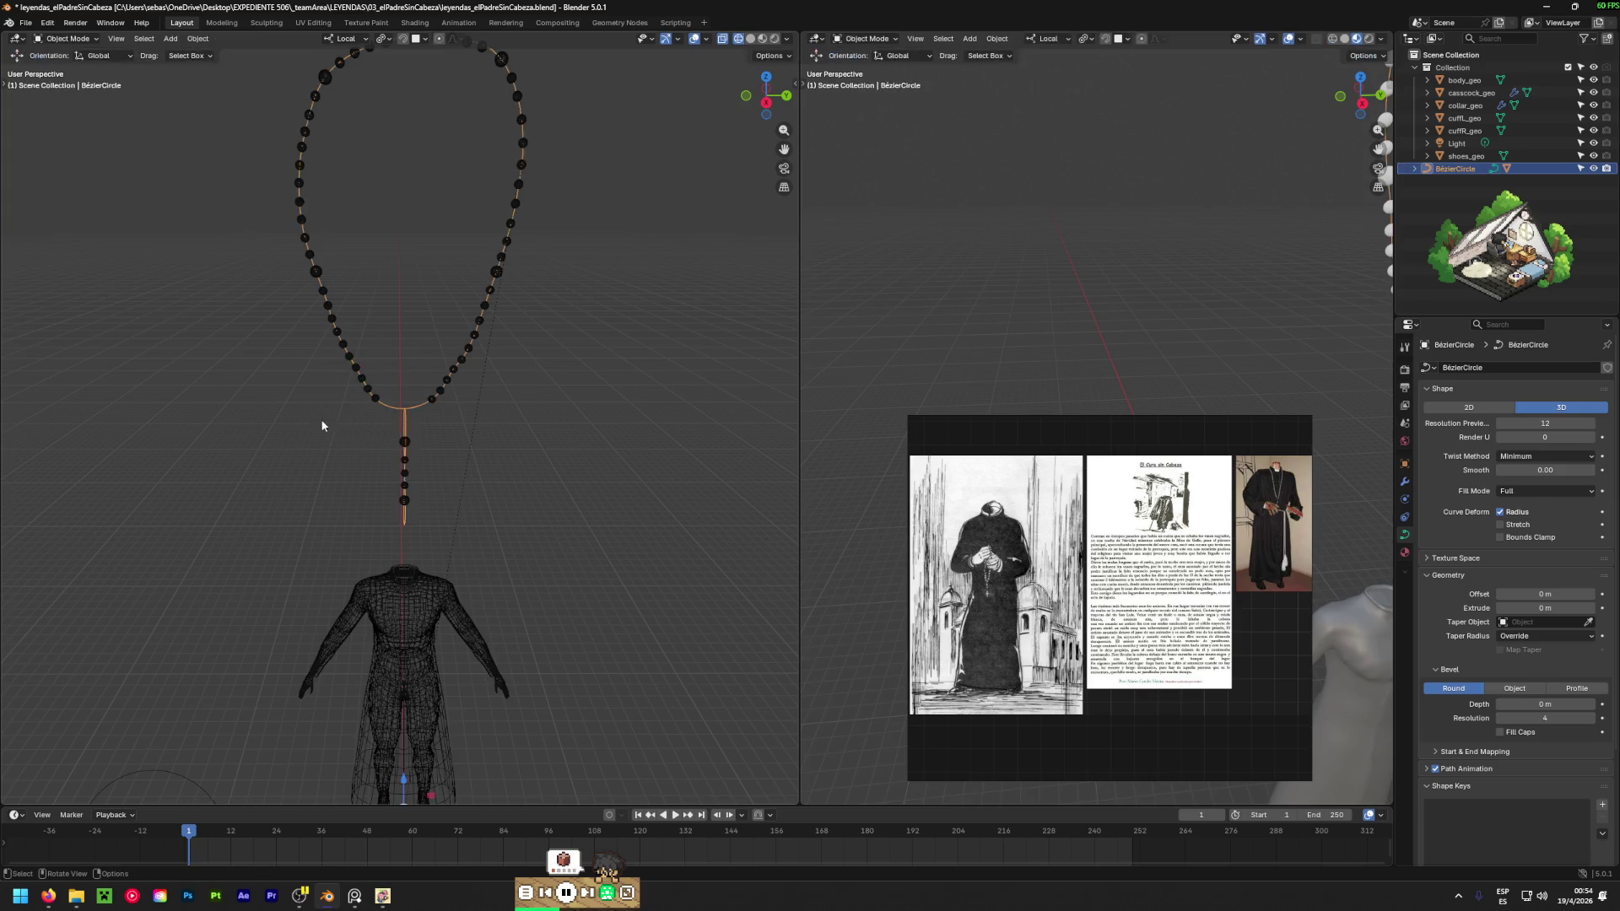
left_click_drag(296, 459, 396, 350)
key("a")
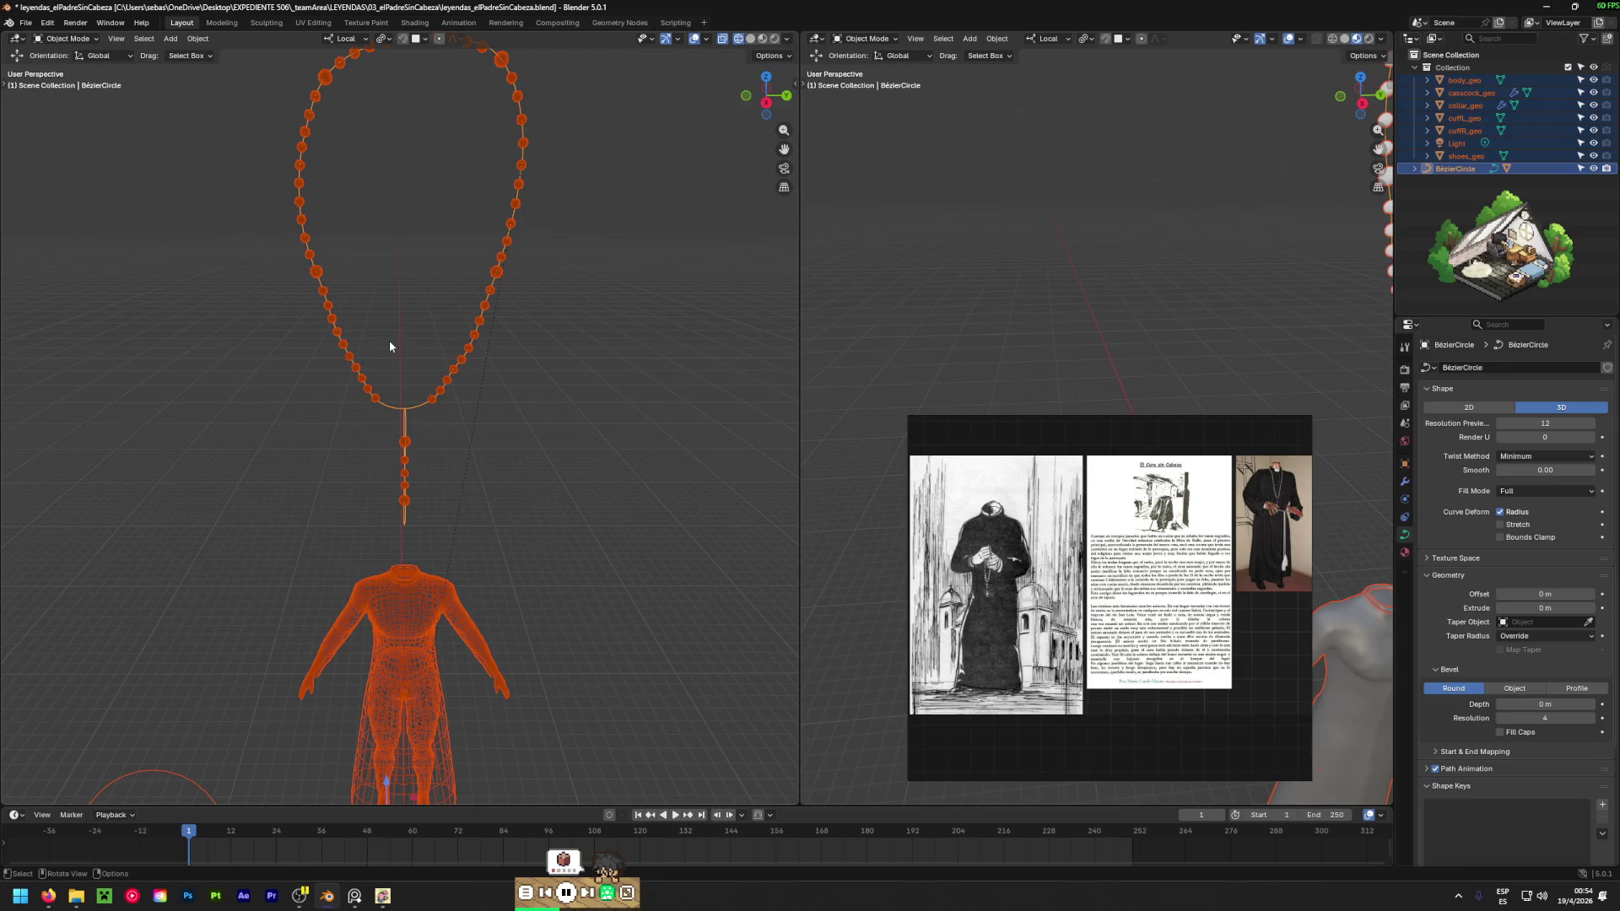
key("alt+a")
Scale the rosary curve down to 0.201, then scale it again to 0.785.
left_click_drag(304, 434, 407, 326)
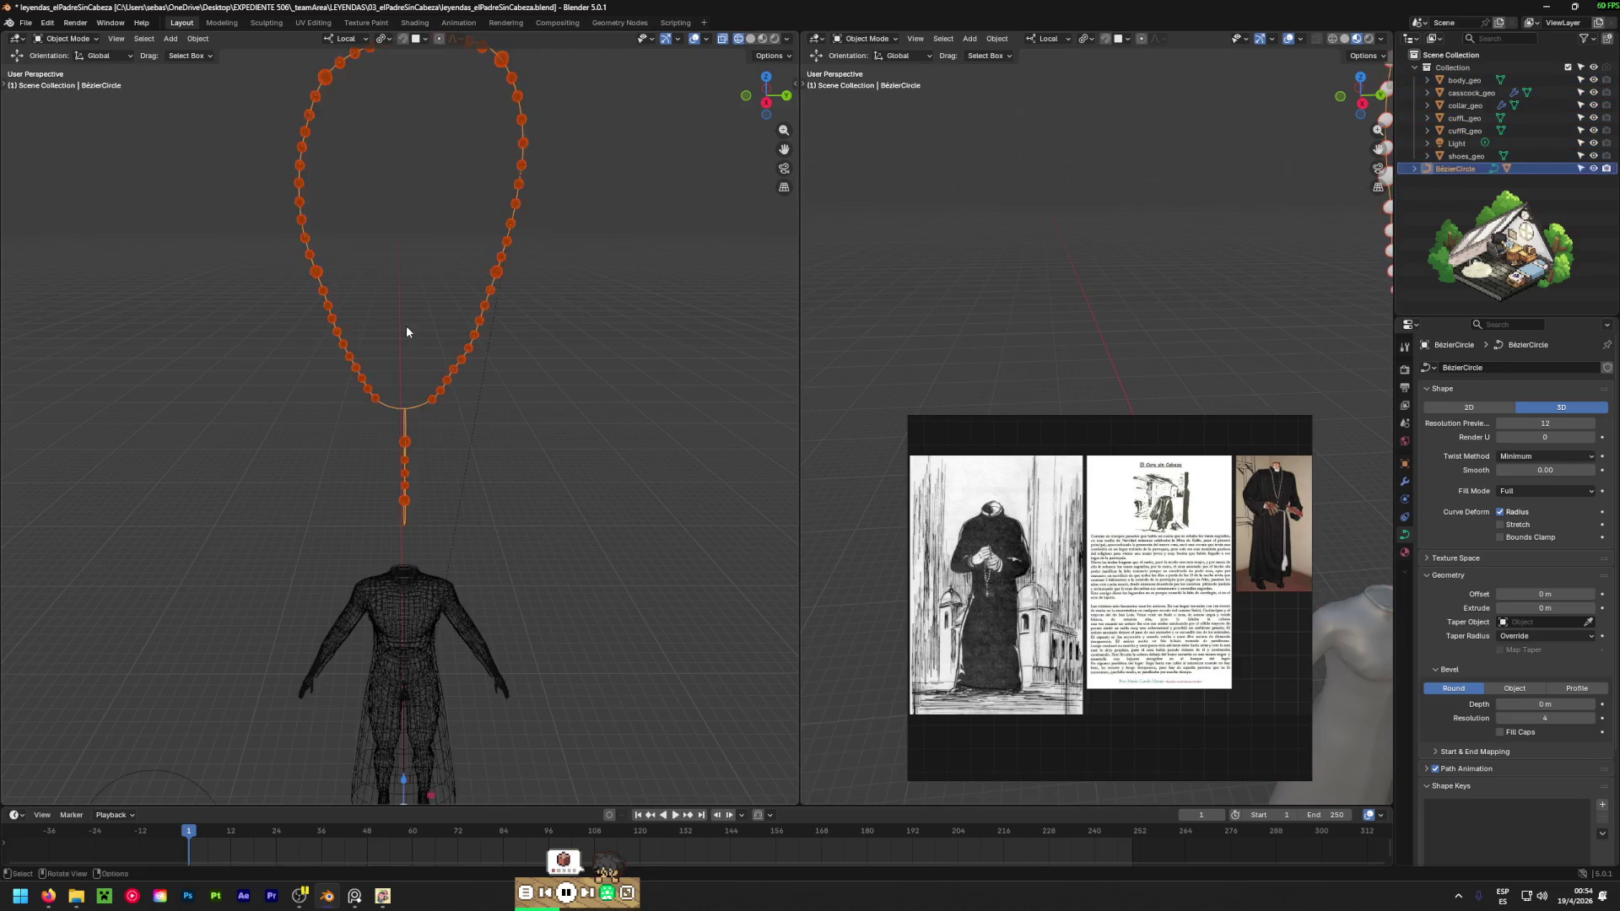
key("s")
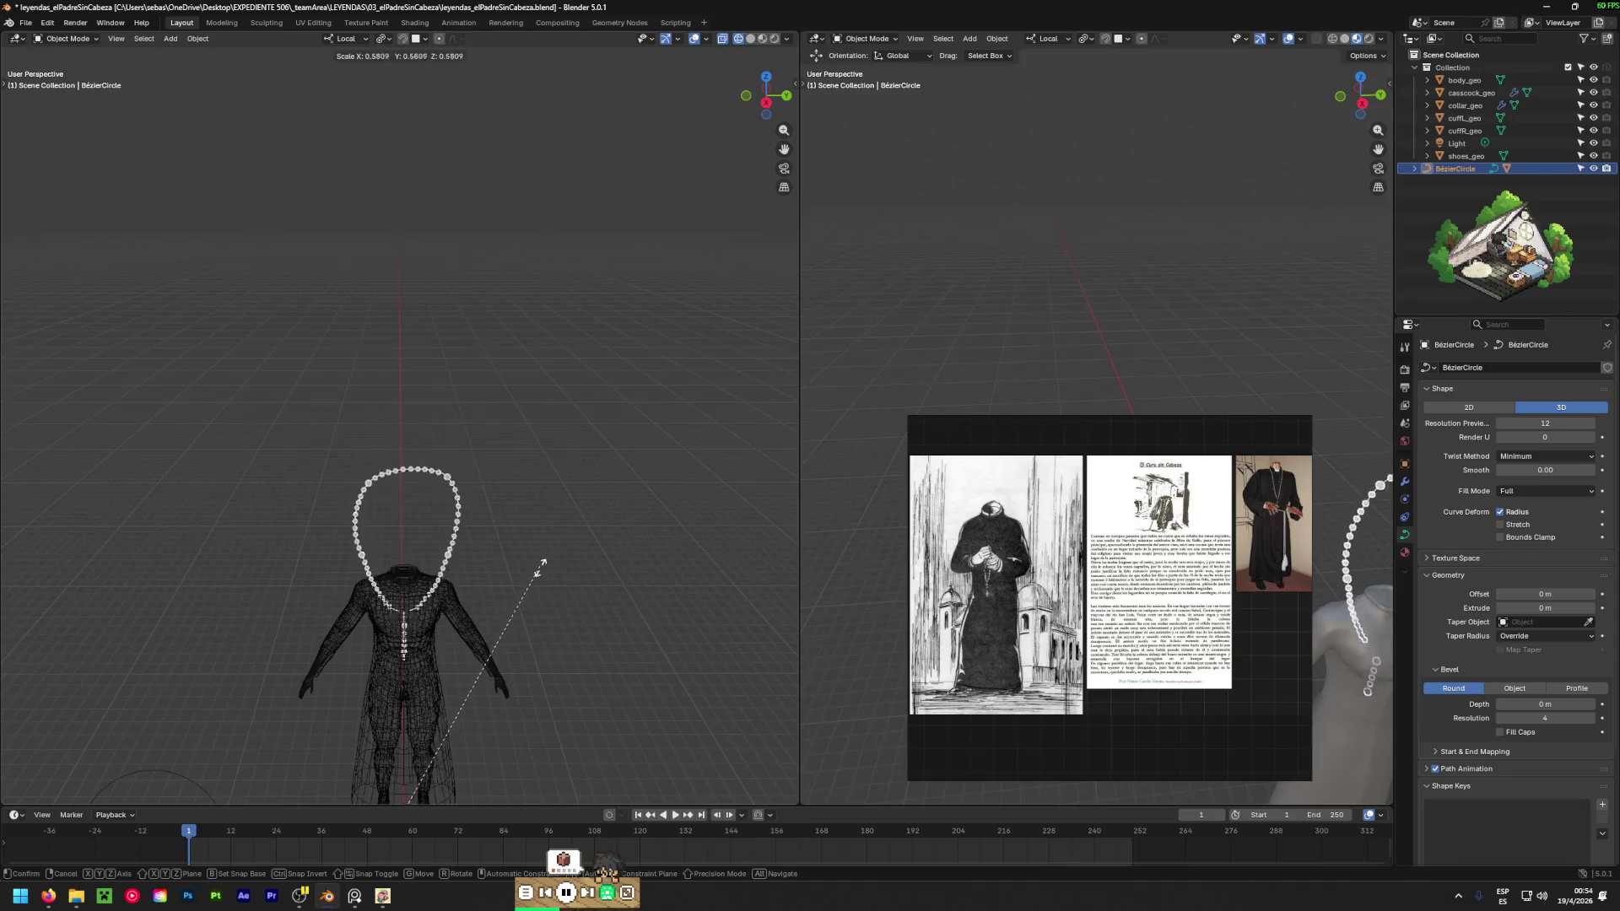
left_click(510, 736)
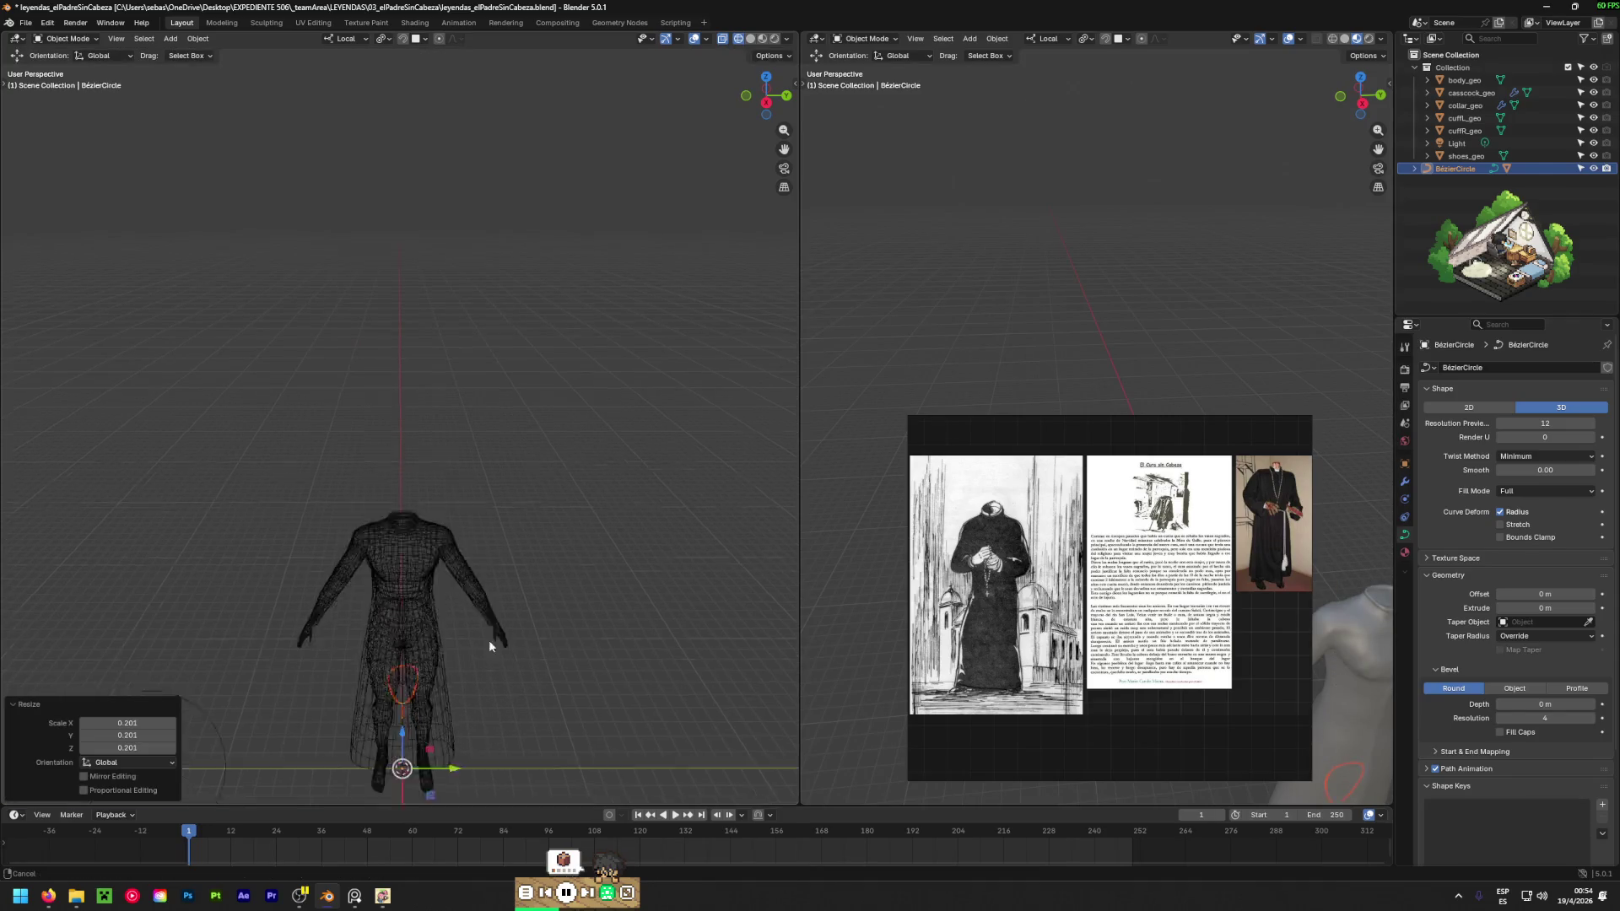
scroll(488, 639, "up", 6)
middle_click_drag(470, 550, 553, 371)
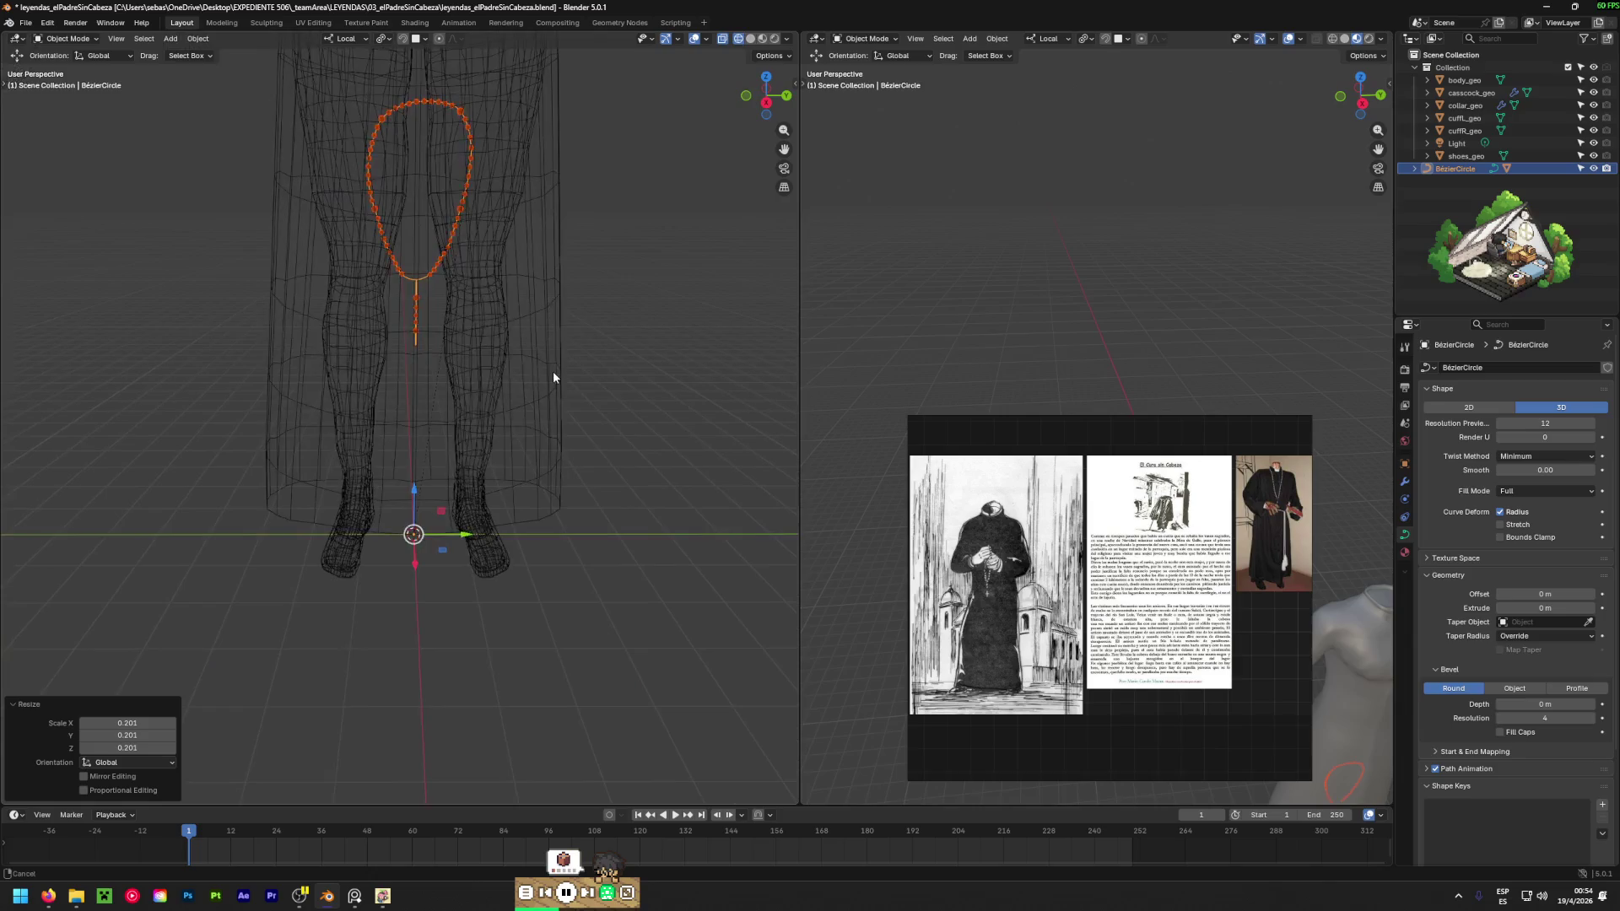
key("s")
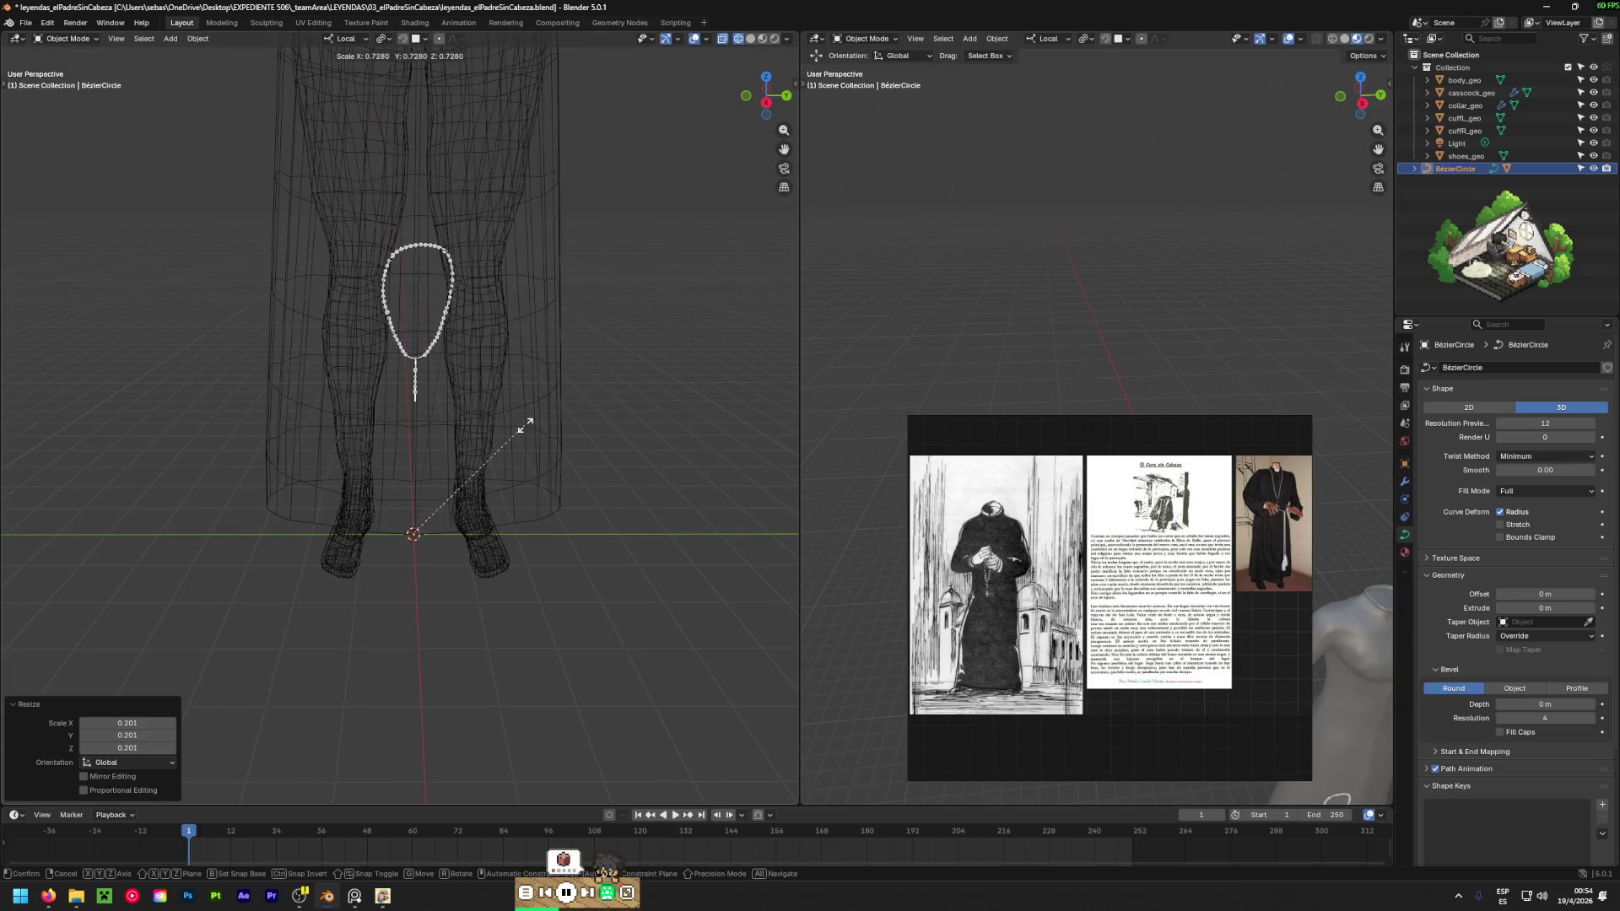
left_click(533, 424)
middle_click_drag(535, 423, 544, 437)
scroll(544, 437, "down", 5)
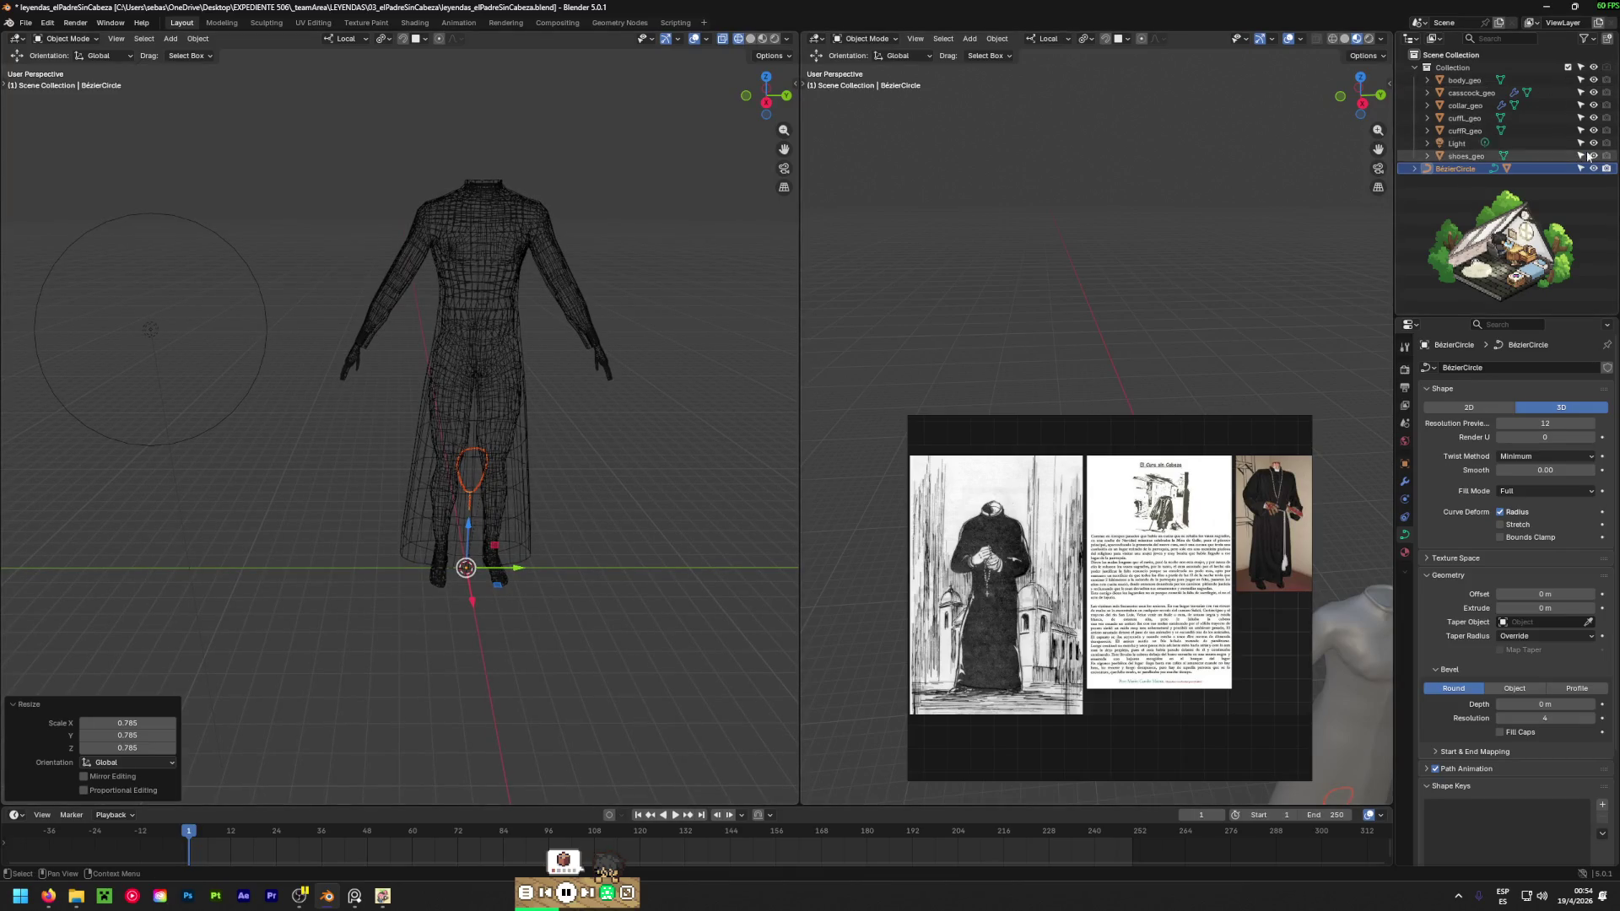
Hide every other object in the Outliner so only the rosary stays visible.
left_click_drag(1594, 155, 1594, 79)
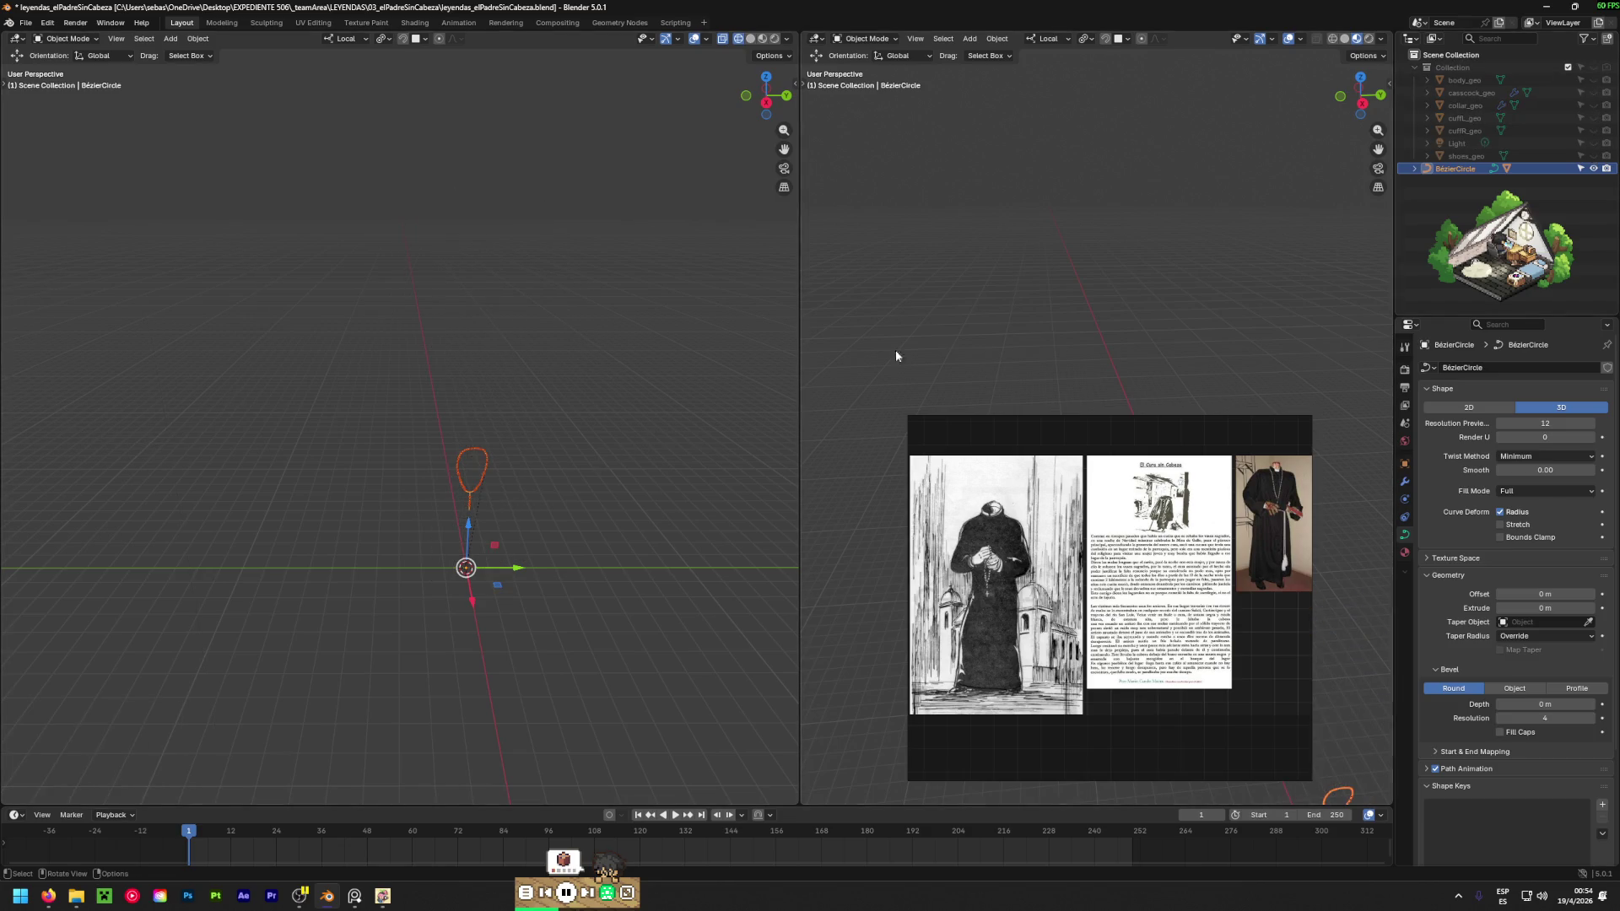
mouse_move(705, 505)
middle_mouse_down()
mouse_move(489, 440)
mouse_move(546, 492)
mouse_move(514, 503)
middle_mouse_up()
scroll(499, 434, "up", 2)
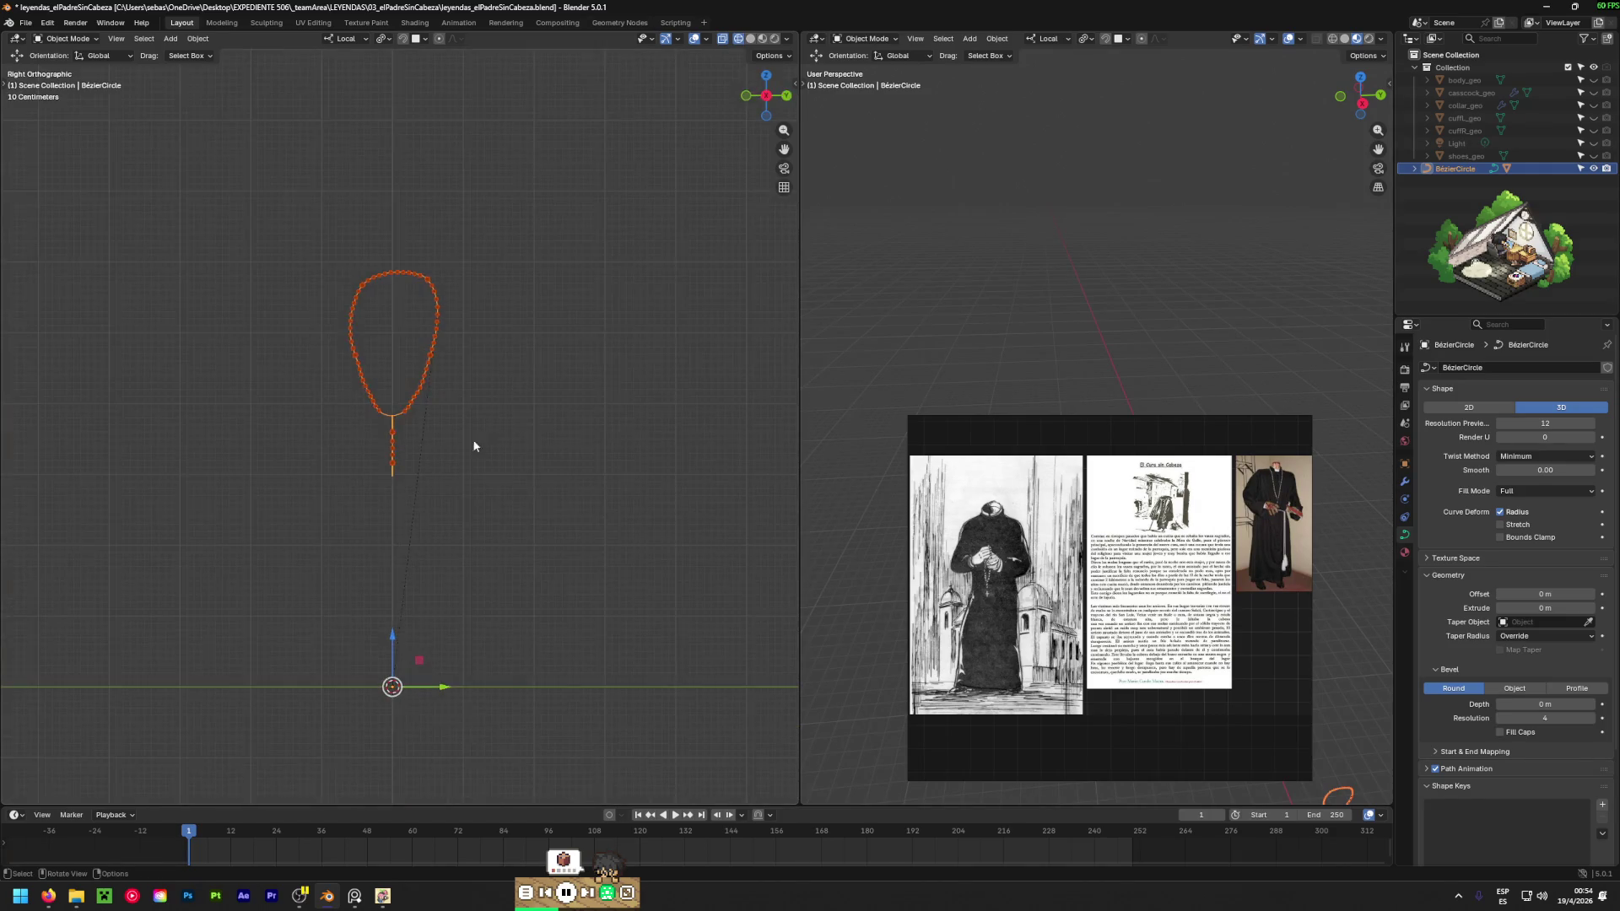
Add a new cube mesh to the scene through Add > Mesh > Cube.
left_click(474, 446)
scroll(419, 484, "up", 6)
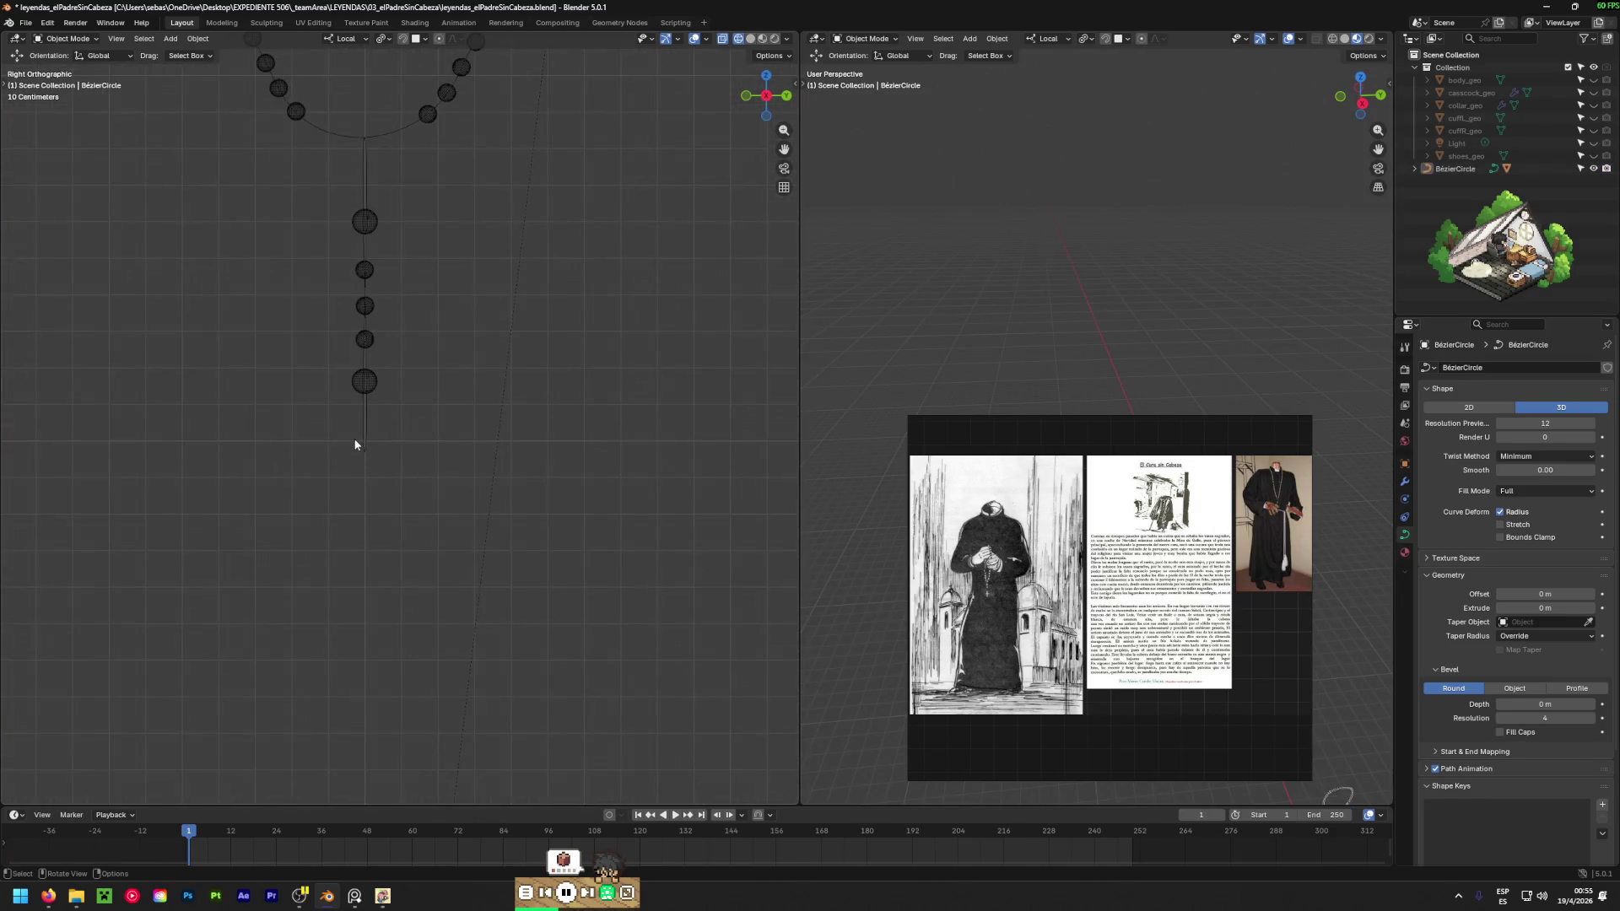
scroll(354, 445, "down", 6)
left_click(197, 39)
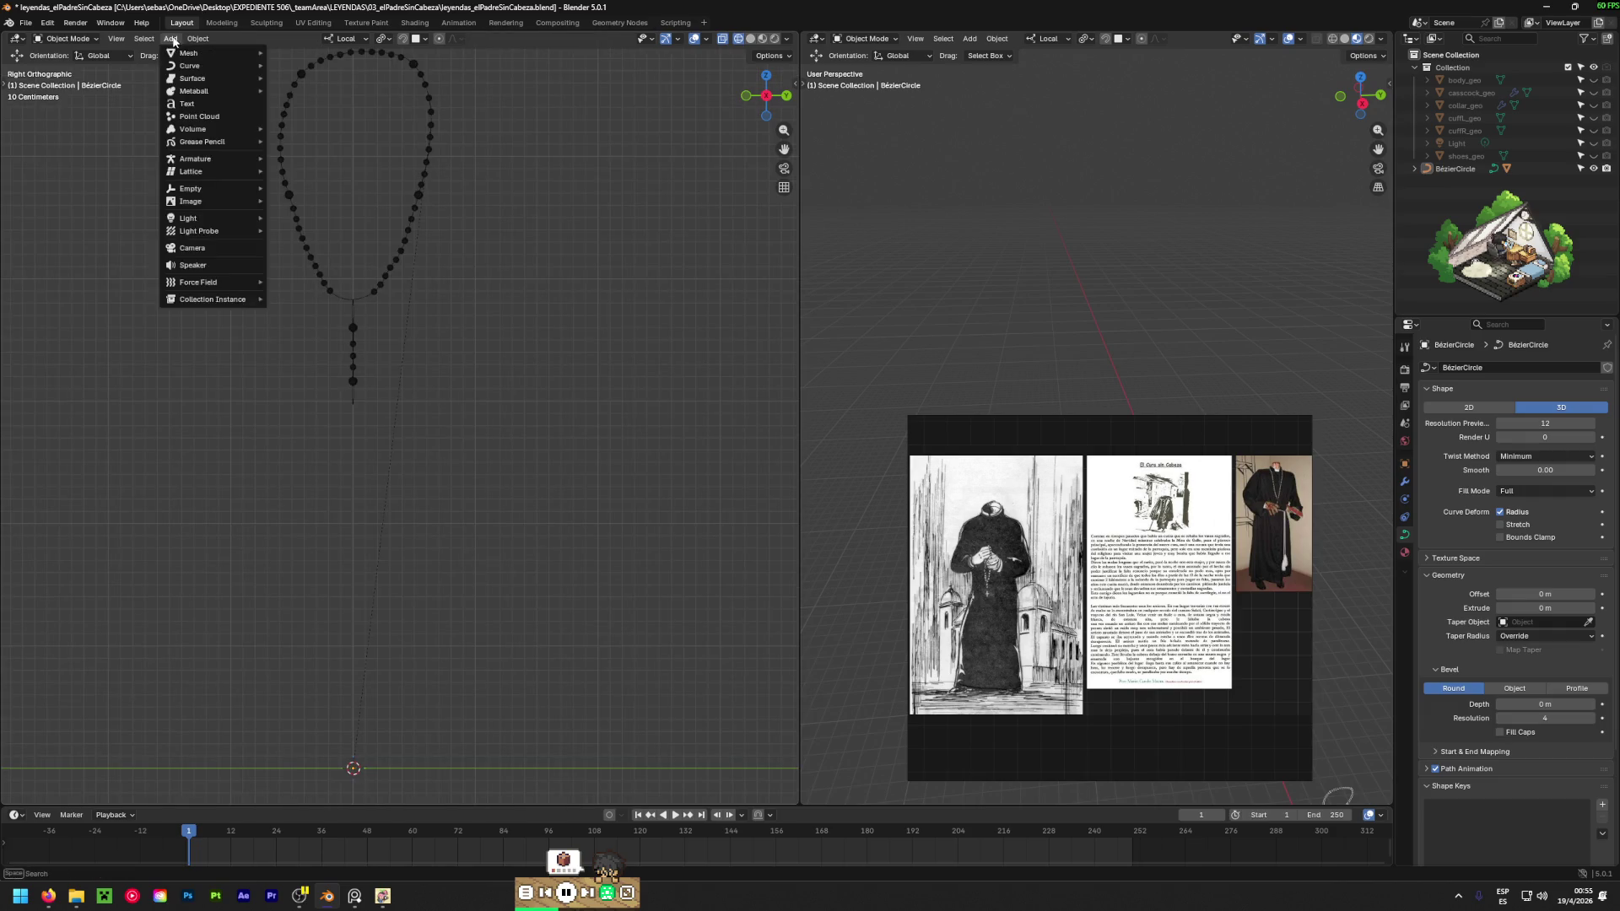
mouse_move(171, 38)
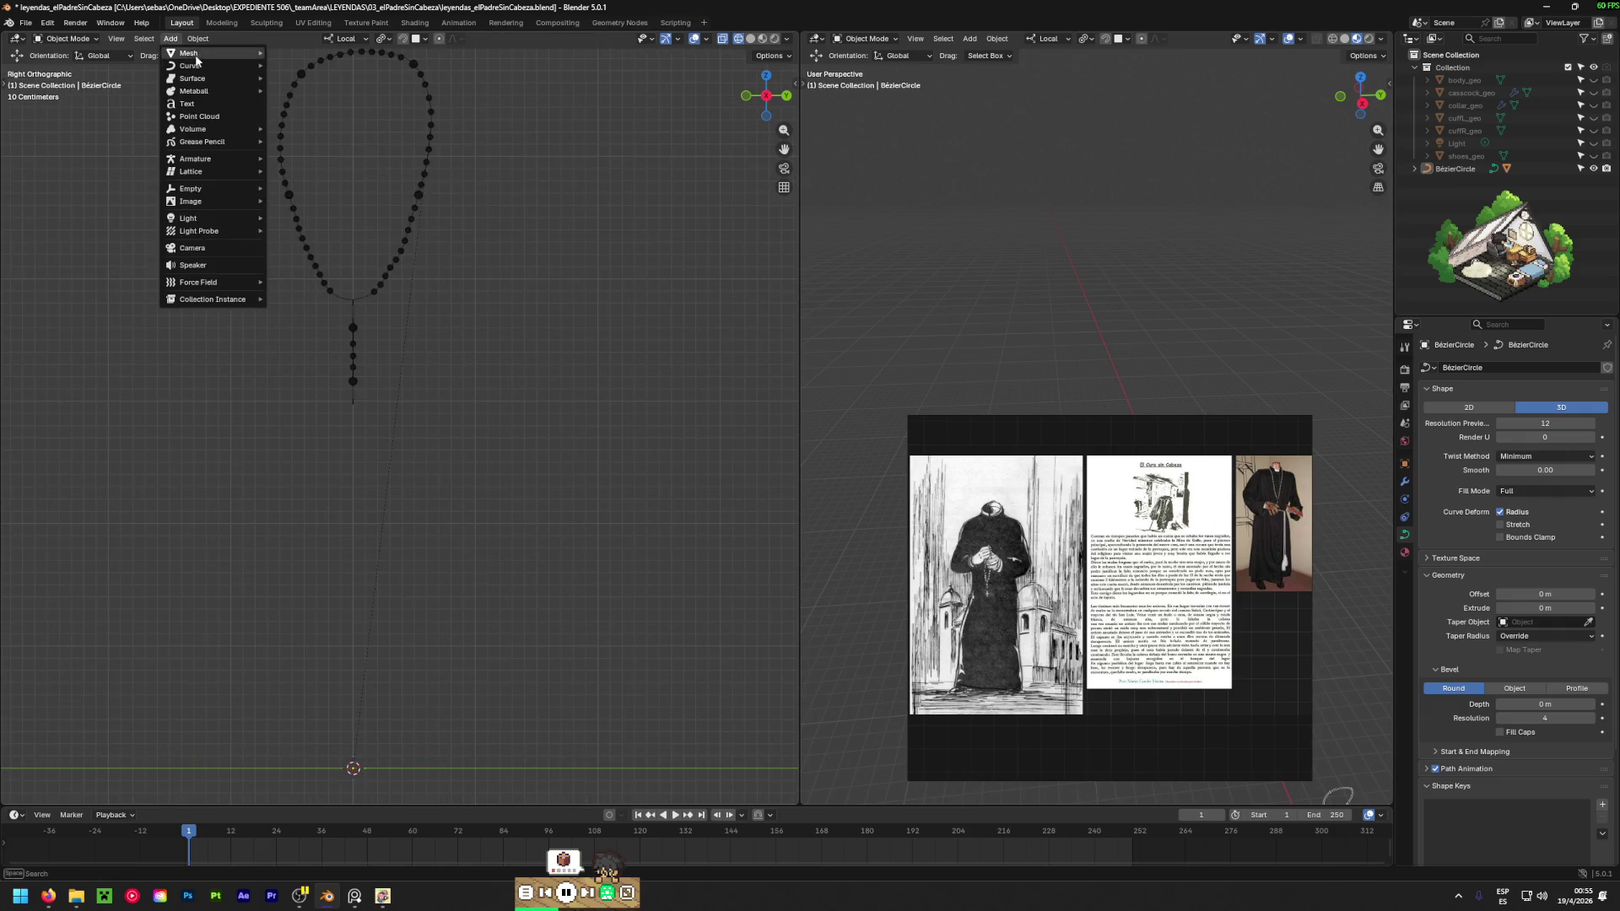
mouse_move(207, 64)
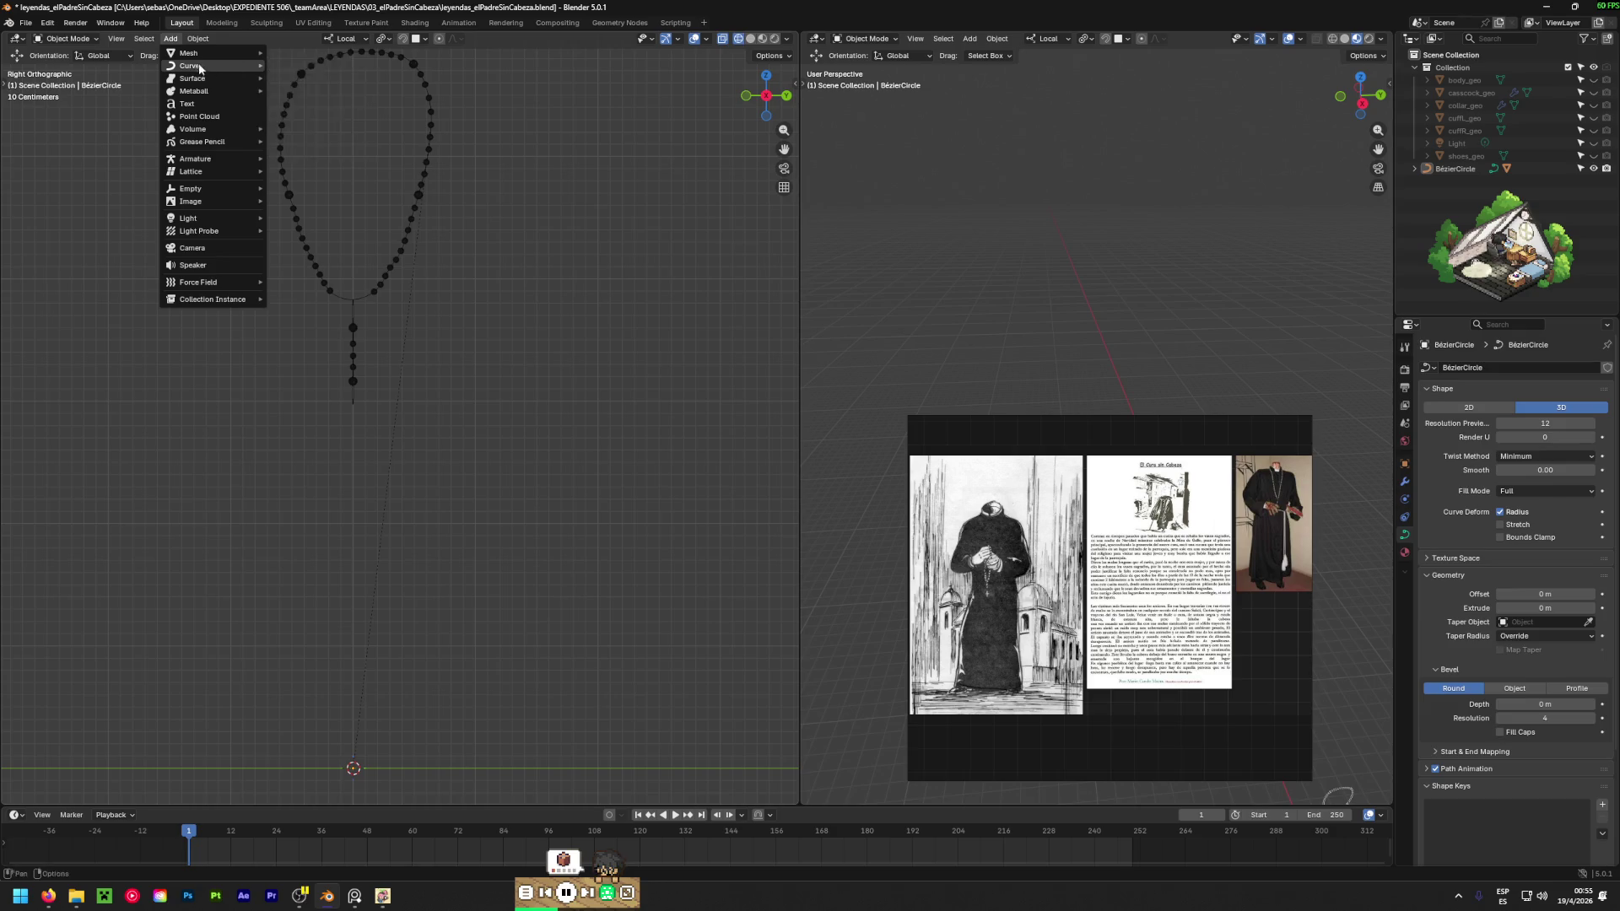
left_click(296, 65)
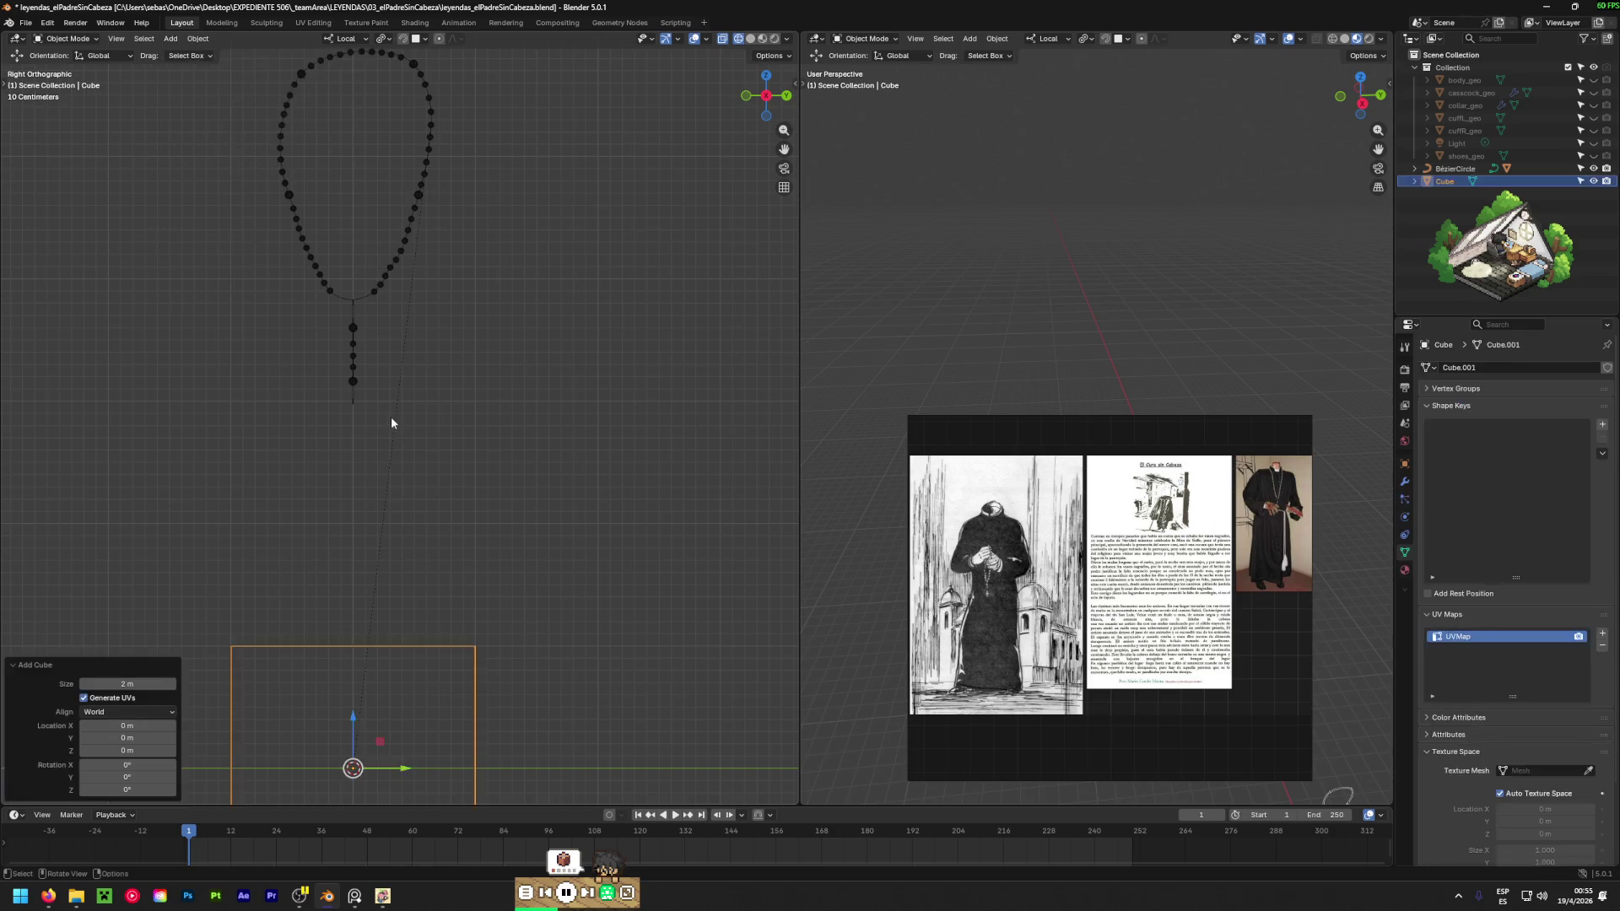
Raise the cube and scale it into a thin slab with reduced height.
mouse_move(352, 715)
left_mouse_down()
mouse_move(352, 557)
mouse_move(420, 467)
left_mouse_up()
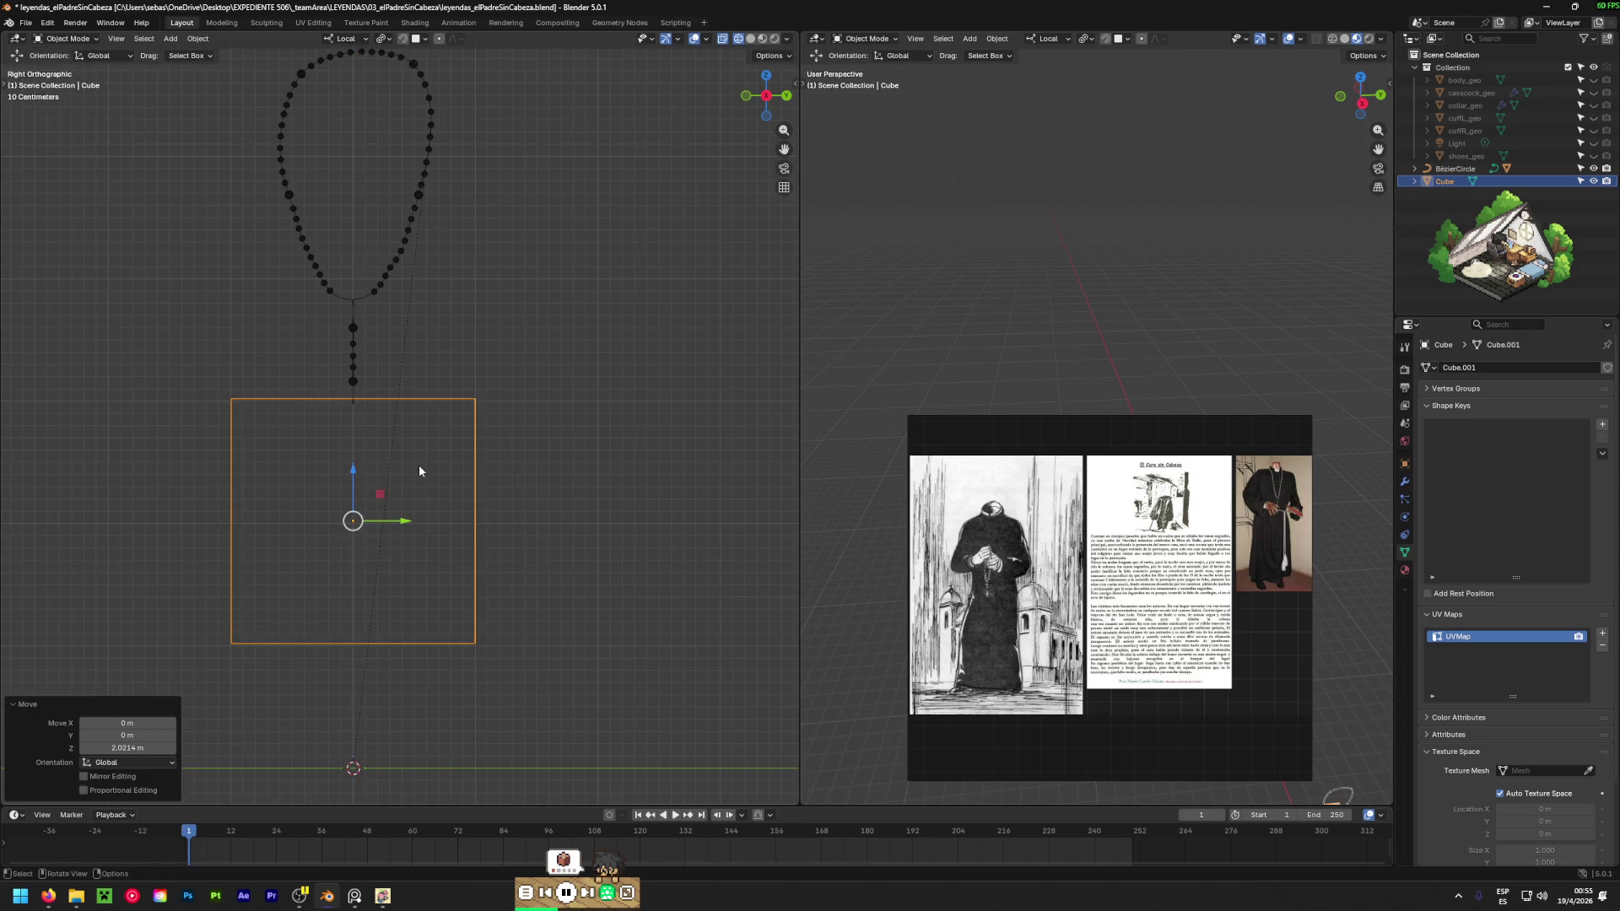
key("shift+space")
left_click(364, 492)
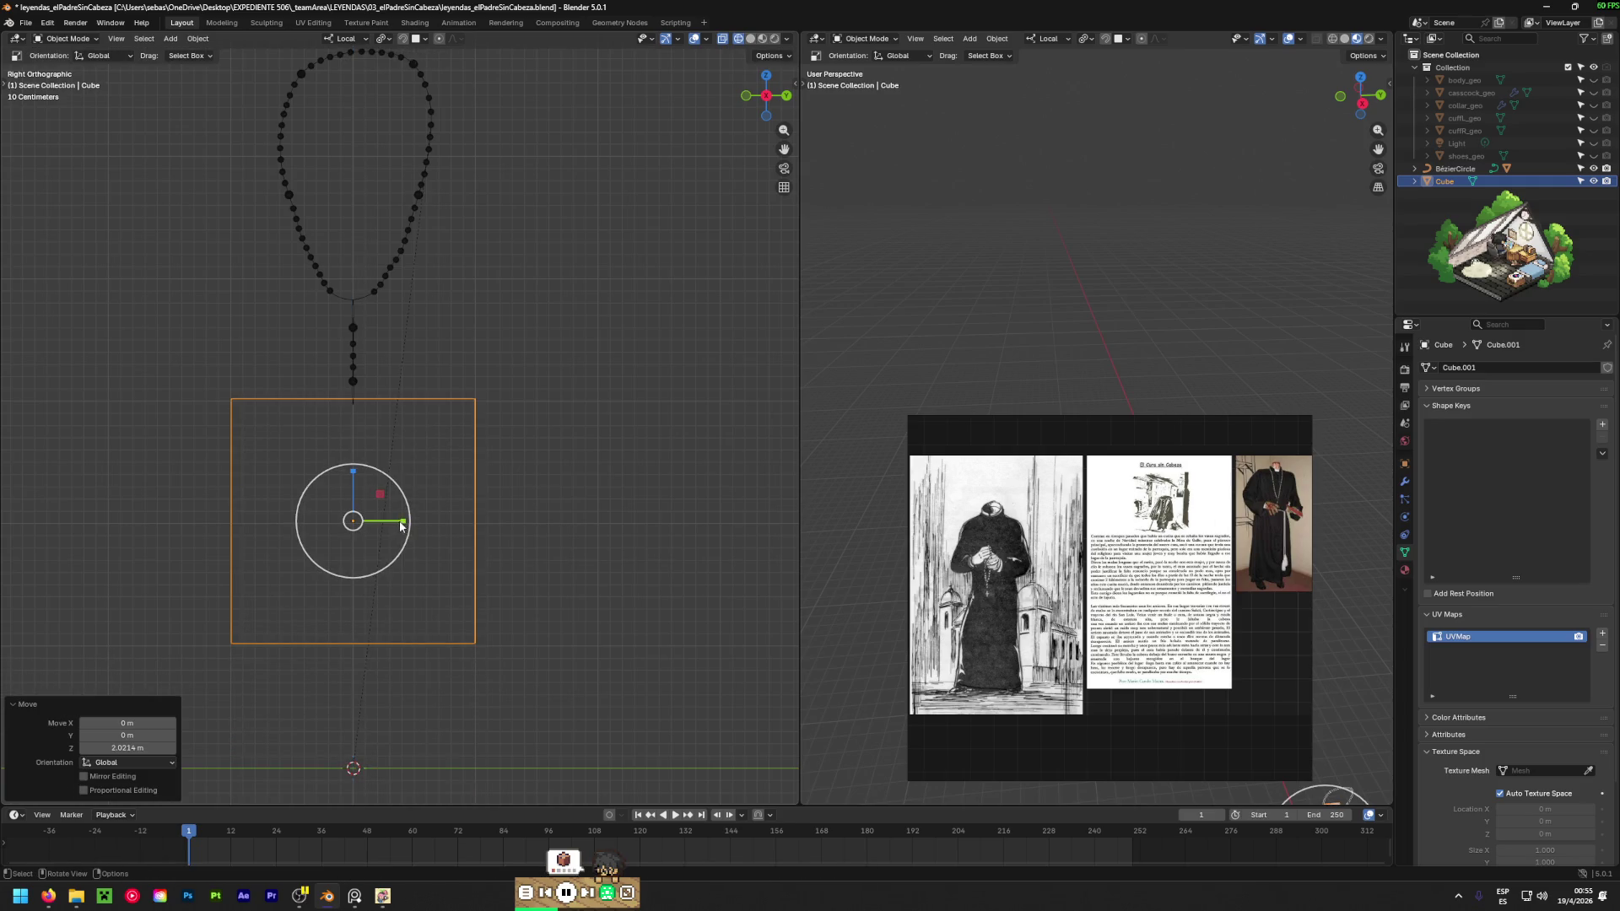
mouse_move(402, 524)
left_mouse_down()
mouse_move(163, 524)
mouse_move(196, 510)
left_mouse_up()
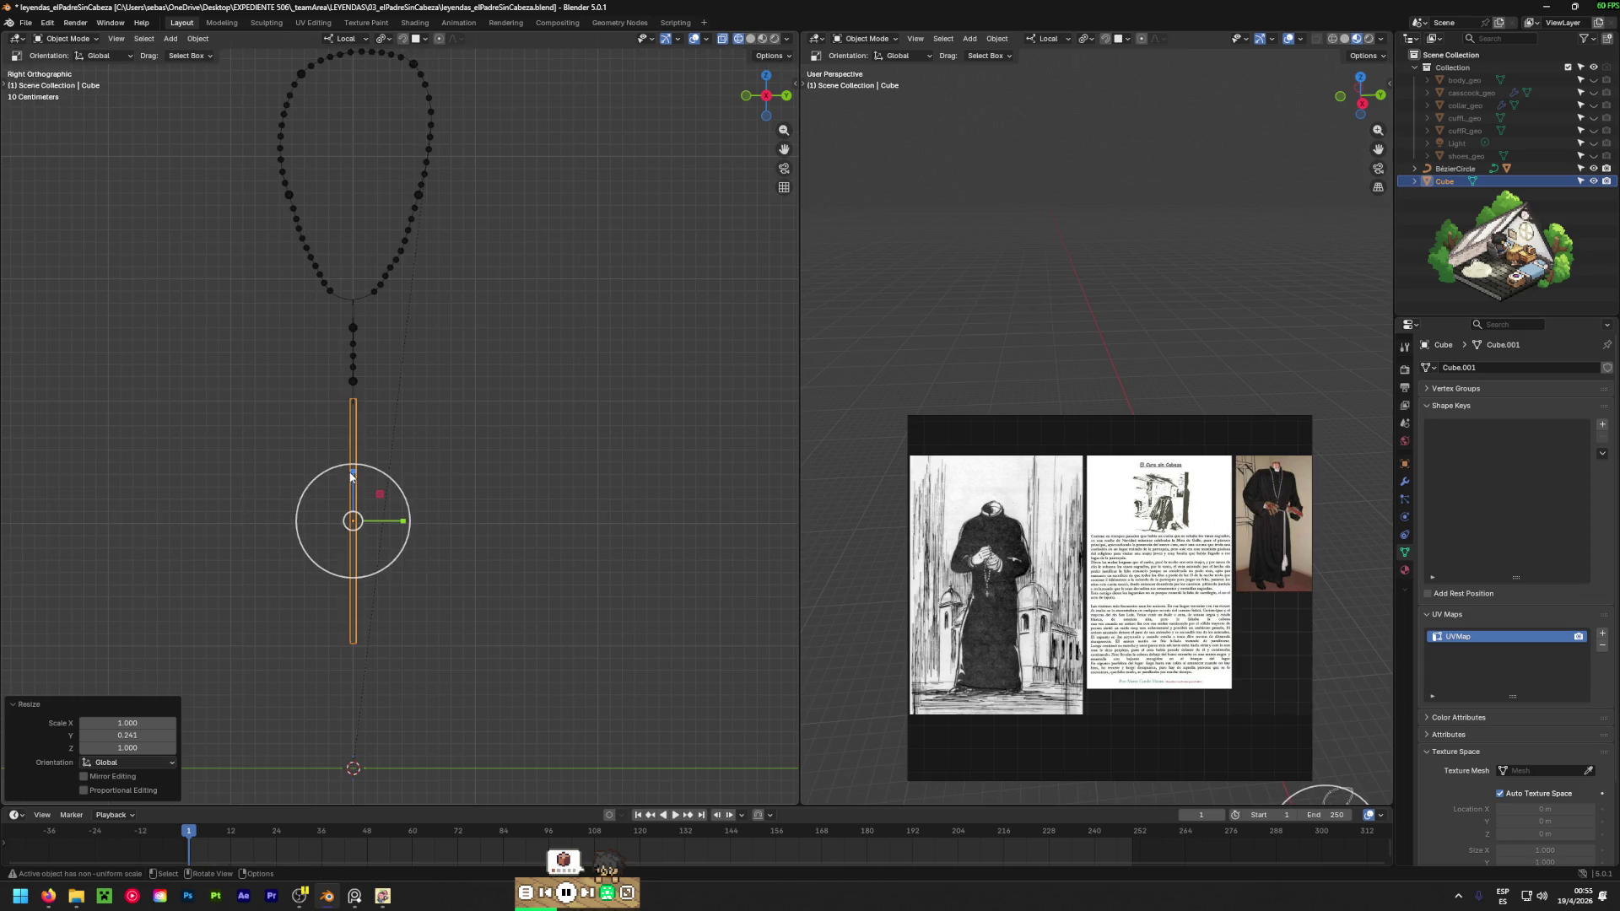
left_click_drag(351, 476, 355, 517)
scroll(354, 512, "up", 4)
scroll(354, 510, "up", 1)
Move the bar up just beneath the rosary's last bead, checking in front orthographic view.
key("shift+space")
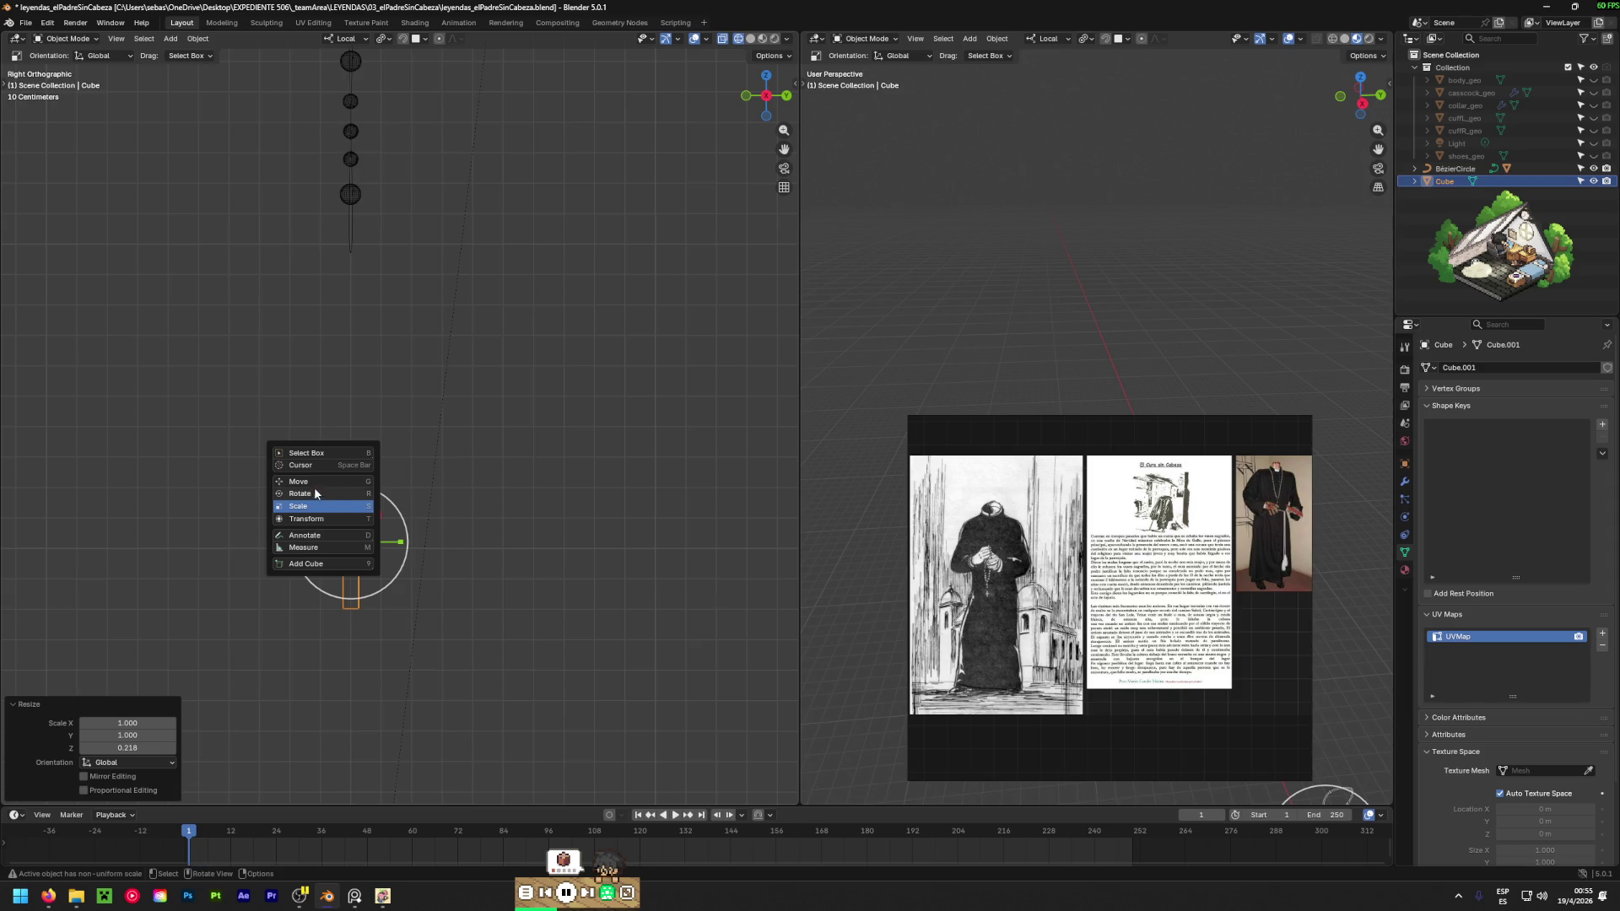
left_click(355, 505)
mouse_move(354, 503)
left_mouse_down()
mouse_move(360, 244)
mouse_move(360, 349)
mouse_move(365, 260)
left_mouse_up()
mouse_move(372, 285)
middle_mouse_down("shift")
mouse_move(373, 375)
mouse_move(402, 425)
middle_mouse_up("shift")
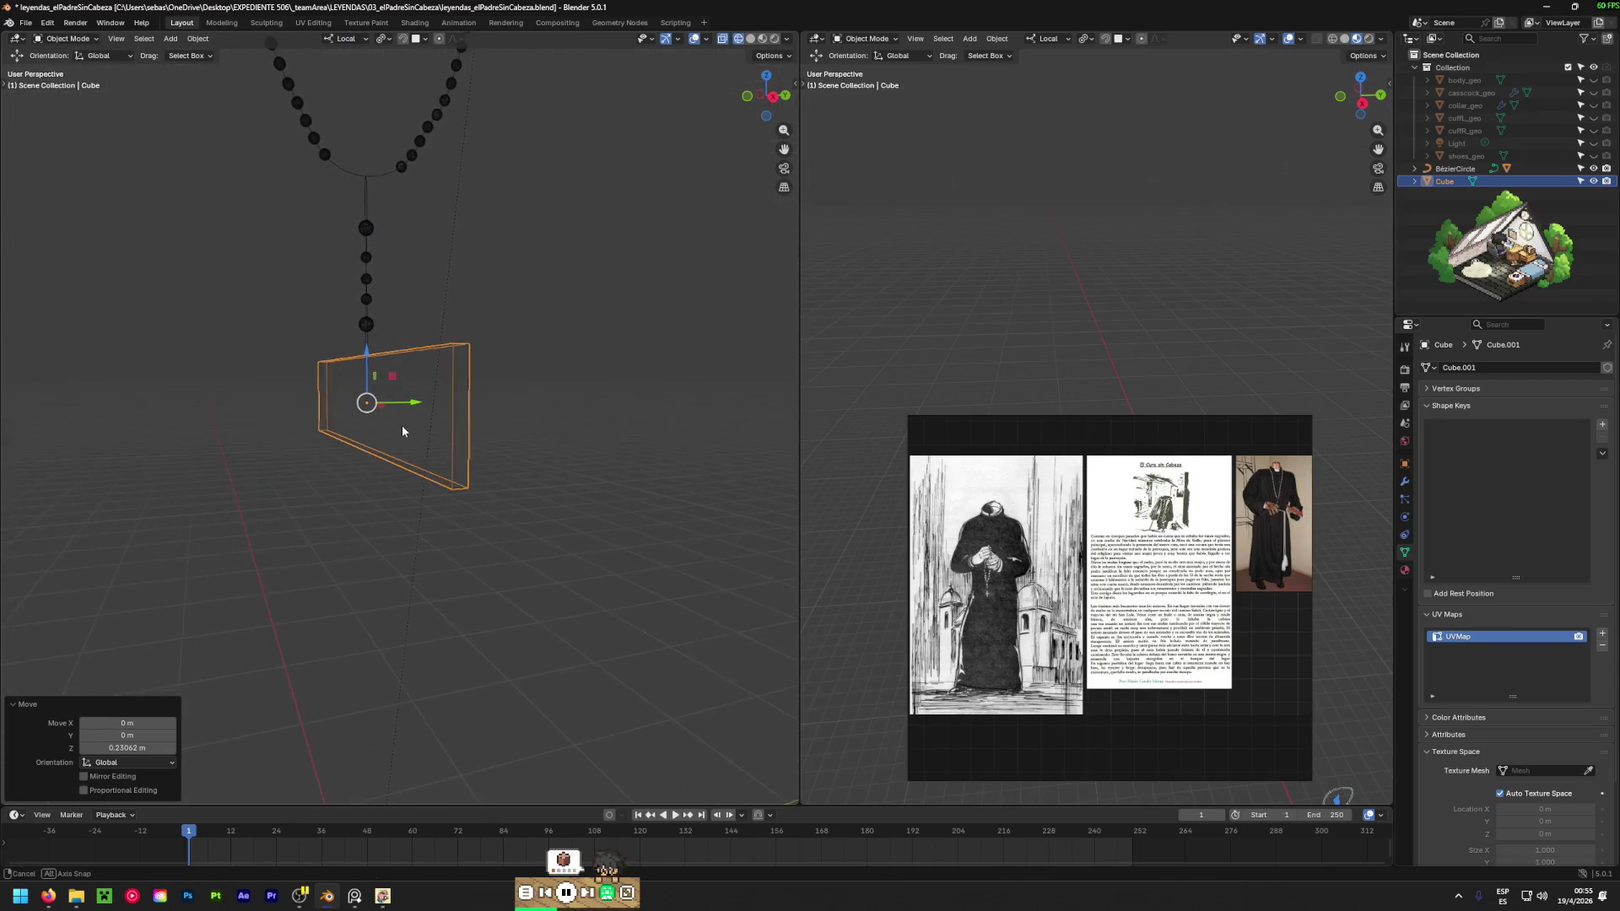
key("KP_1")
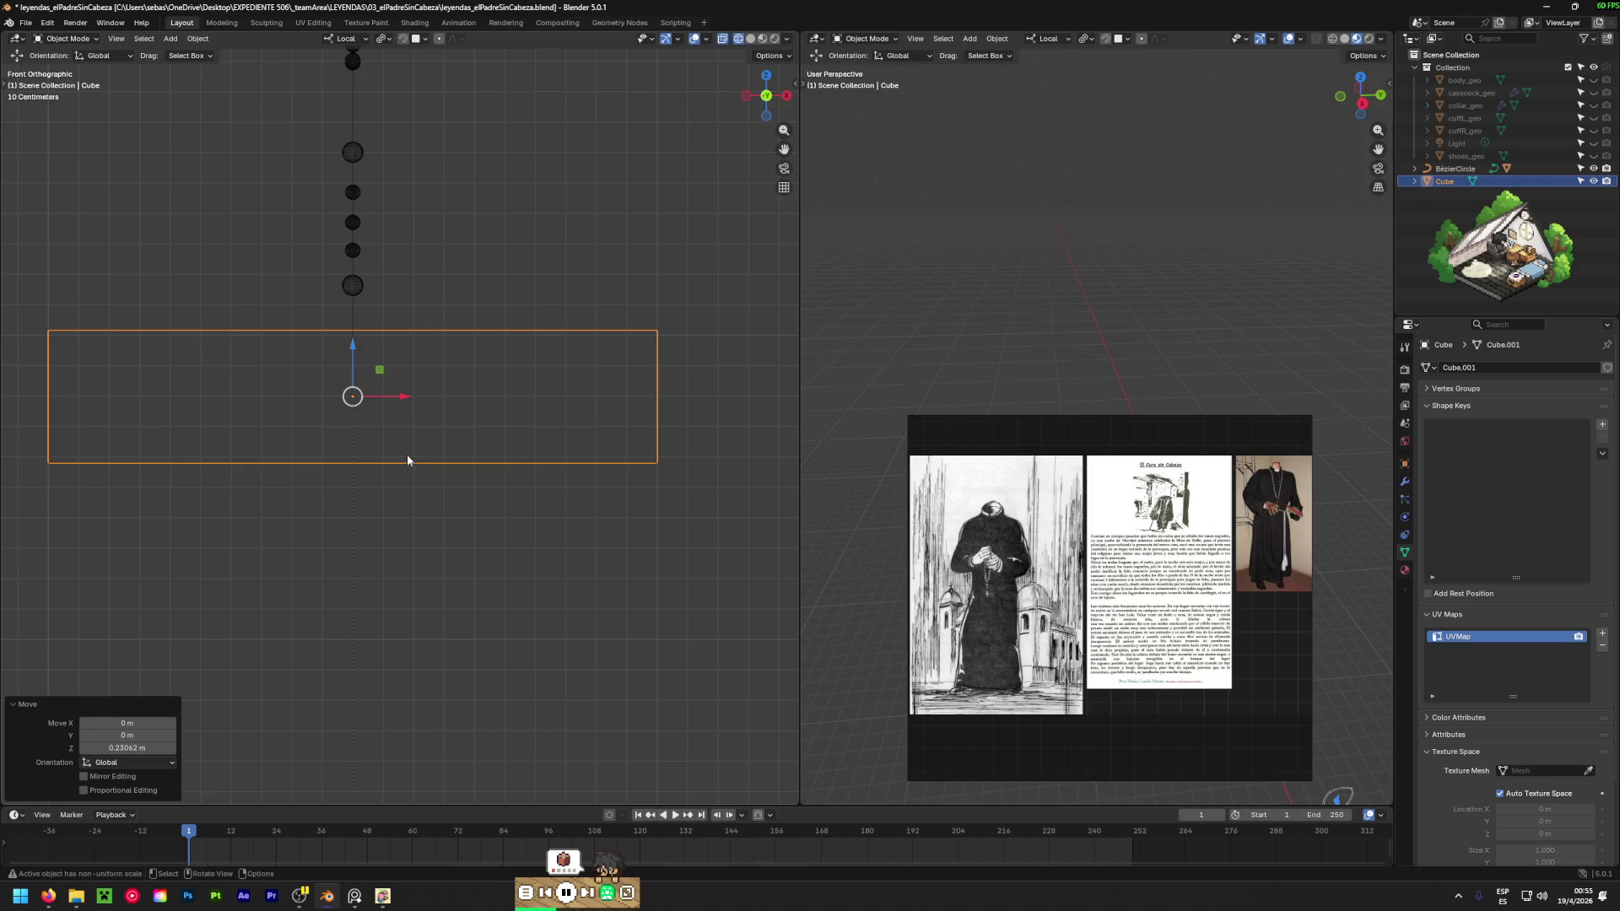
Try narrowing the bar's width, cancel it, then reselect the bar for mesh editing.
key("shift+space")
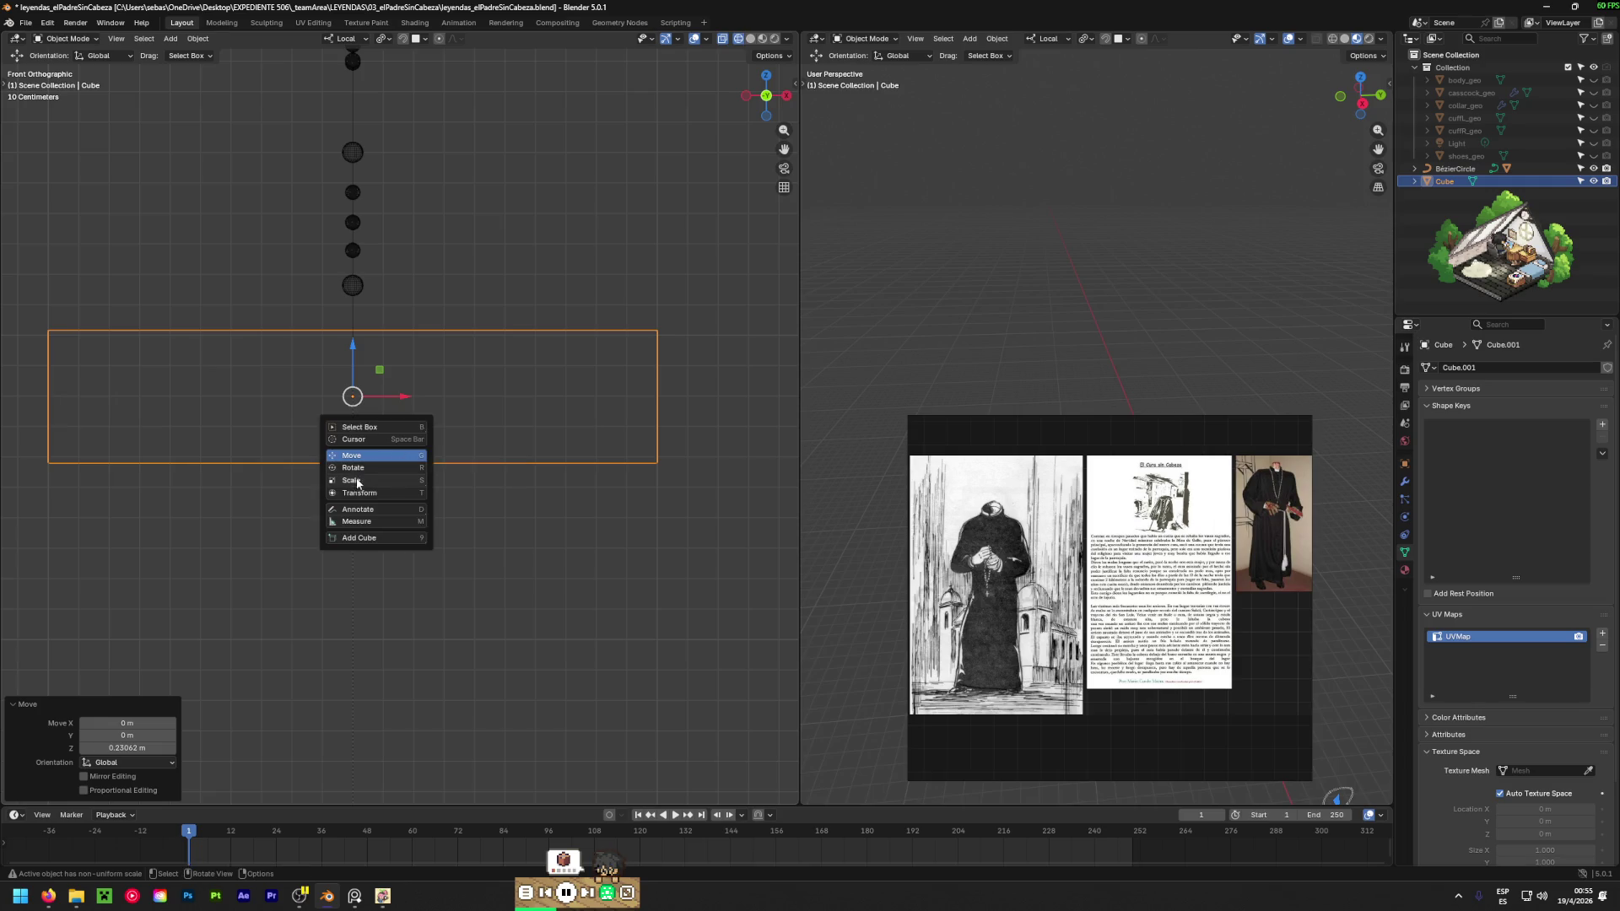
left_click(351, 480)
mouse_move(404, 398)
left_mouse_down()
mouse_move(351, 384)
mouse_move(321, 390)
mouse_move(391, 397)
mouse_move(37, 419)
left_mouse_up()
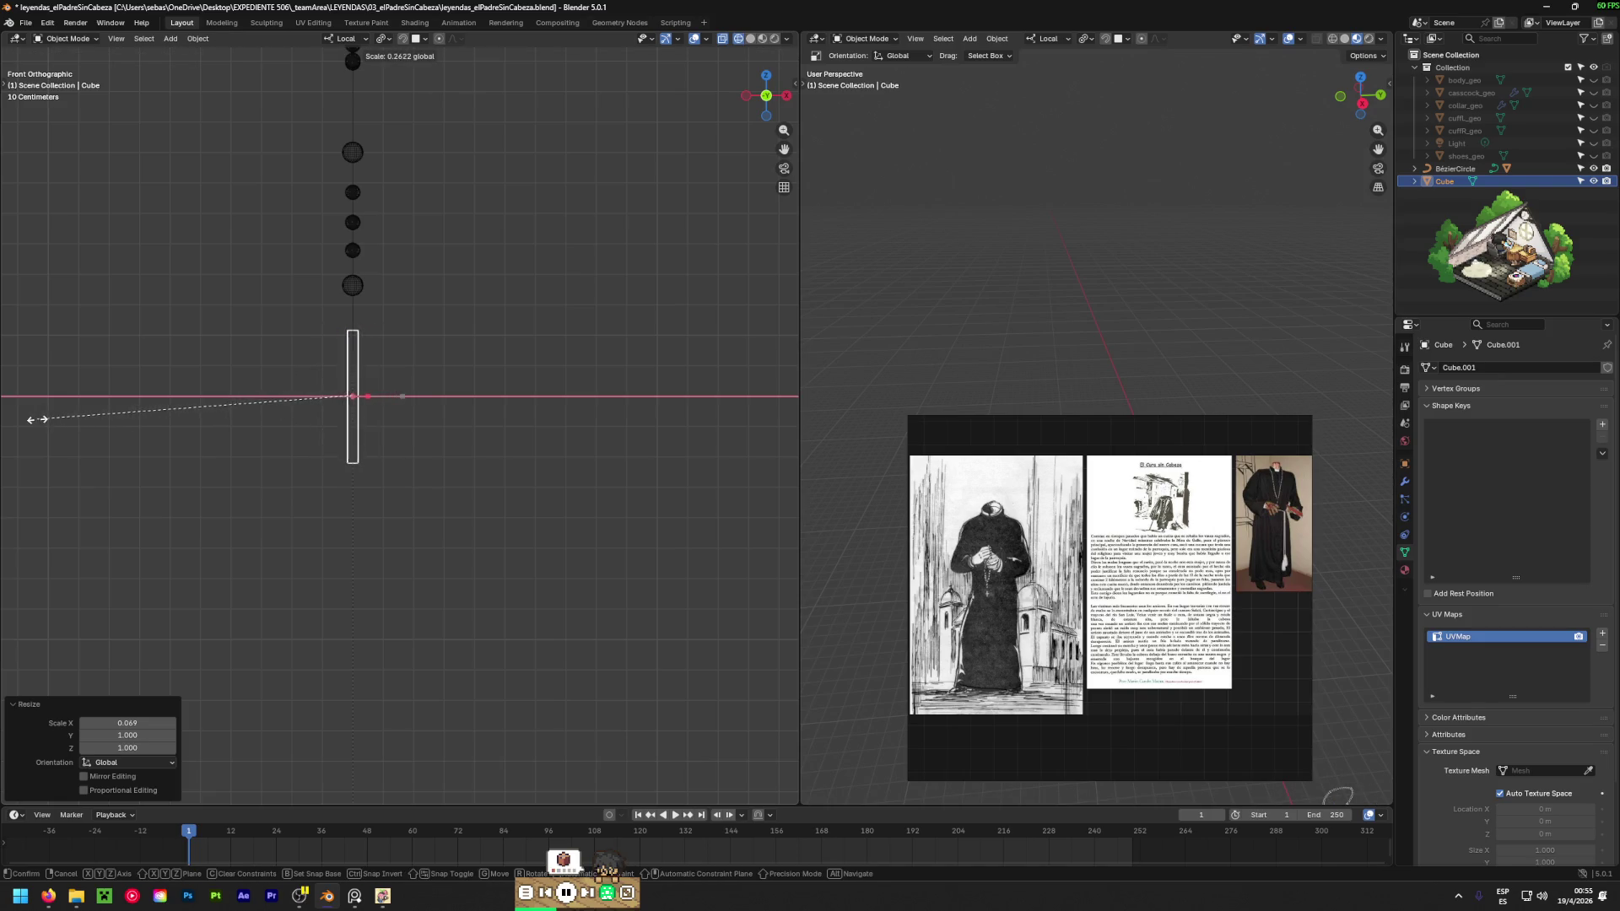
right_click(245, 409)
left_click(524, 383)
mouse_move(524, 384)
middle_mouse_down()
mouse_move(506, 416)
mouse_move(359, 433)
middle_mouse_up()
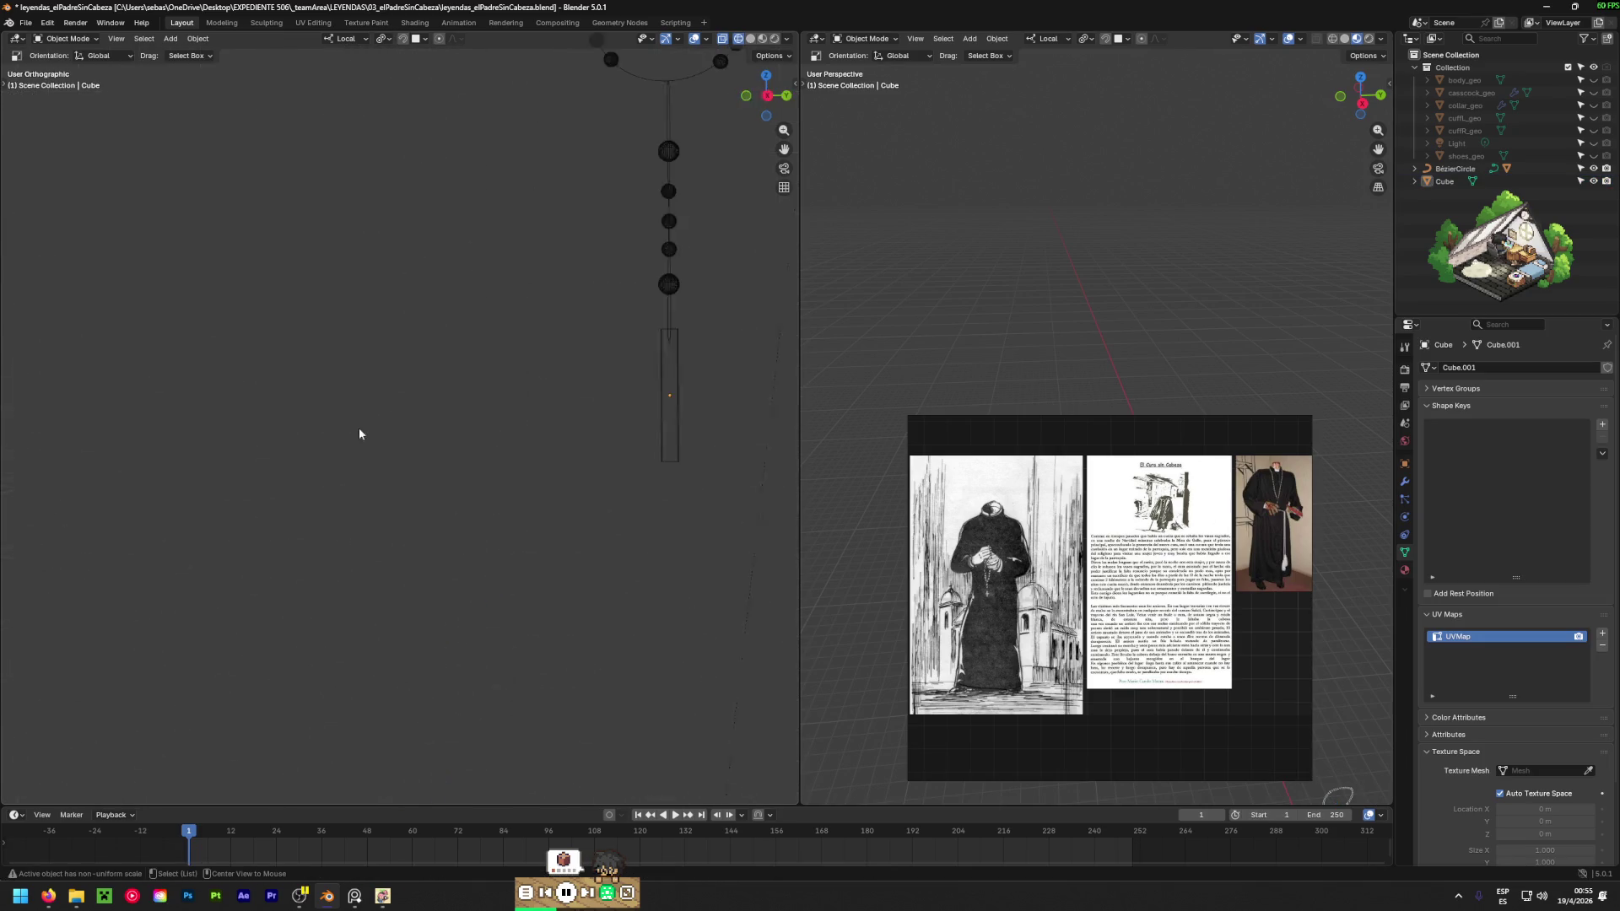
mouse_move(555, 398)
middle_mouse_down()
mouse_move(666, 439)
mouse_move(566, 385)
mouse_move(383, 448)
mouse_move(456, 427)
middle_mouse_up()
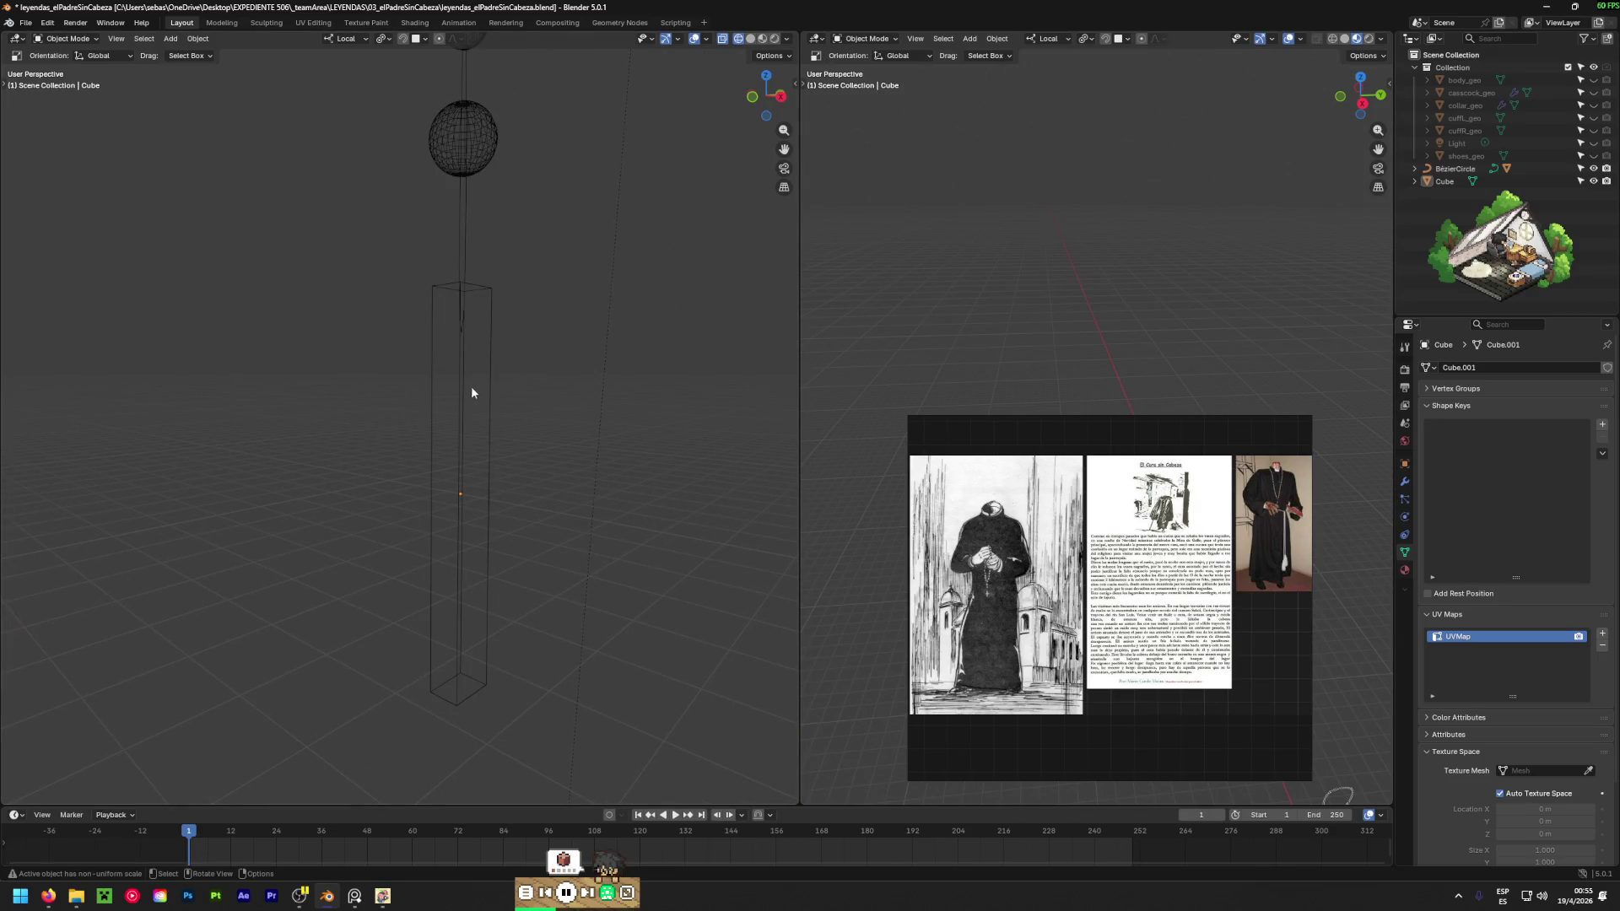
left_click(460, 448)
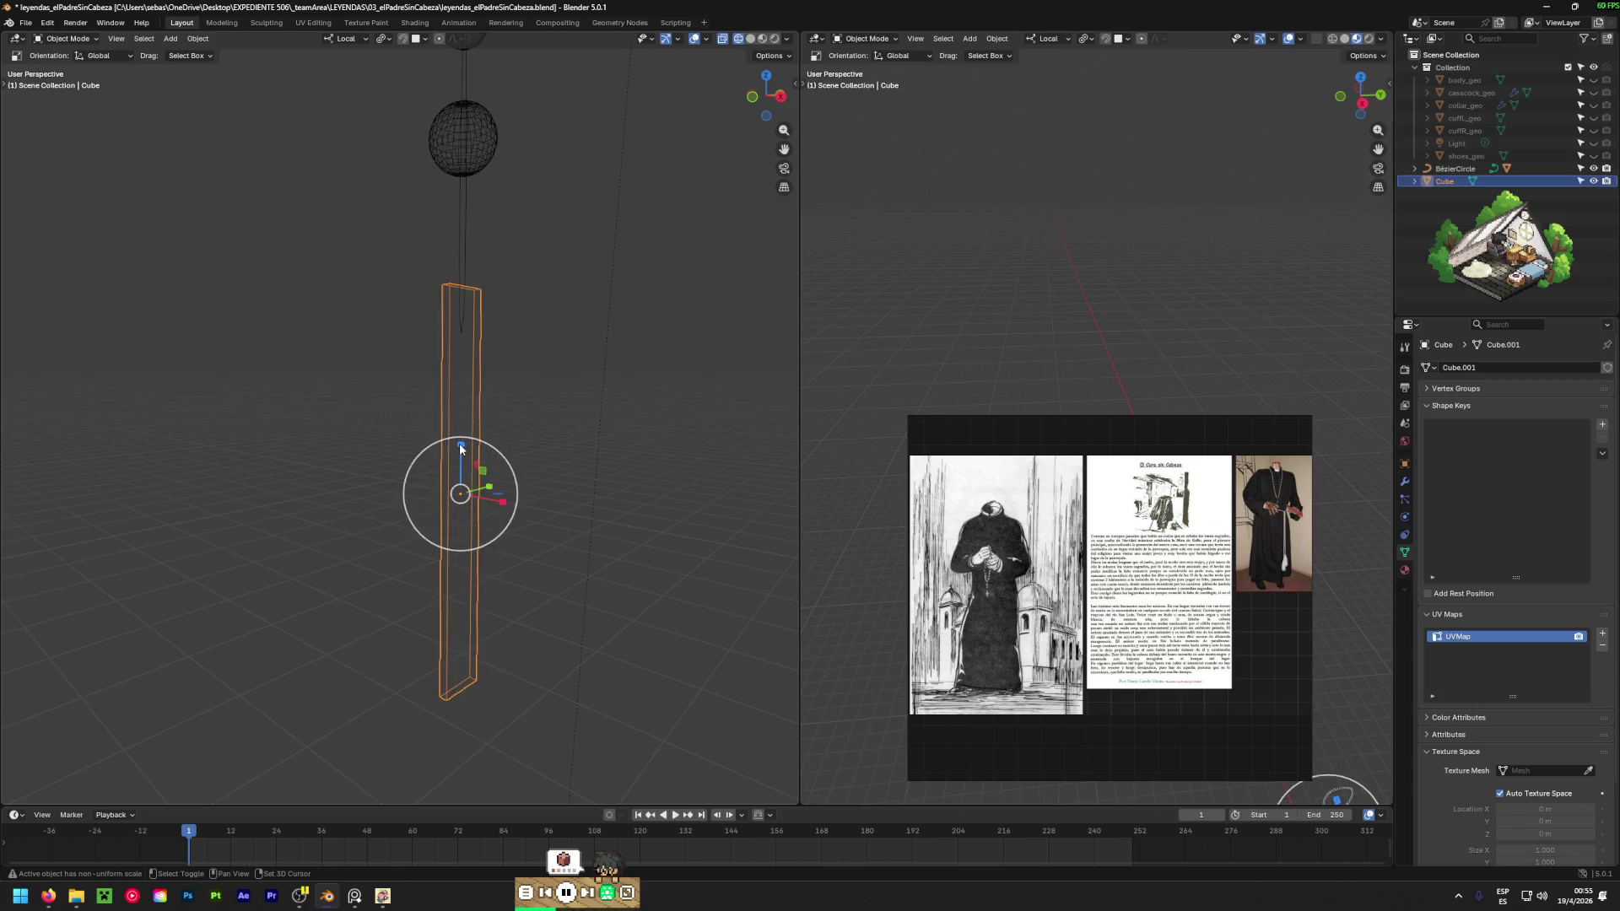
key("Tab")
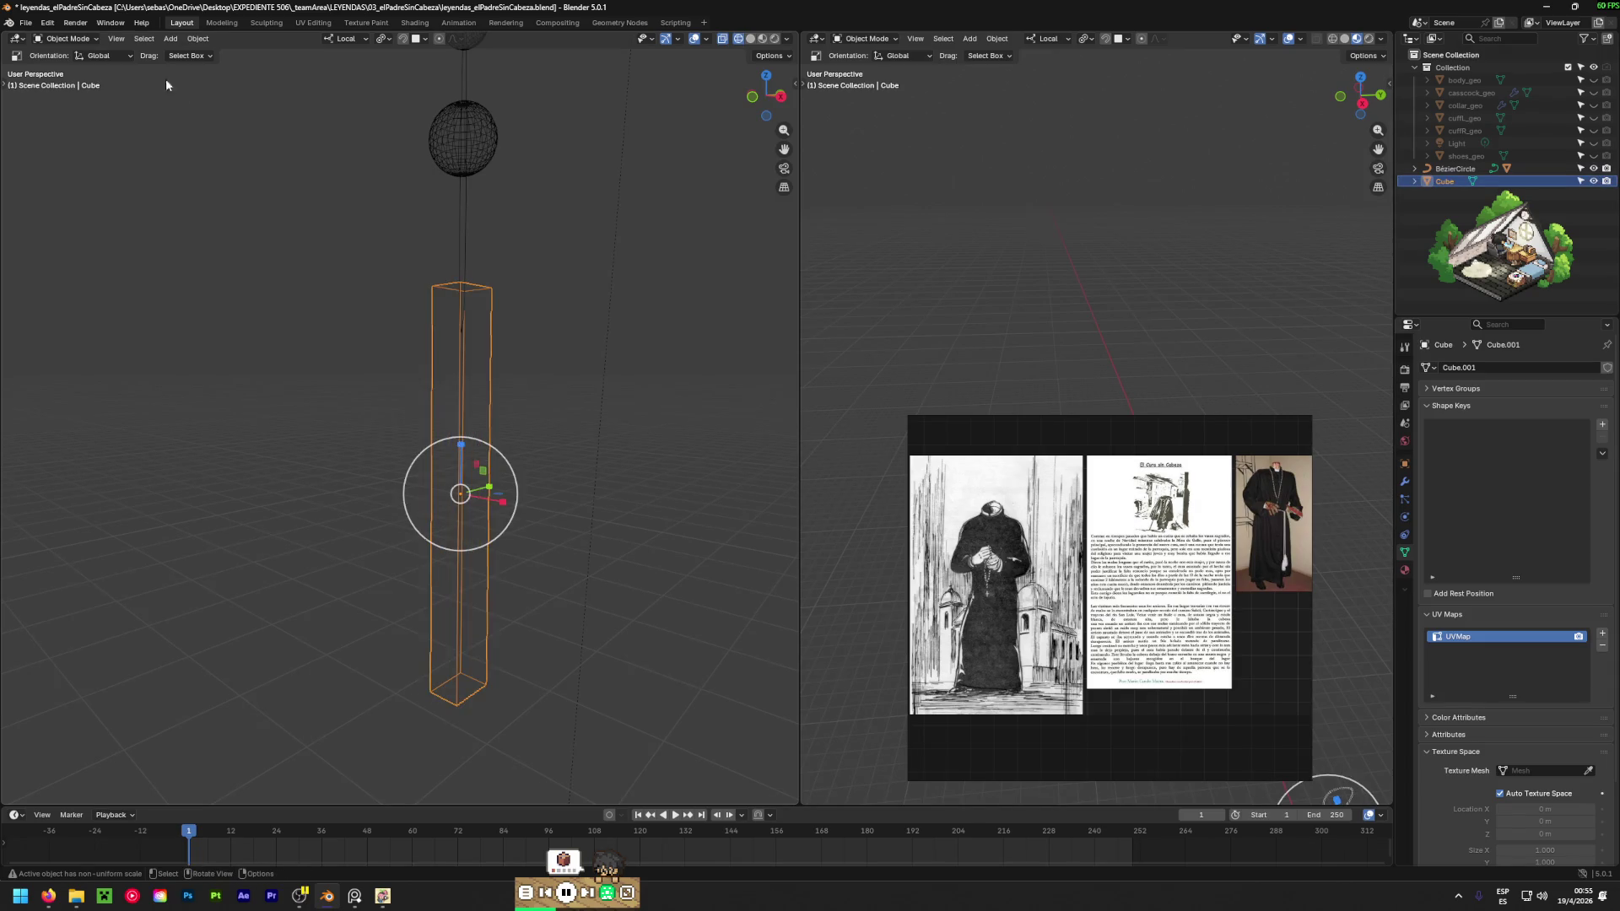
Add two horizontal edge loops across the bar's upper section.
key("ctrl+r")
left_click(447, 466)
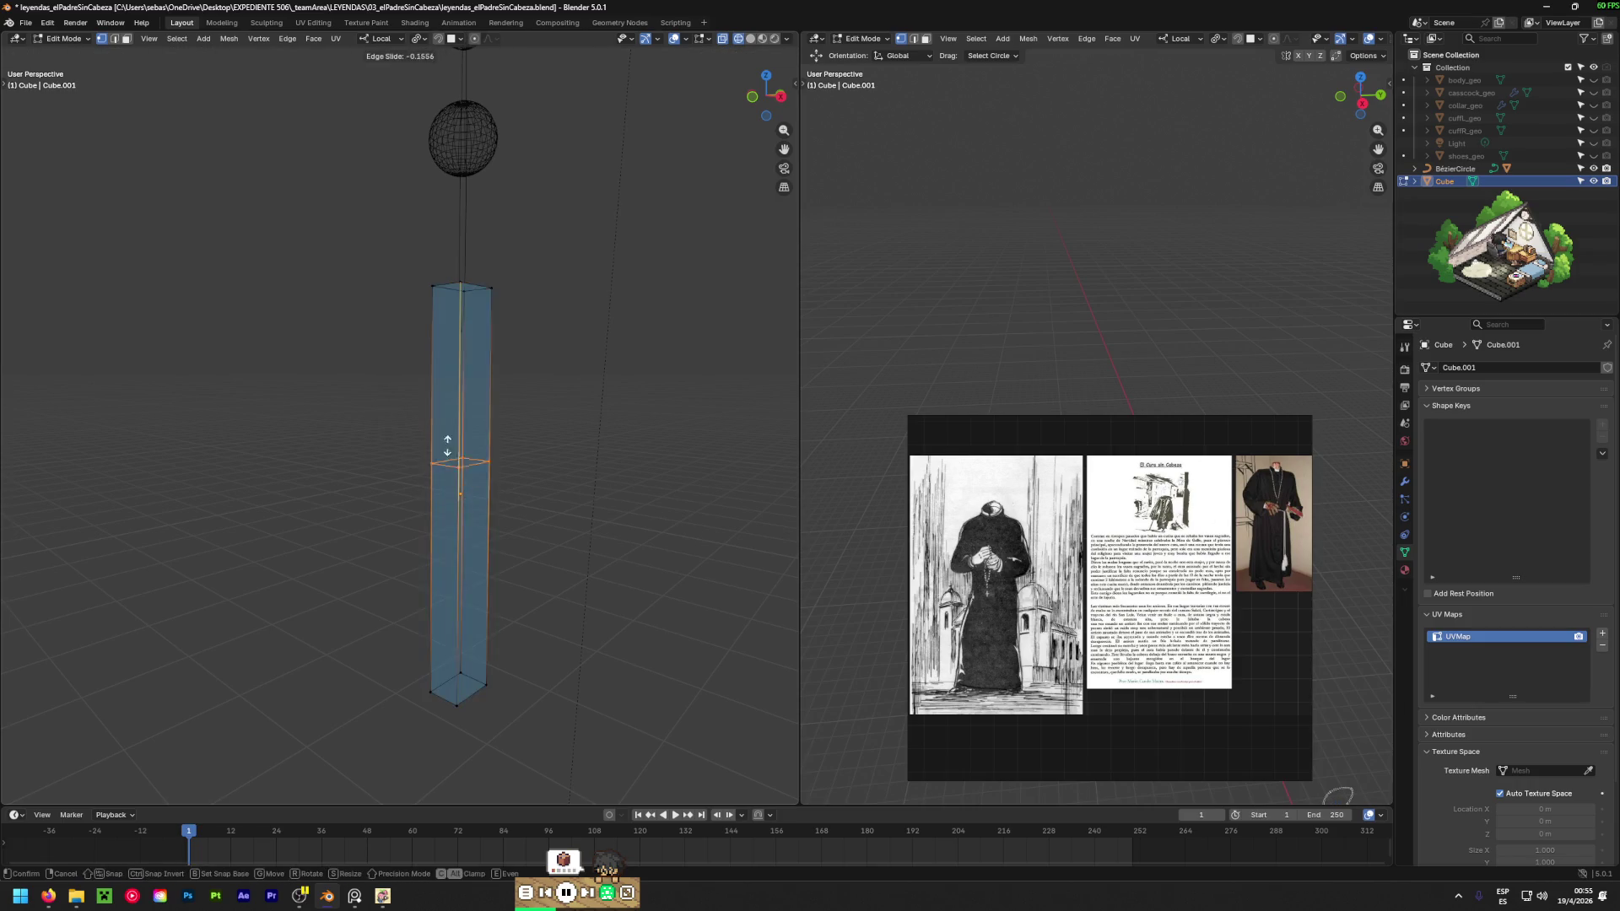
left_click(453, 331)
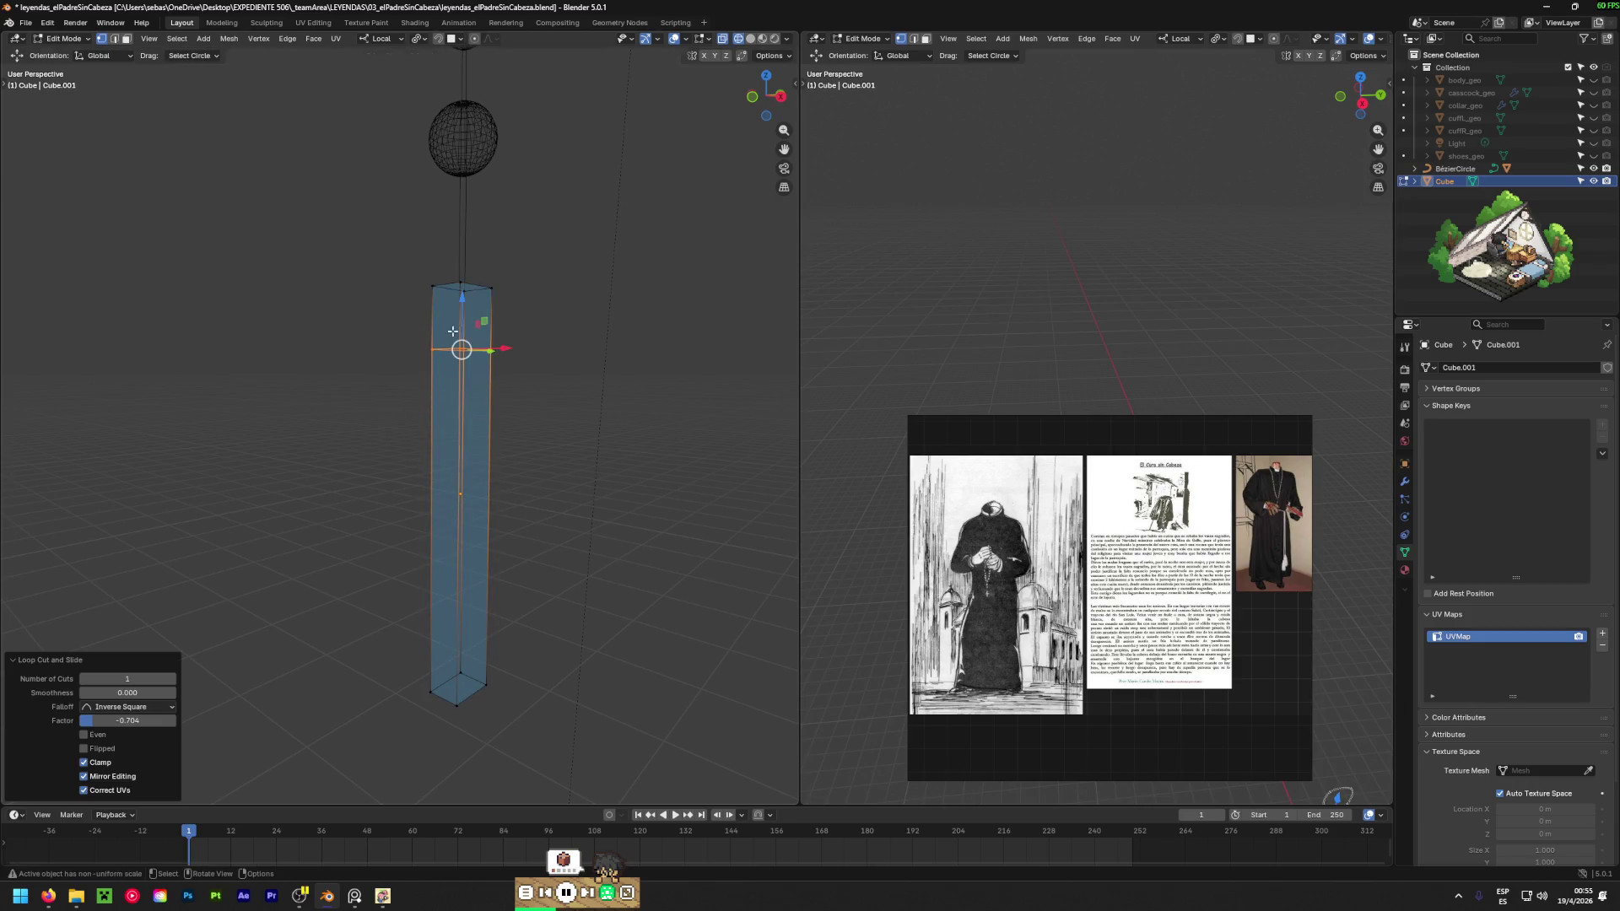
key("ctrl+r")
left_click(468, 439)
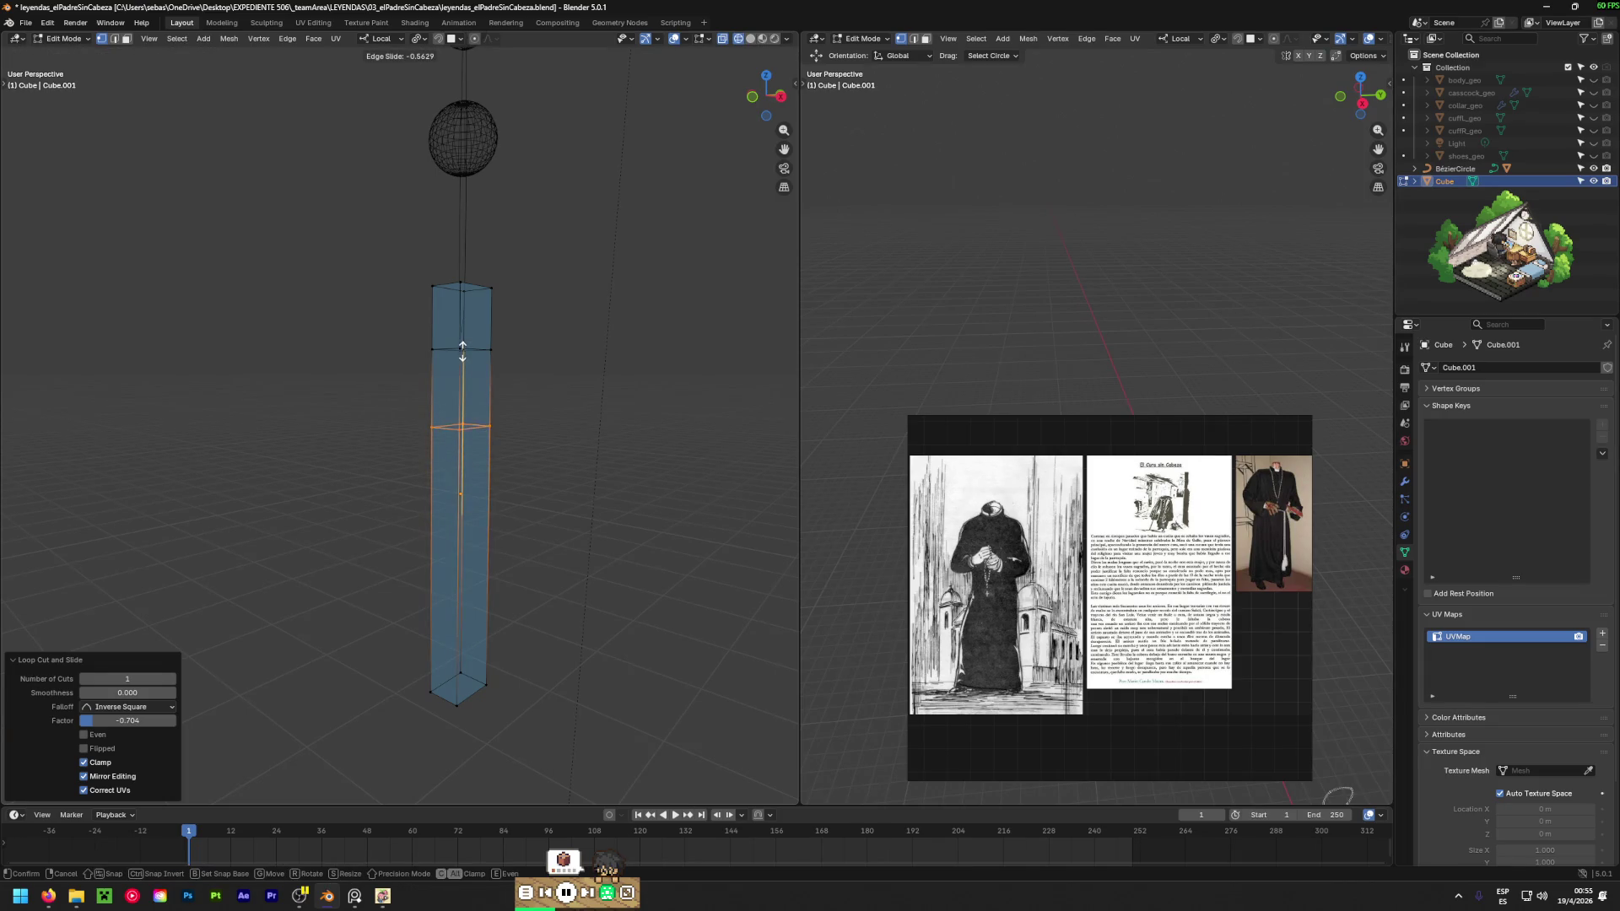
left_click(462, 350)
mouse_move(462, 350)
middle_mouse_down()
mouse_move(282, 452)
mouse_move(767, 463)
mouse_move(143, 440)
mouse_move(361, 452)
mouse_move(459, 424)
mouse_move(311, 434)
mouse_move(441, 441)
mouse_move(380, 409)
mouse_move(734, 408)
mouse_move(740, 365)
mouse_move(712, 384)
middle_mouse_up()
Select the two opposite side faces of the upper section and begin extruding the left one.
key("2")
key("3")
left_click(444, 387)
left_click(484, 393, "shift")
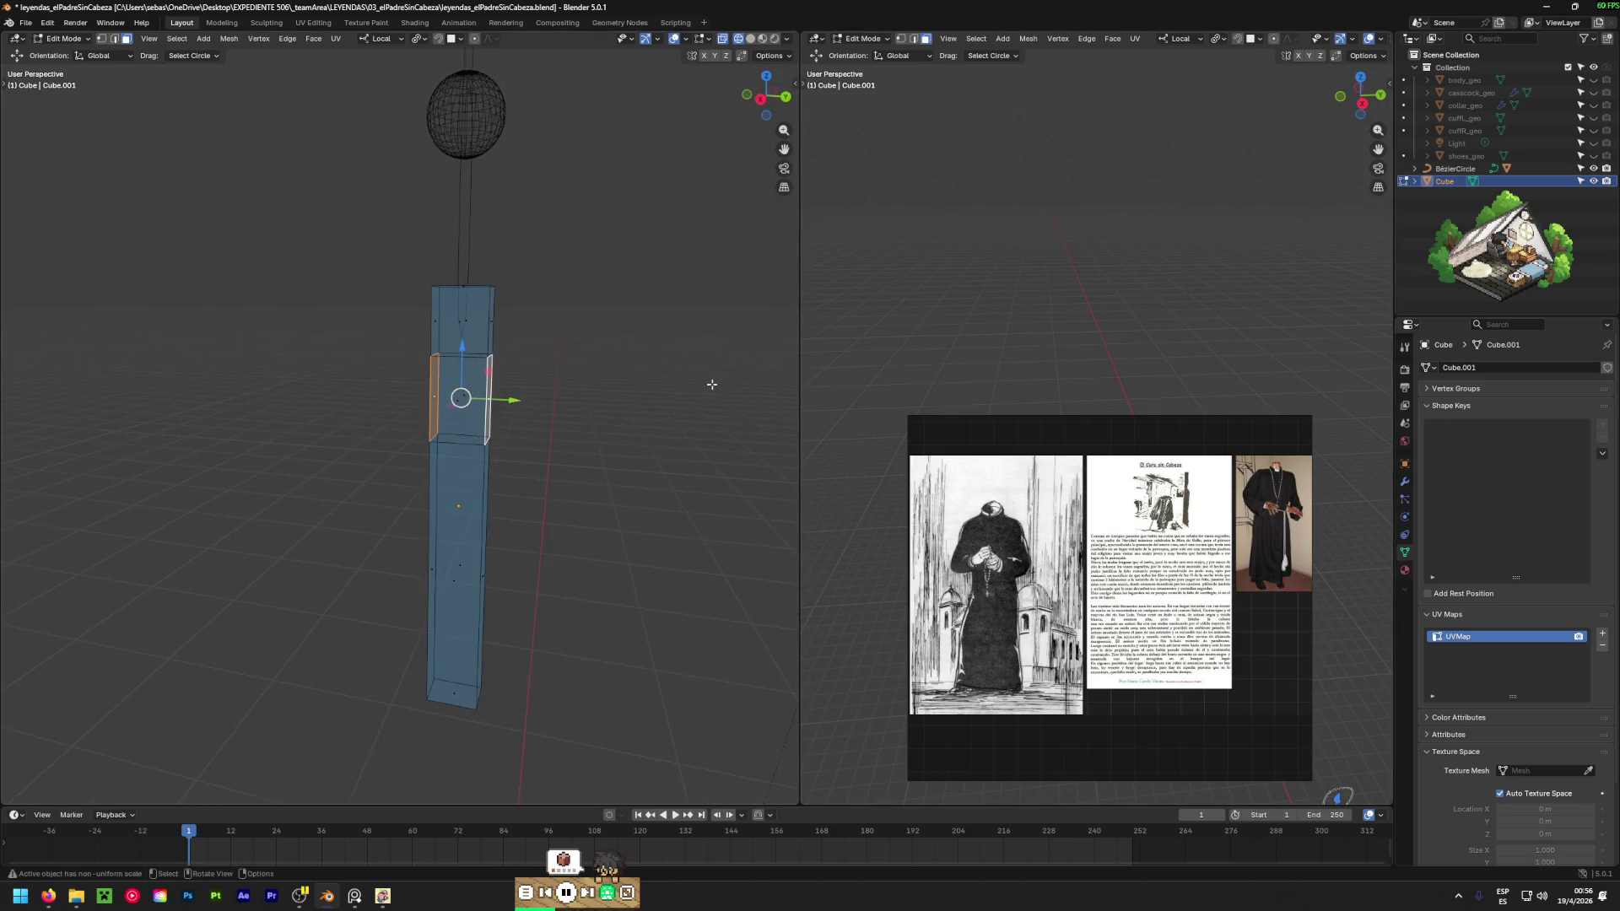
mouse_move(326, 445)
middle_mouse_down()
mouse_move(470, 397)
mouse_move(433, 391)
mouse_move(471, 420)
middle_mouse_up()
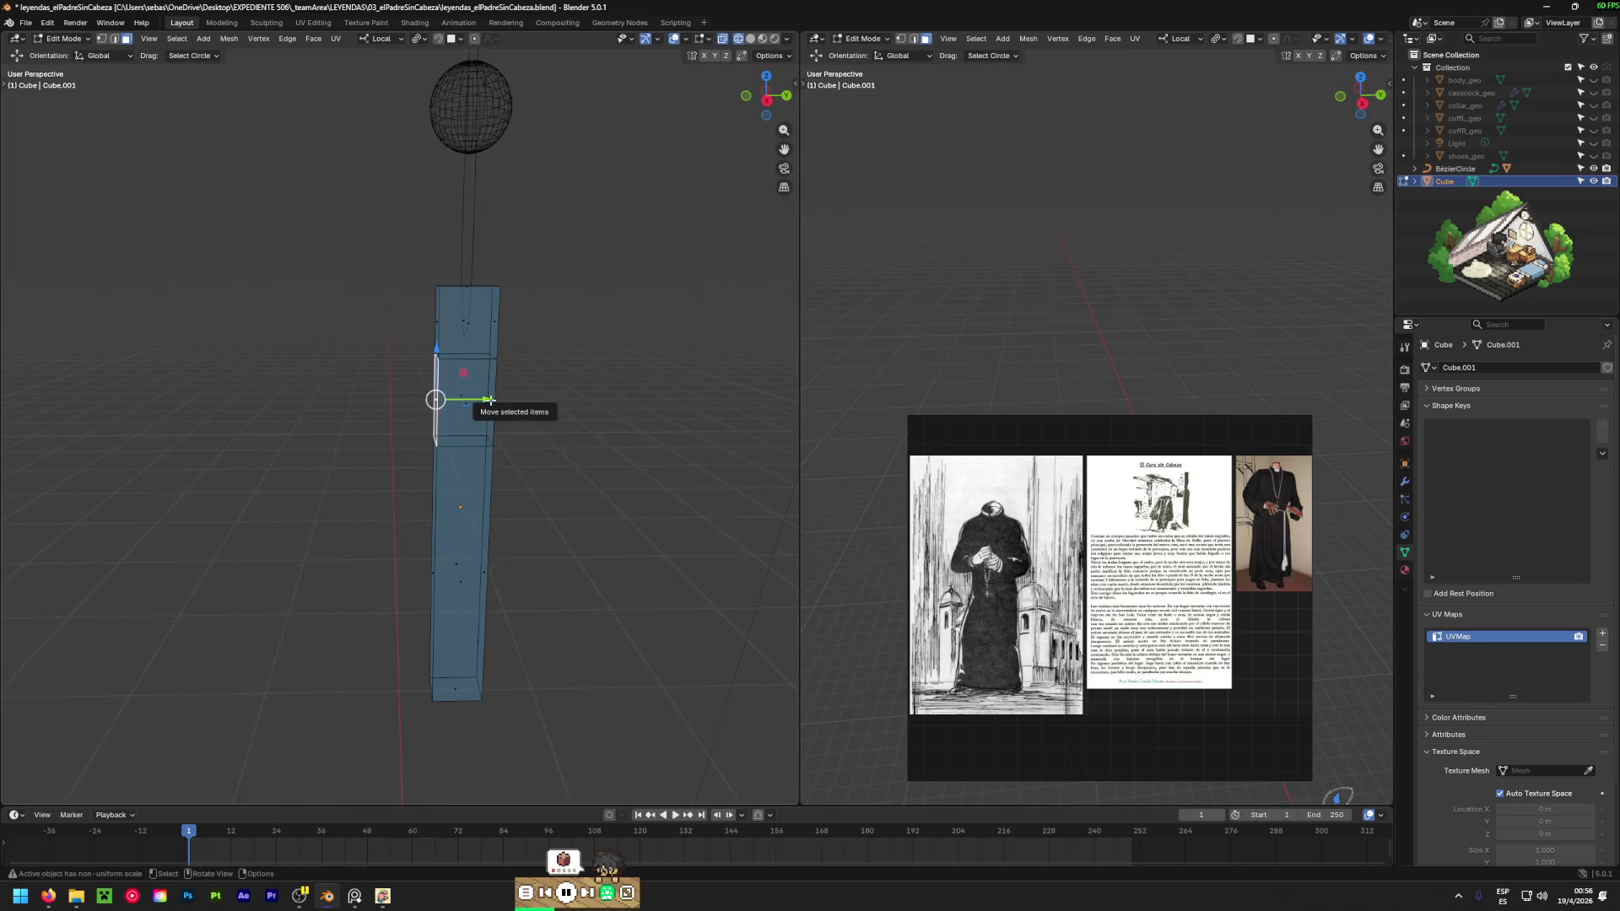
key("e")
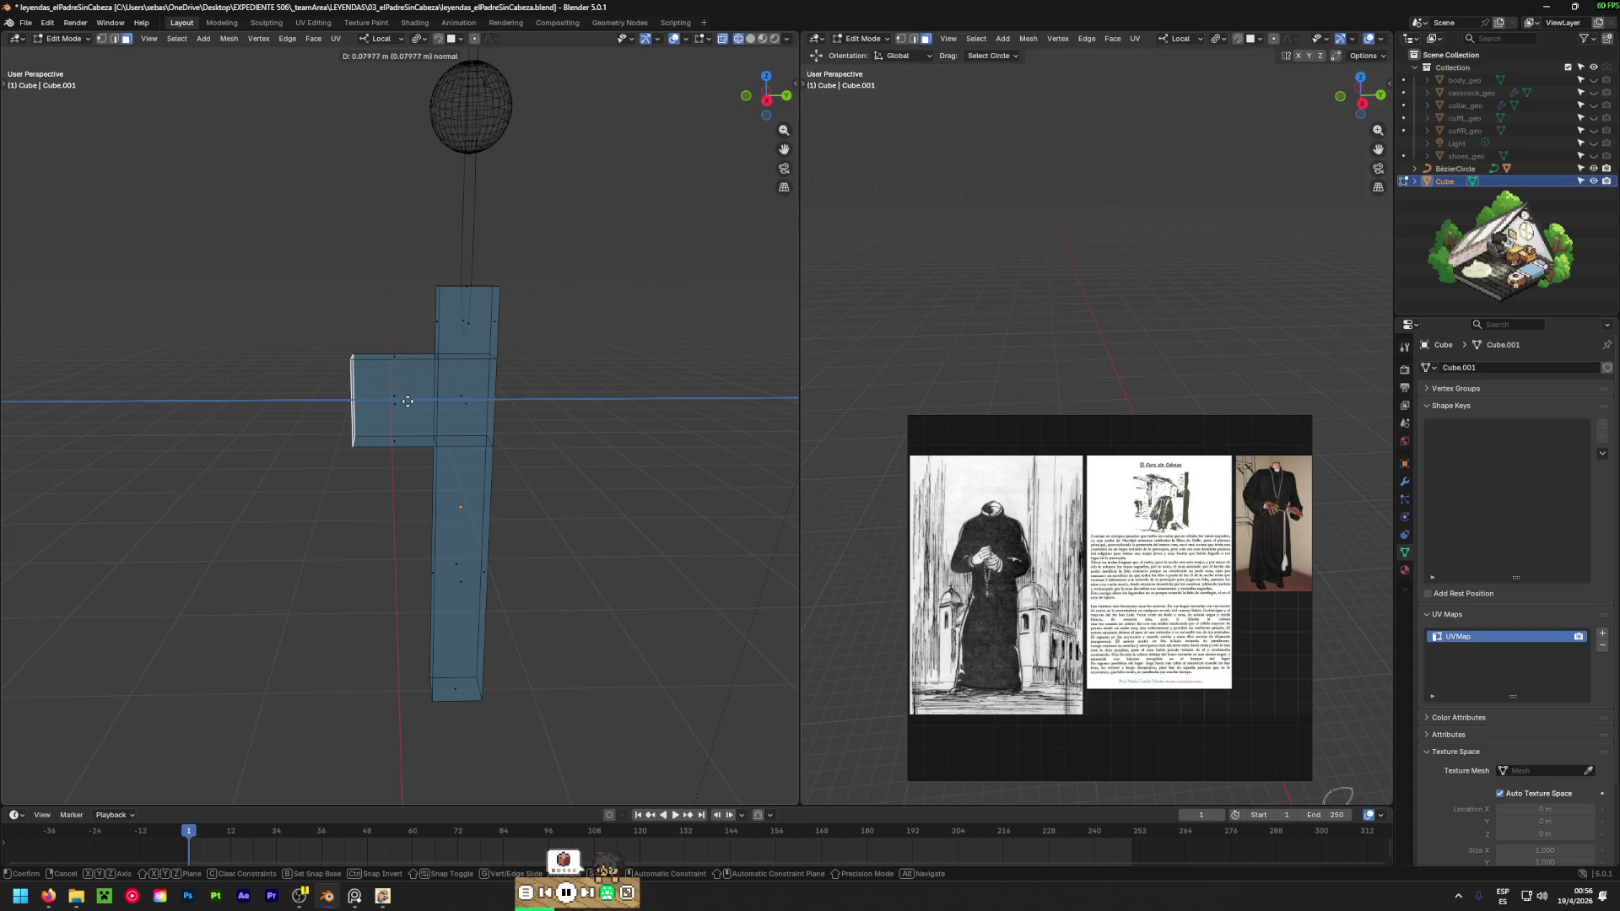
Extrude both side arms, setting each arm's extrusion to Z 0.079773 m.
left_click(405, 402)
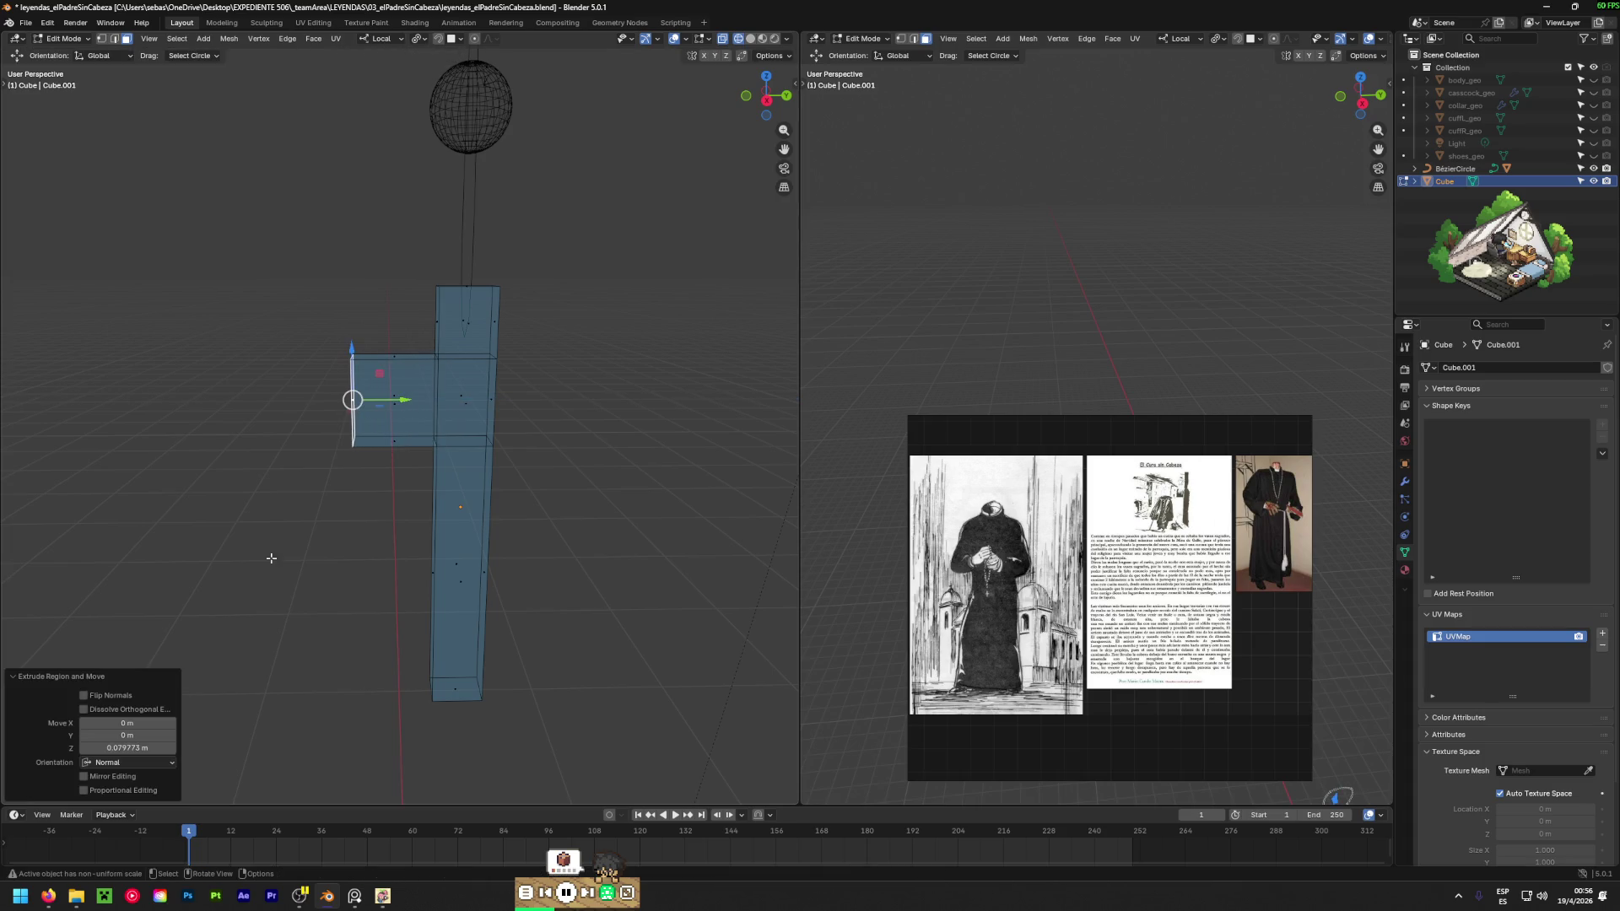
left_click(126, 749)
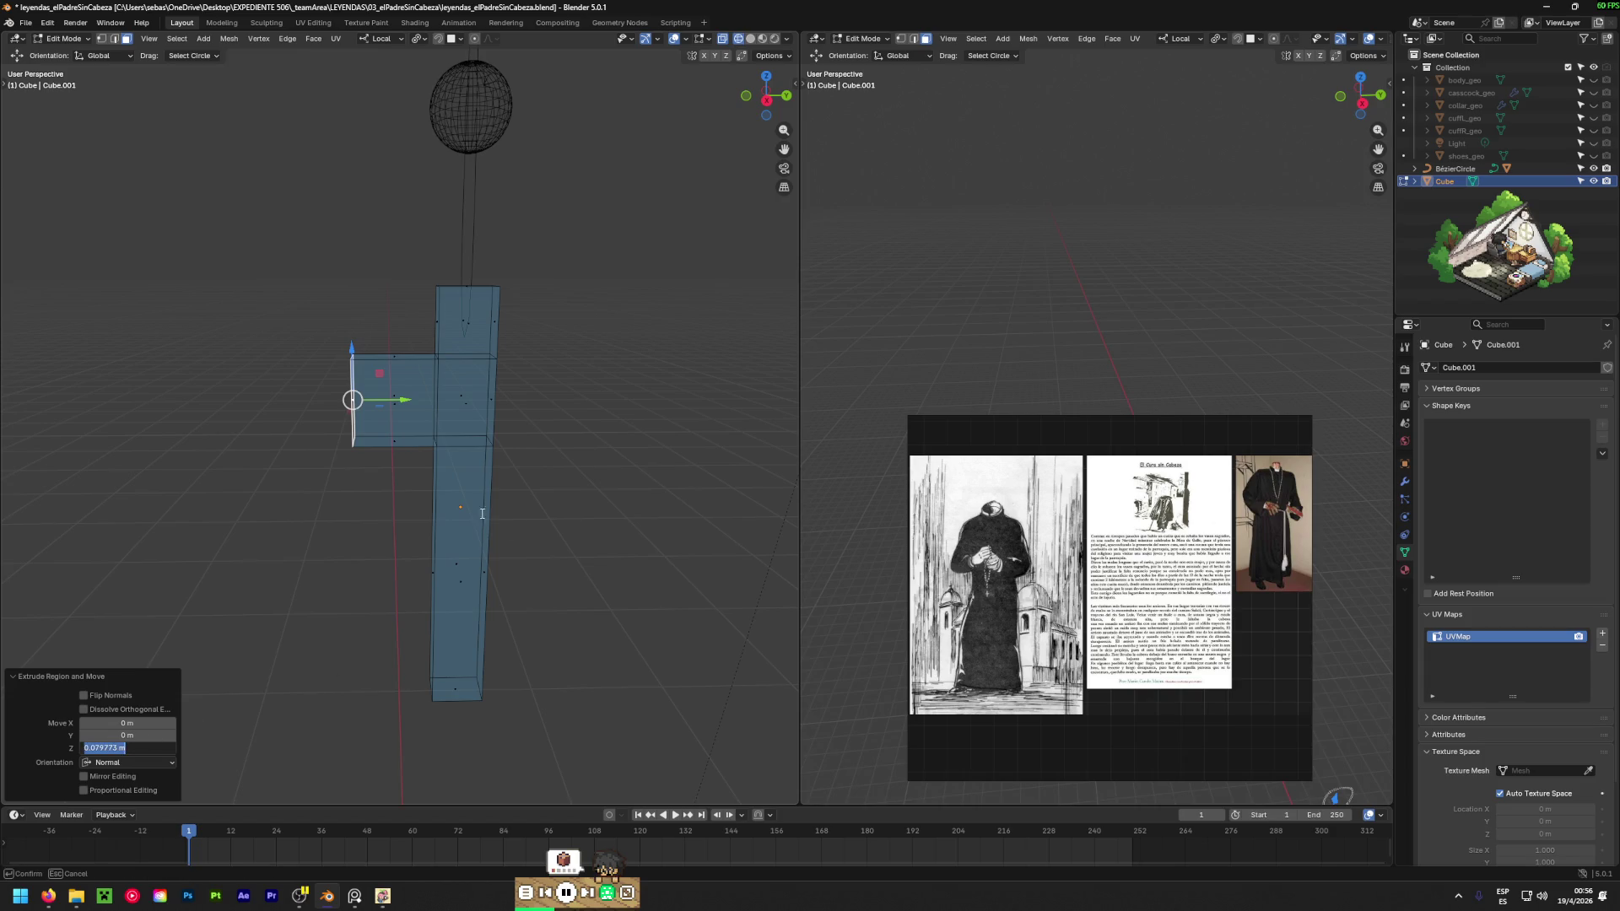
middle_click_drag(562, 490, 506, 439)
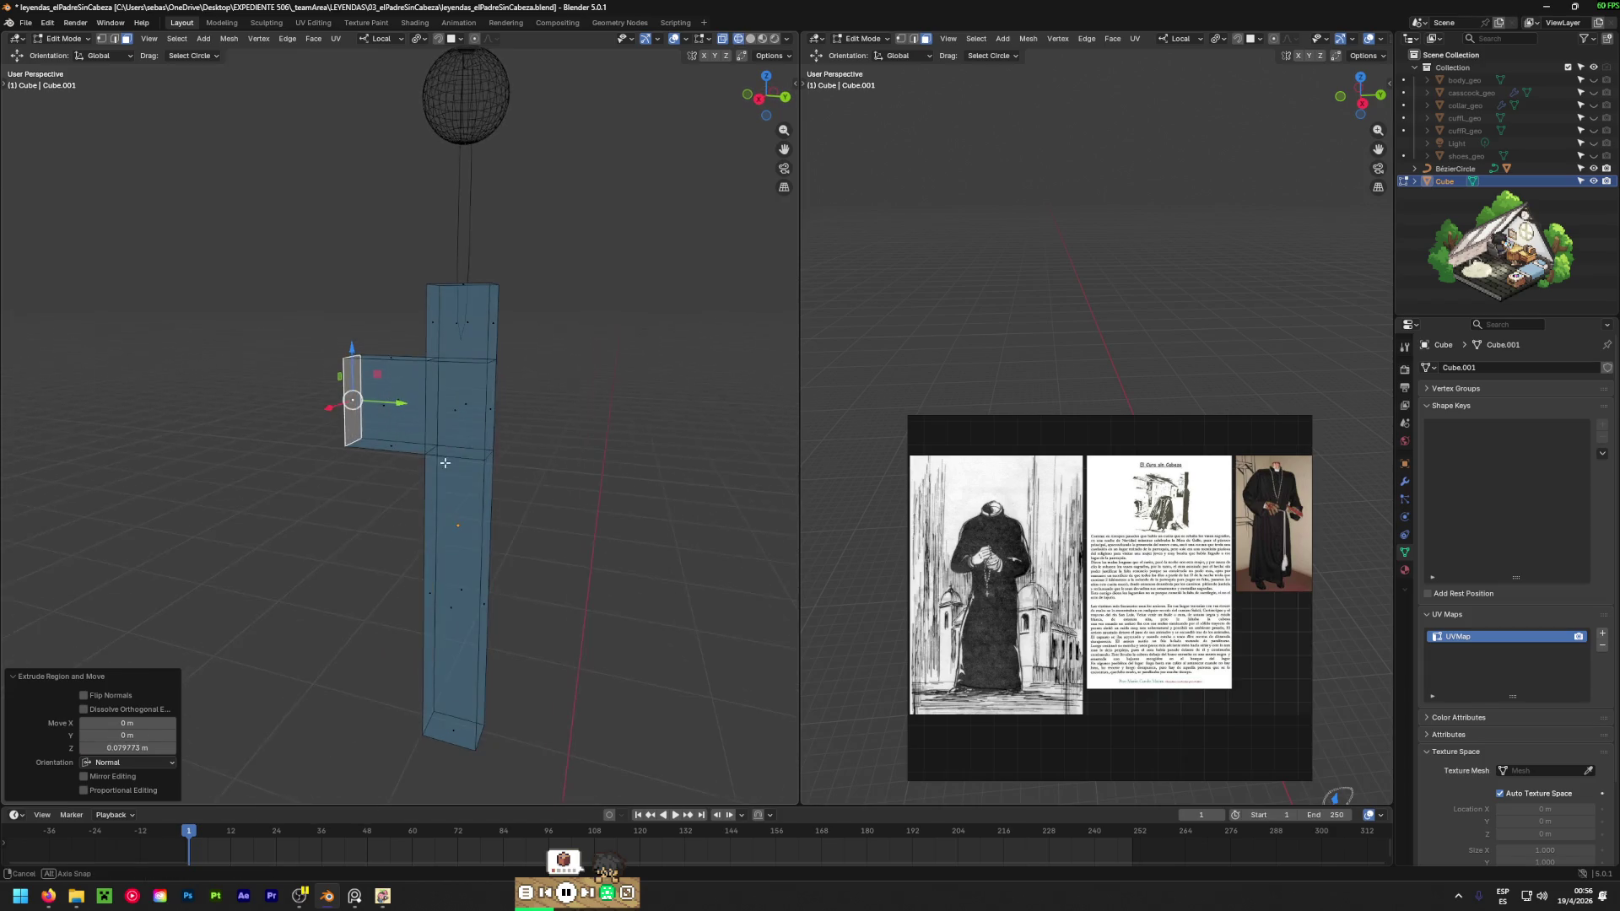
left_click(490, 409)
key("e")
left_click(505, 411)
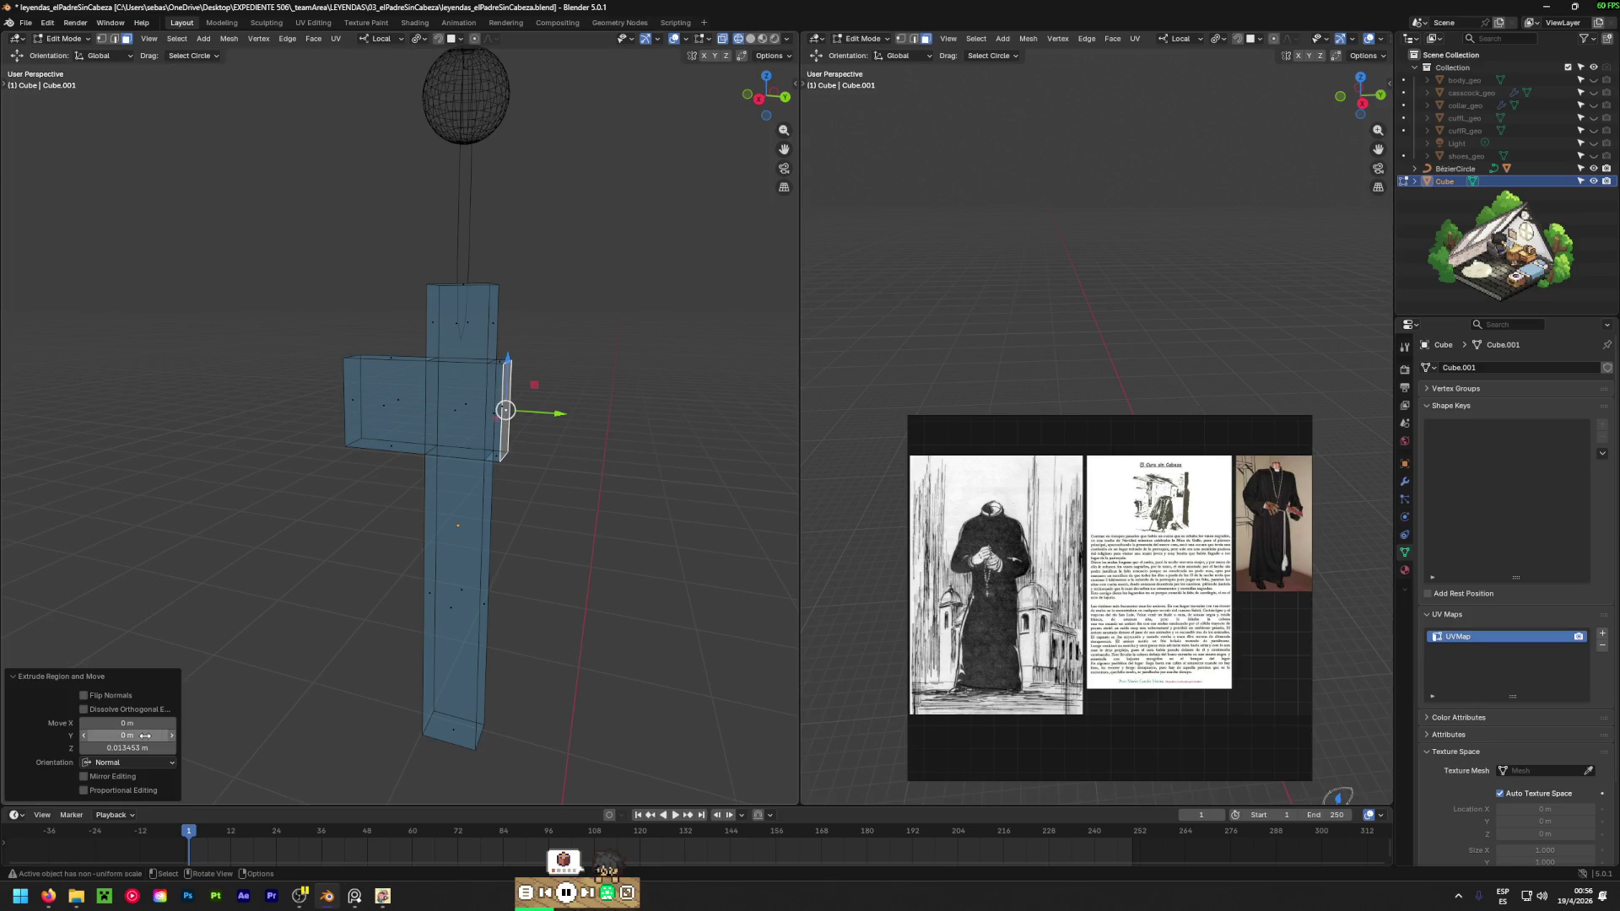
left_click_drag(126, 749, 131, 746)
key("Return")
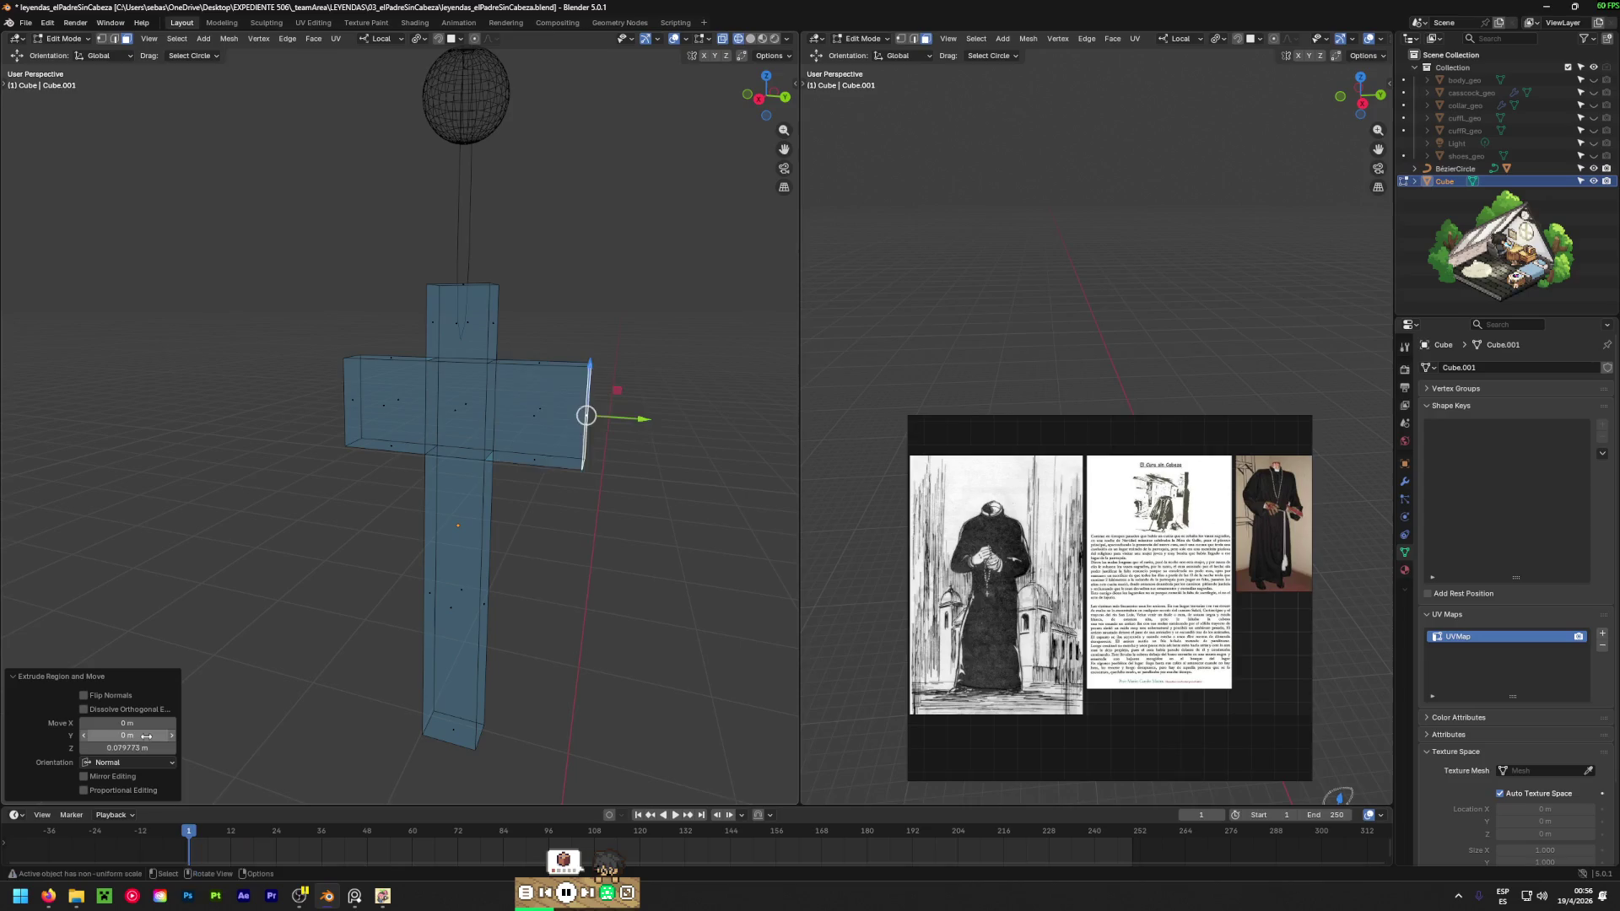
Lower the cross's bottom face along Z to lengthen its lower end.
mouse_move(396, 590)
middle_mouse_down()
mouse_move(405, 615)
mouse_move(487, 549)
middle_mouse_up()
scroll(487, 549, "down", 9)
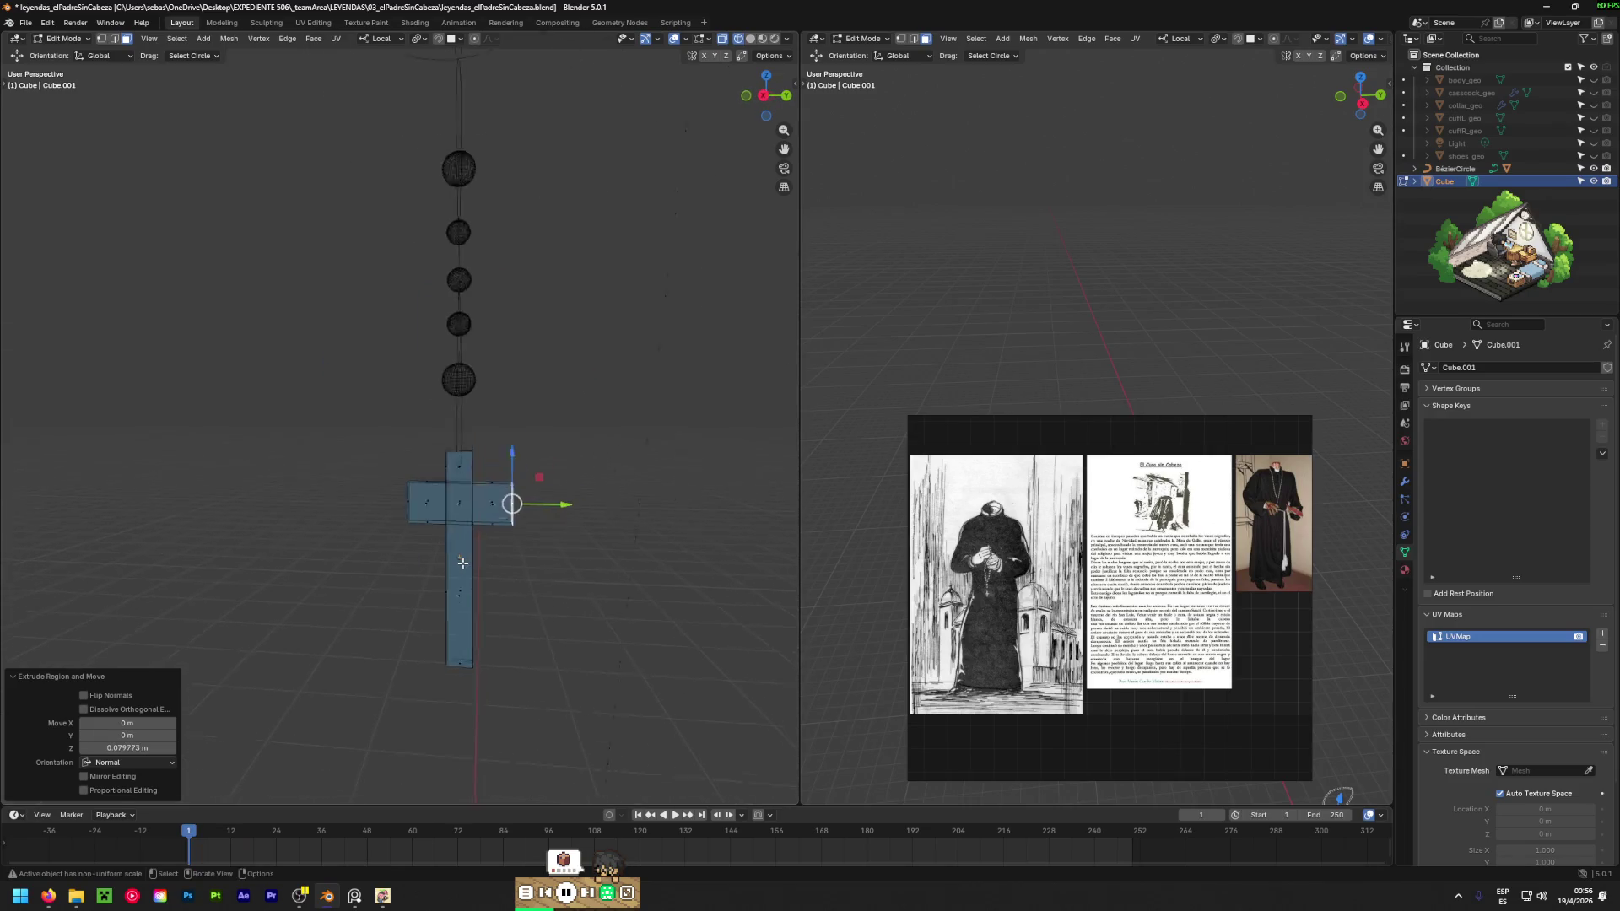
scroll(453, 641, "up", 4)
middle_click_drag(453, 640, 467, 398)
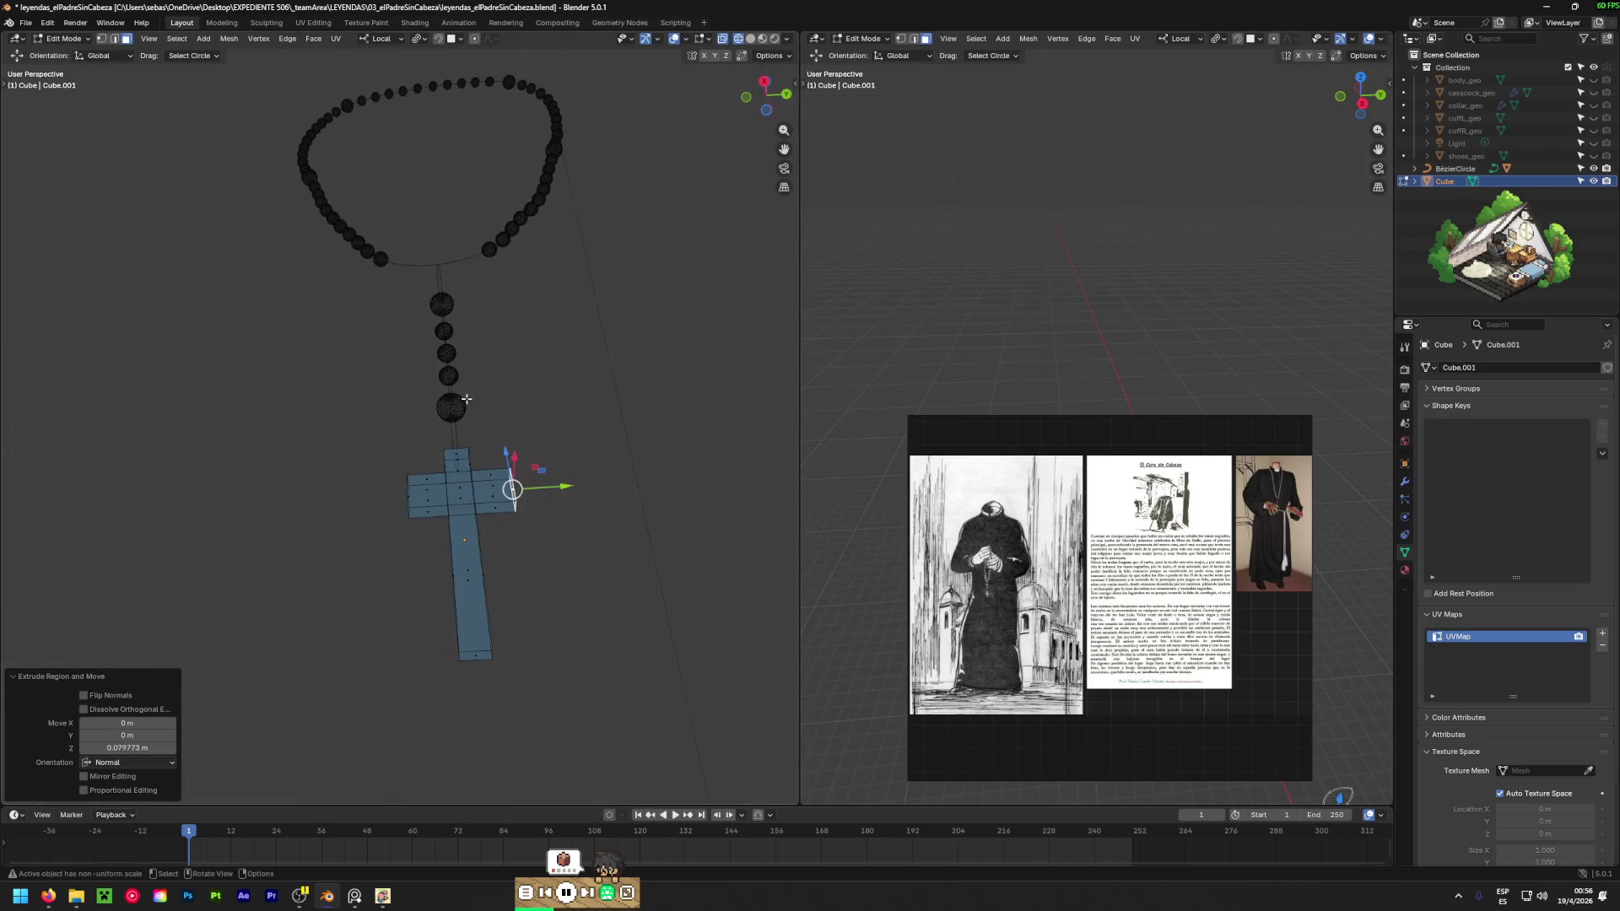
middle_click_drag(476, 656, 473, 655)
key("g")
key("z")
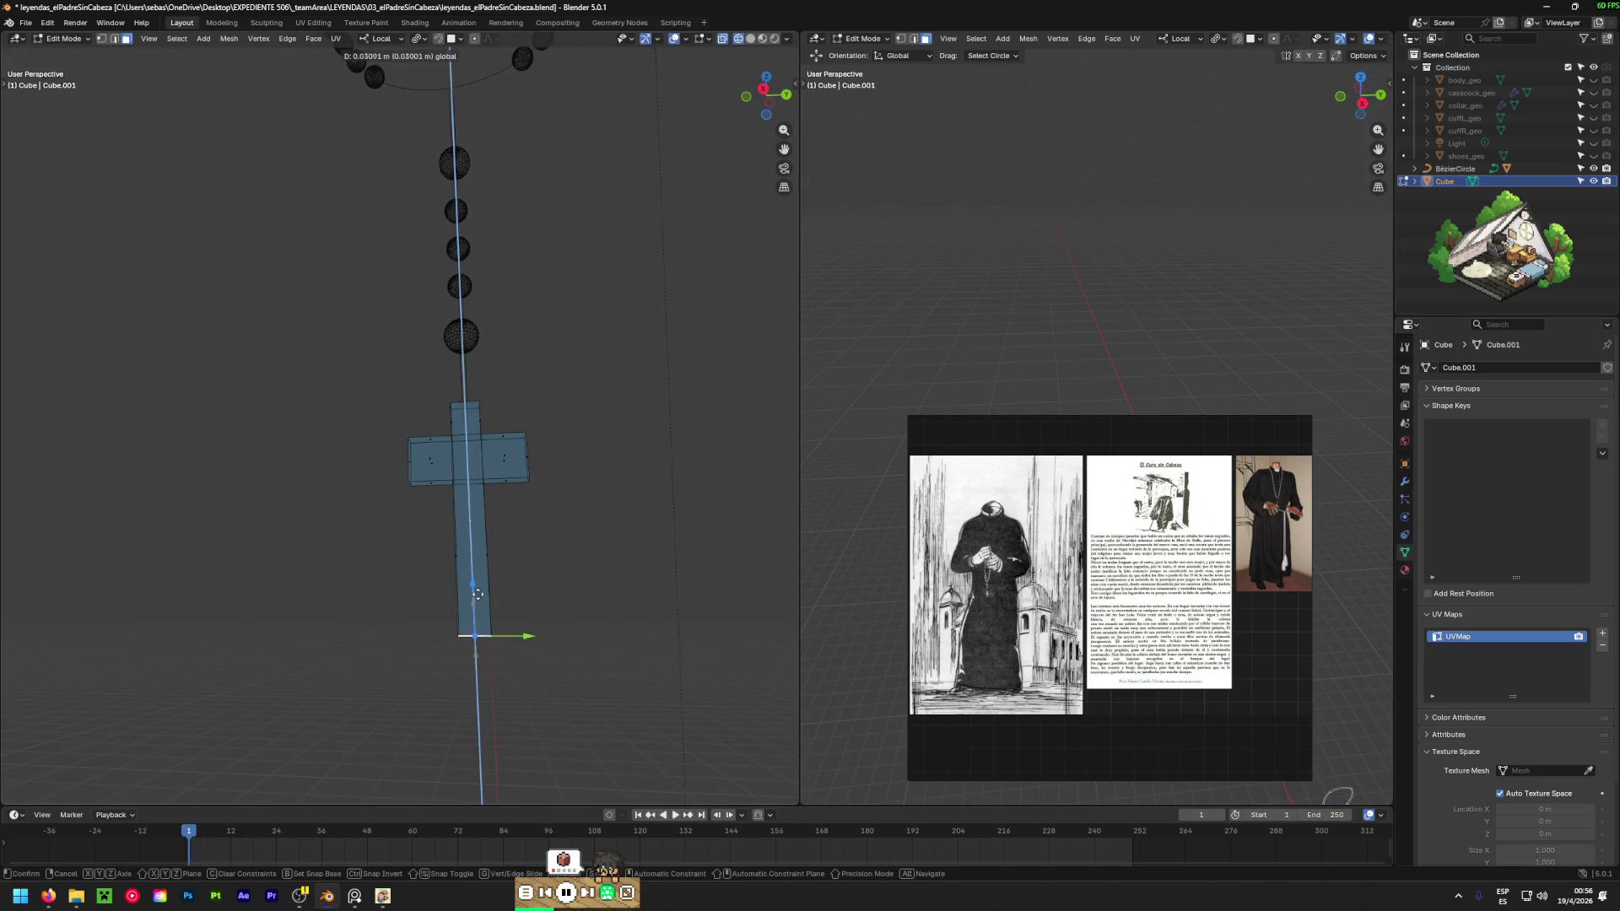
left_click(507, 581)
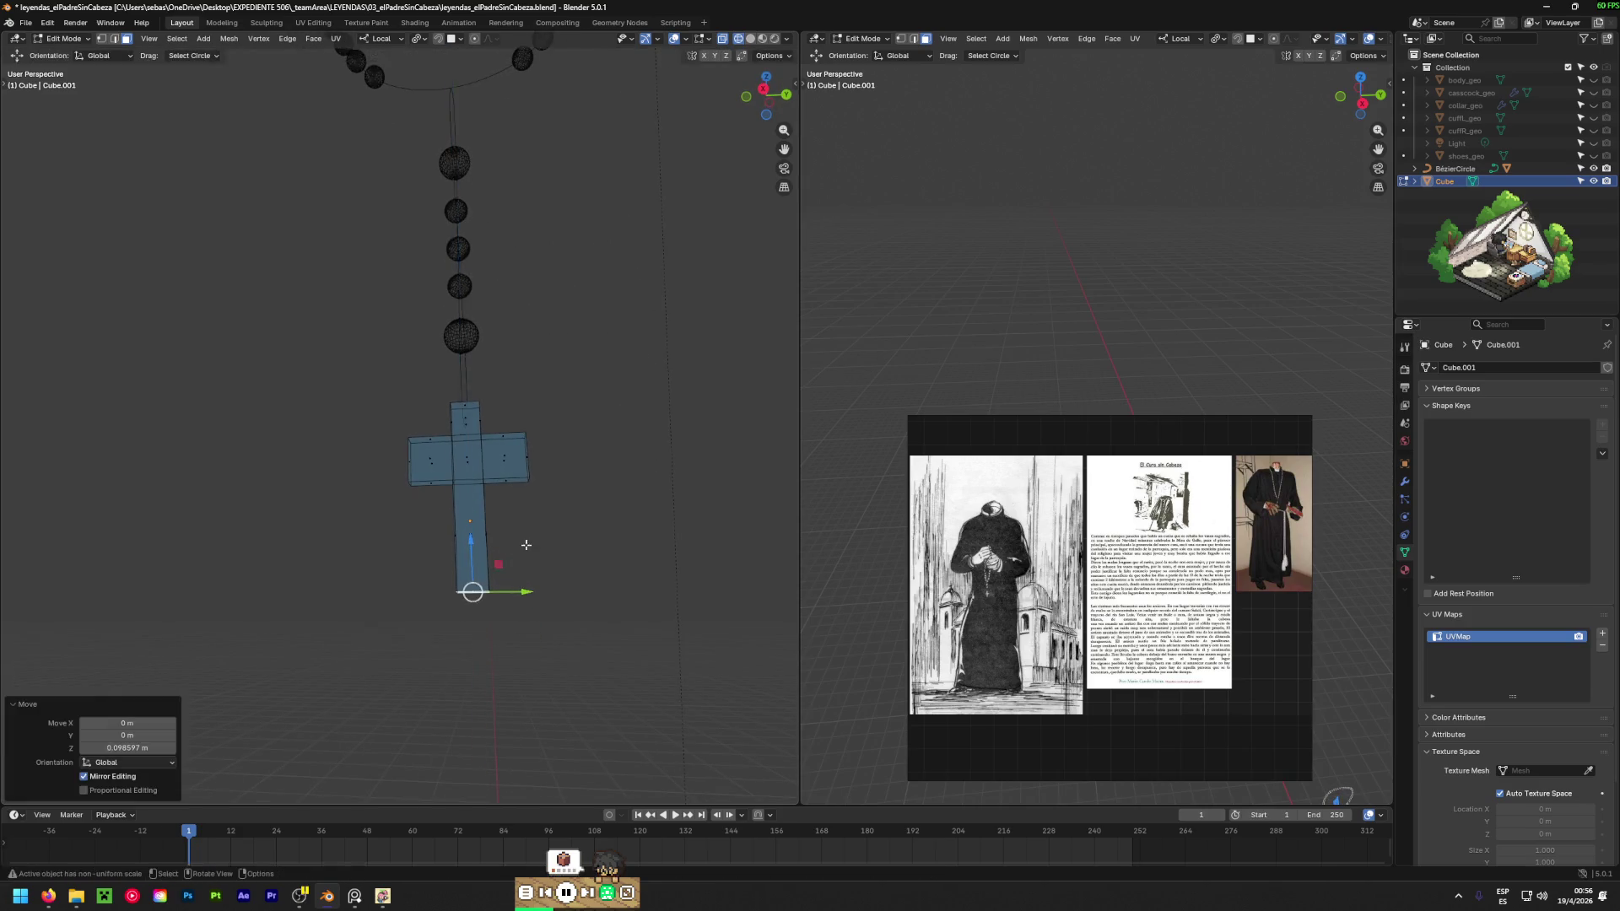
Return to Object Mode and frame the rosary and cross in the view.
mouse_move(507, 581)
middle_mouse_down()
mouse_move(505, 724)
mouse_move(721, 555)
middle_mouse_up()
key("Tab")
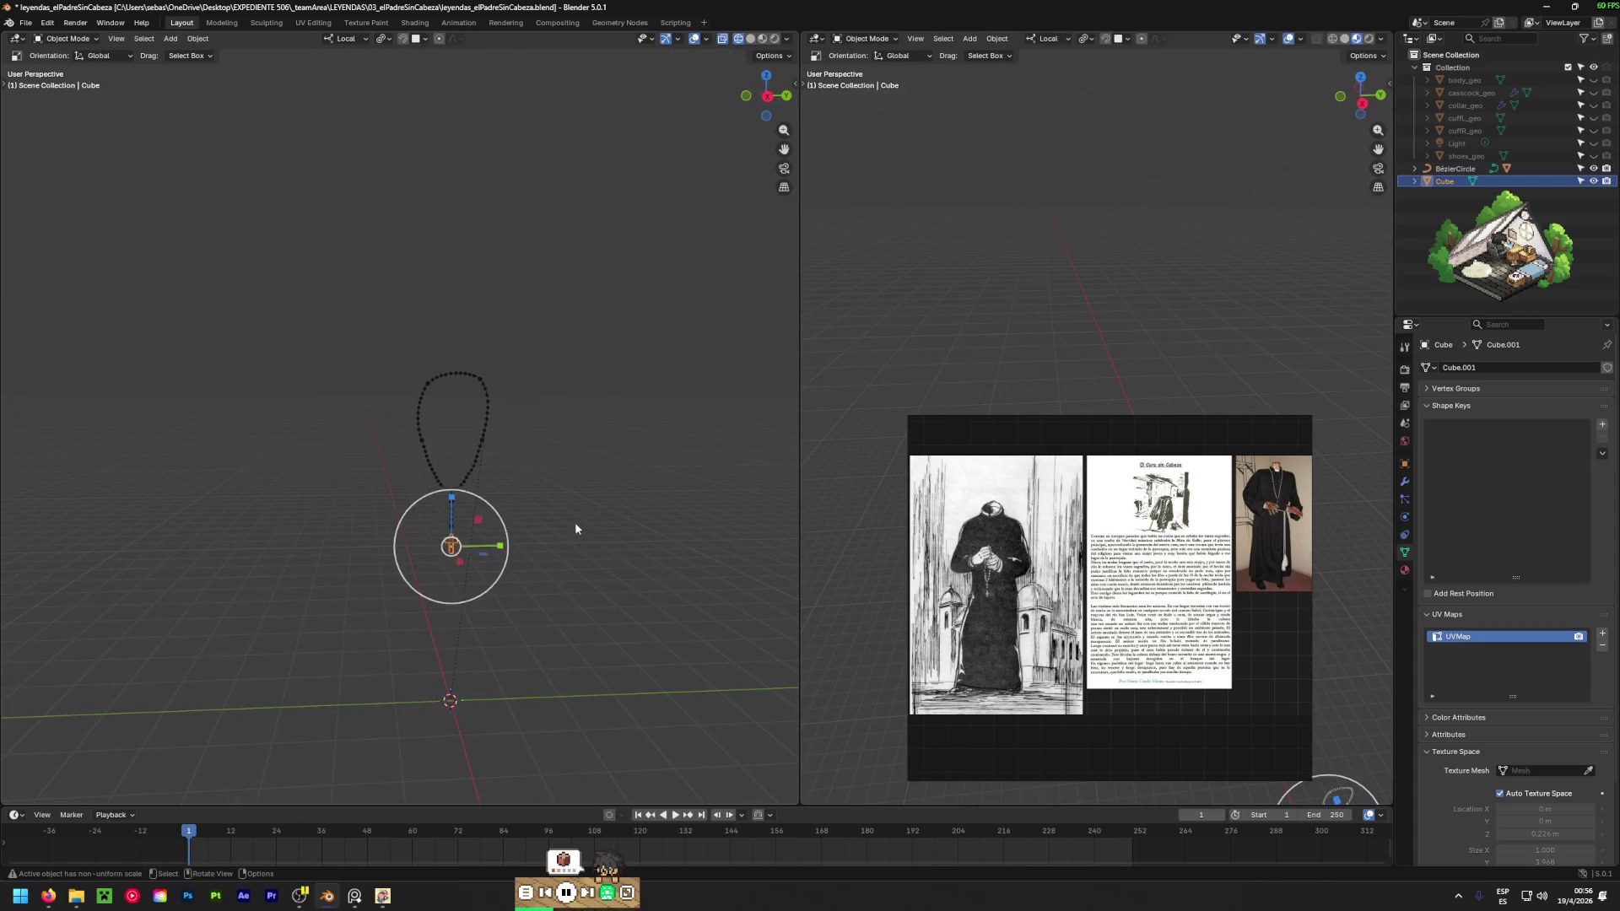
key("KP_Decimal")
scroll(439, 515, "up", 3)
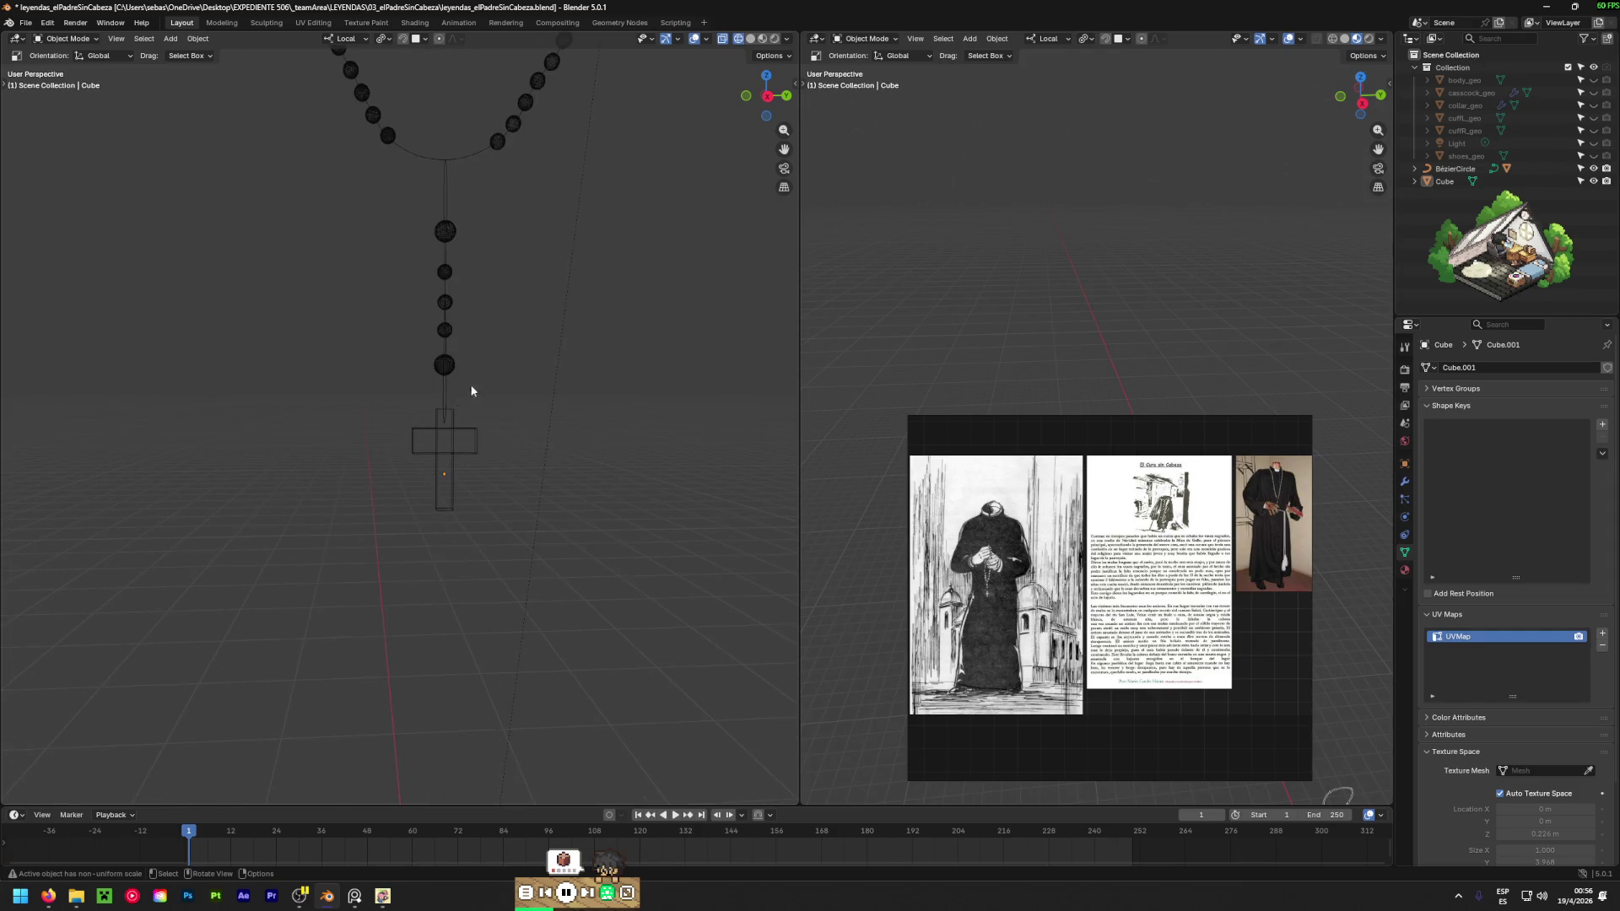
middle_click_drag(470, 391, 486, 497, "shift")
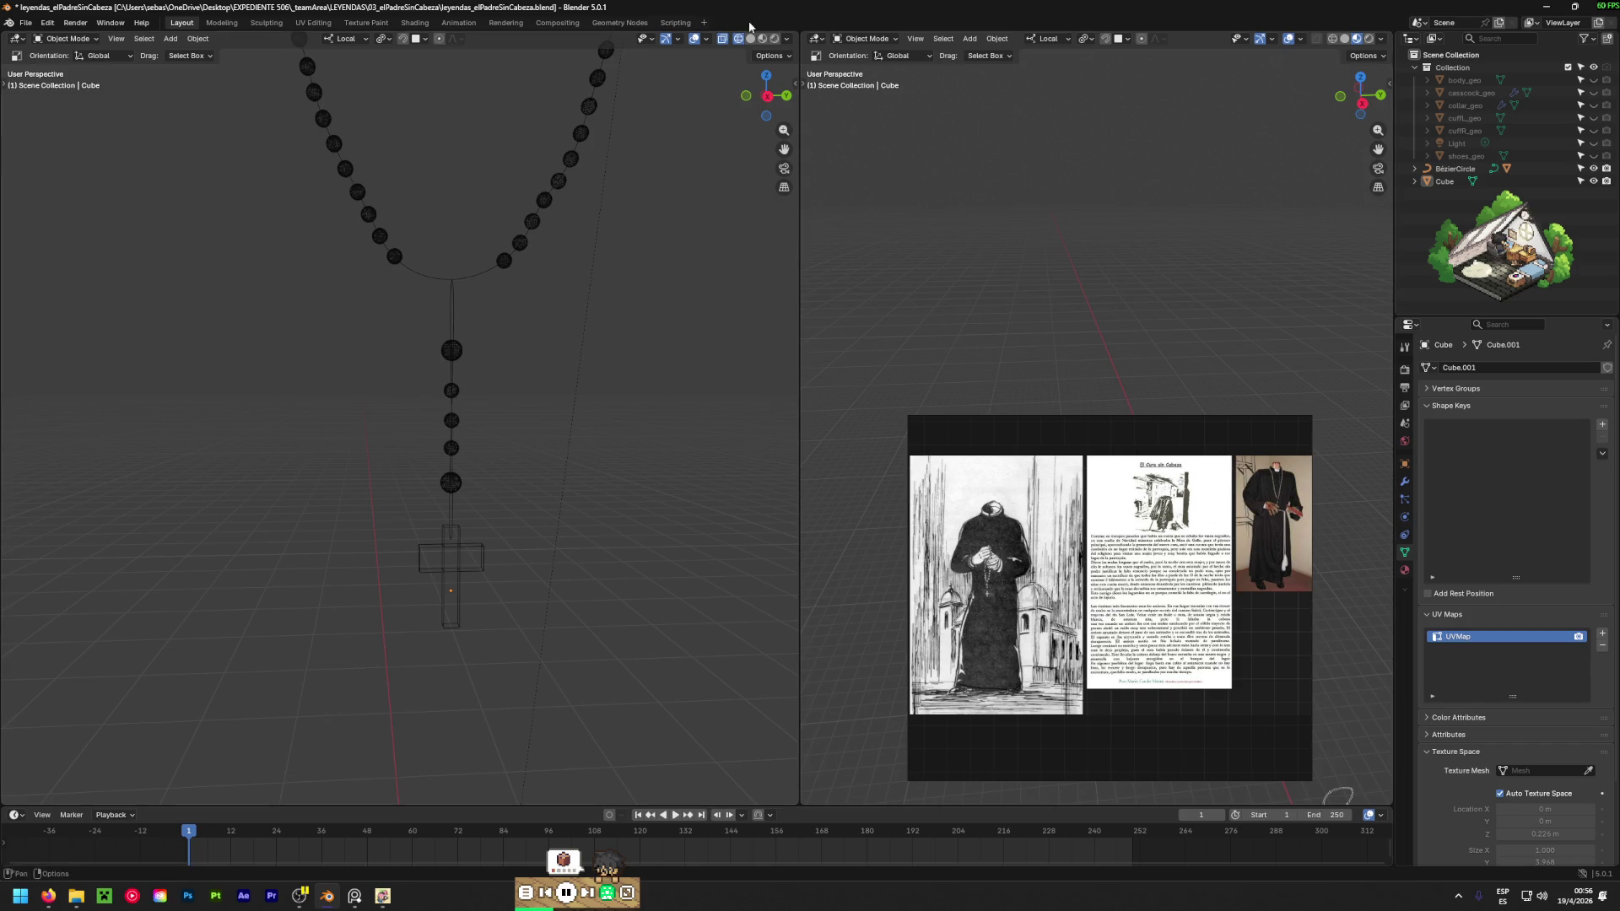
Switch the viewport to solid shading and select the bead spheres.
key("shift+z")
scroll(587, 332, "down", 3)
scroll(506, 362, "up", 5)
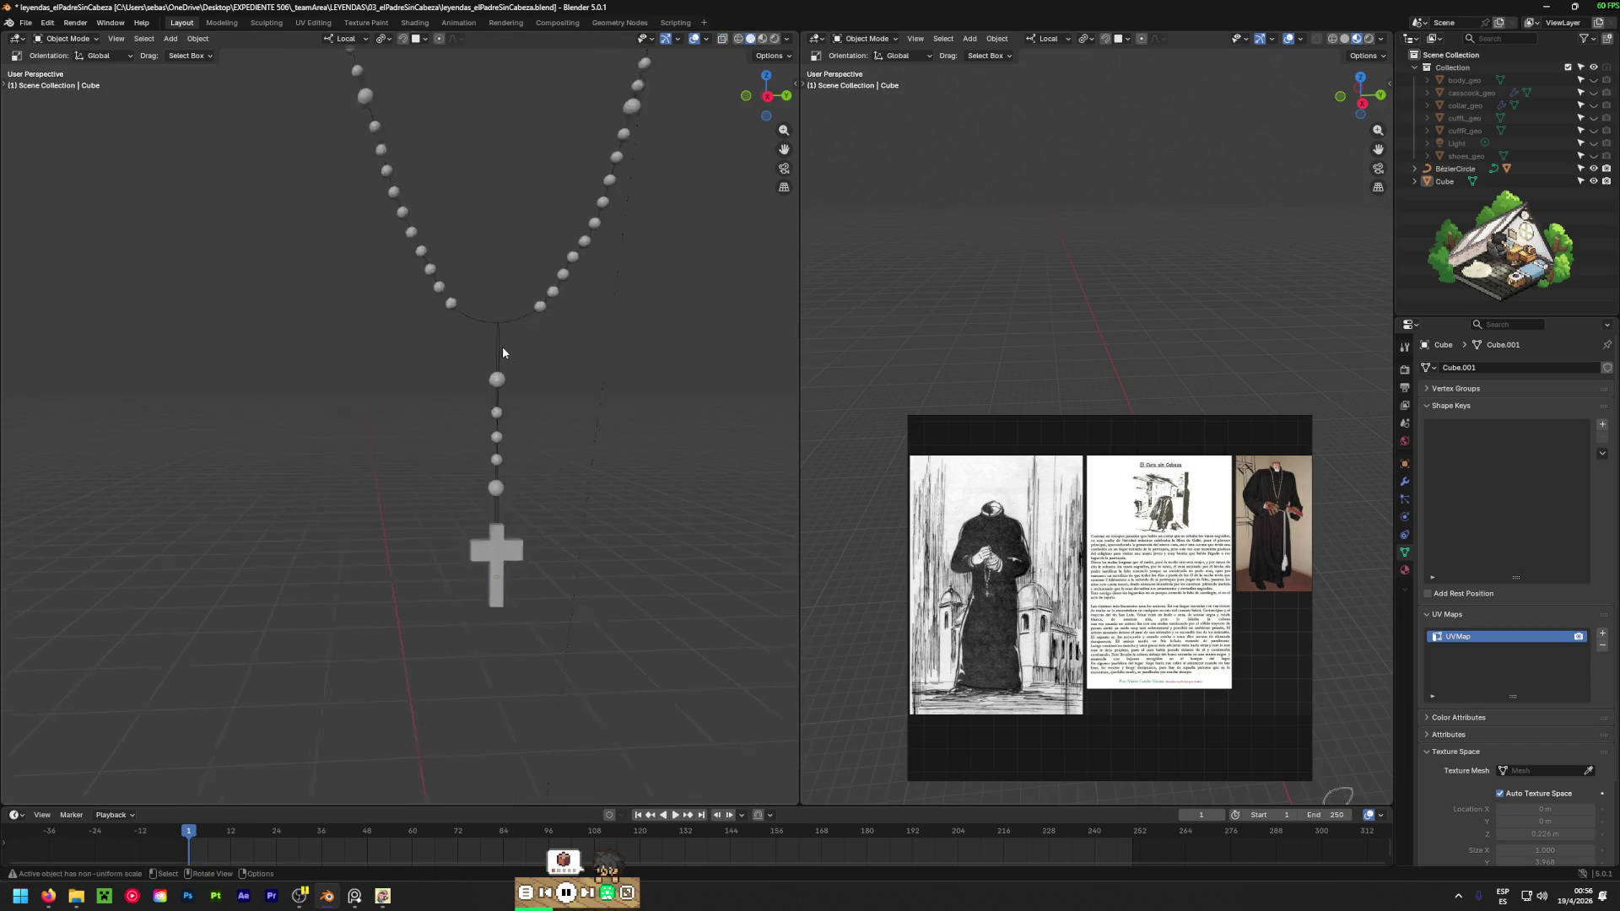
scroll(482, 343, "up", 3)
scroll(482, 343, "up", 2)
left_click(523, 338)
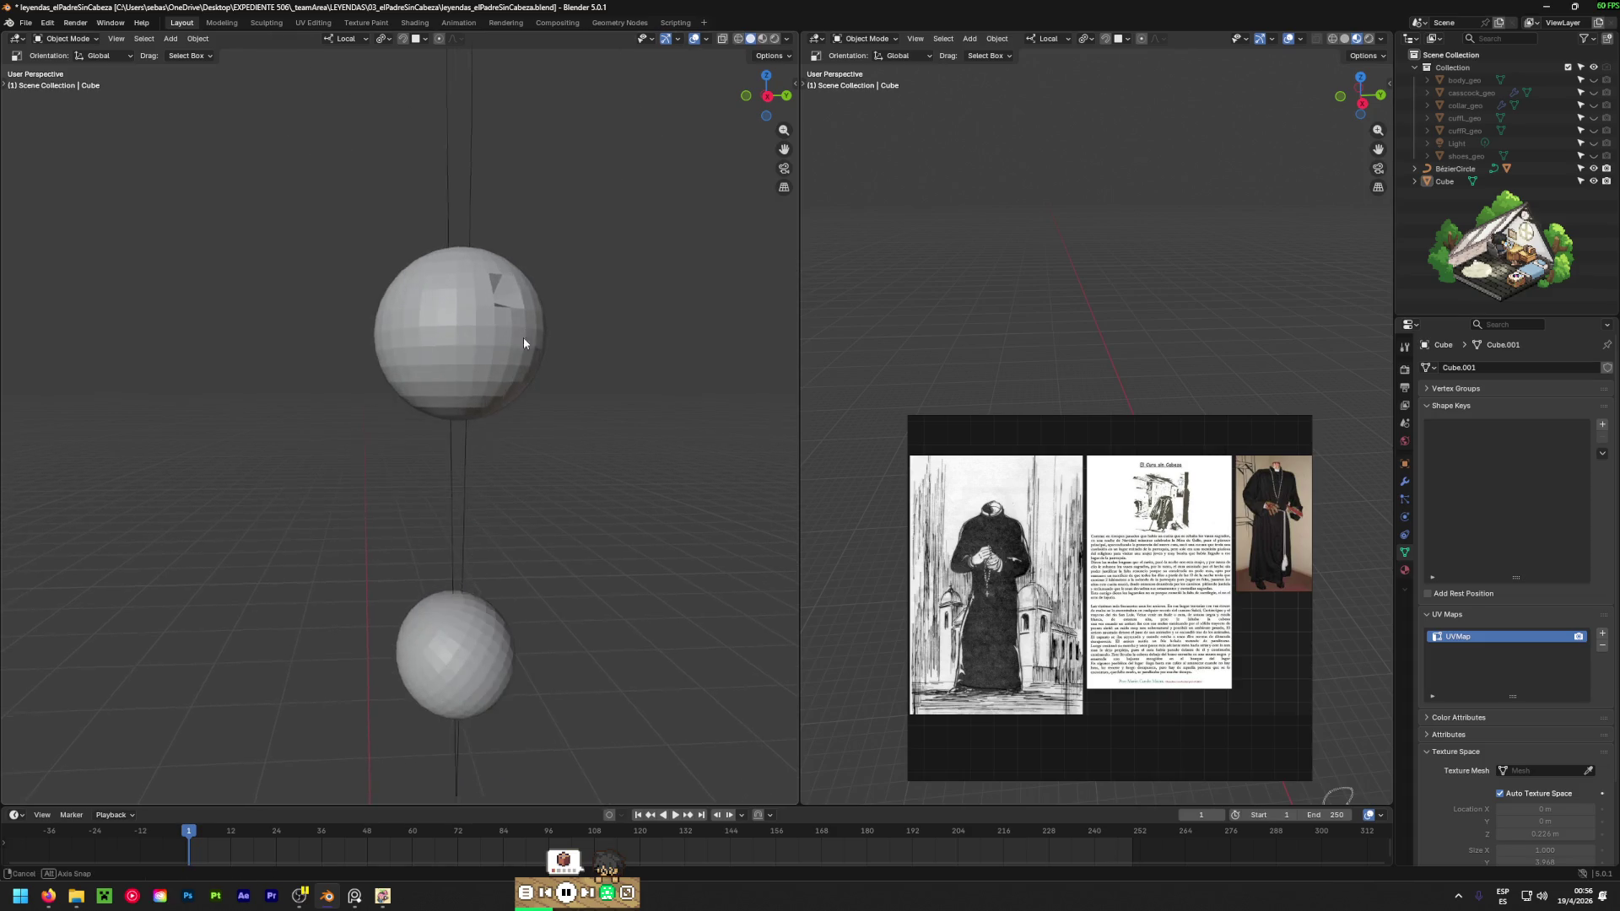
mouse_move(523, 337)
middle_mouse_down()
mouse_move(287, 528)
mouse_move(417, 368)
mouse_move(525, 285)
mouse_move(476, 301)
mouse_move(471, 283)
middle_mouse_up()
scroll(525, 285, "up", 3)
In vertex editing on the bead sphere, nudge one vertex slightly along Y.
key("Tab")
key("1")
scroll(475, 304, "up", 3)
left_click(470, 282)
key("g")
key("y")
left_click(544, 281)
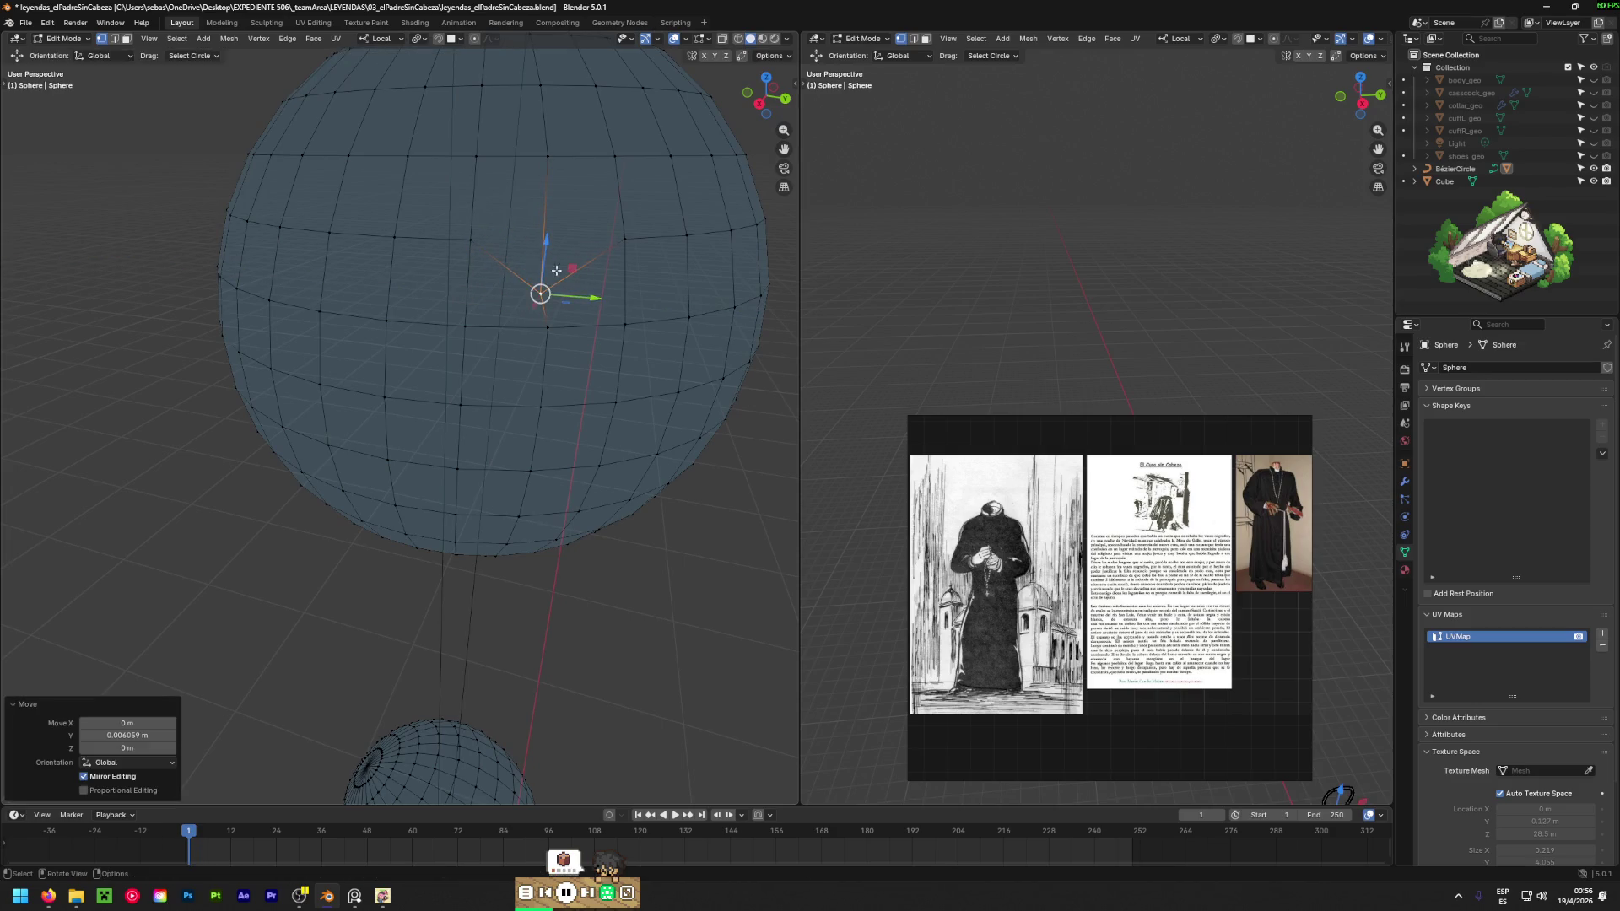
Nudge the same vertex up 0.004 m along Z and return to Object Mode.
key("g")
key("z")
left_click(567, 206)
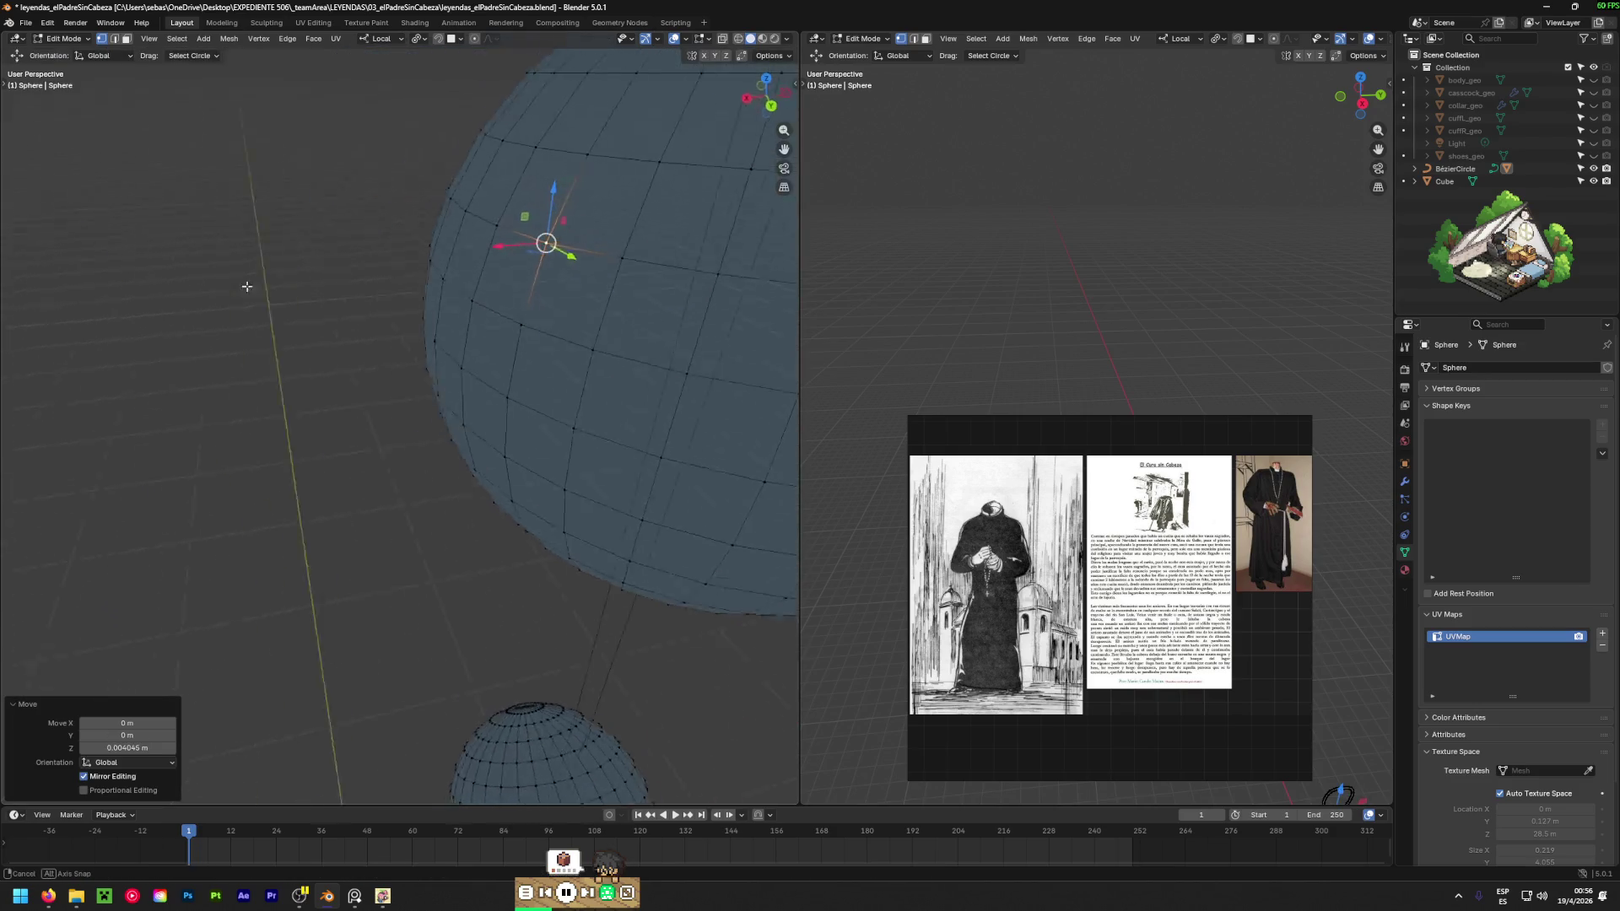
scroll(359, 486, "down", 5)
scroll(581, 391, "down", 4)
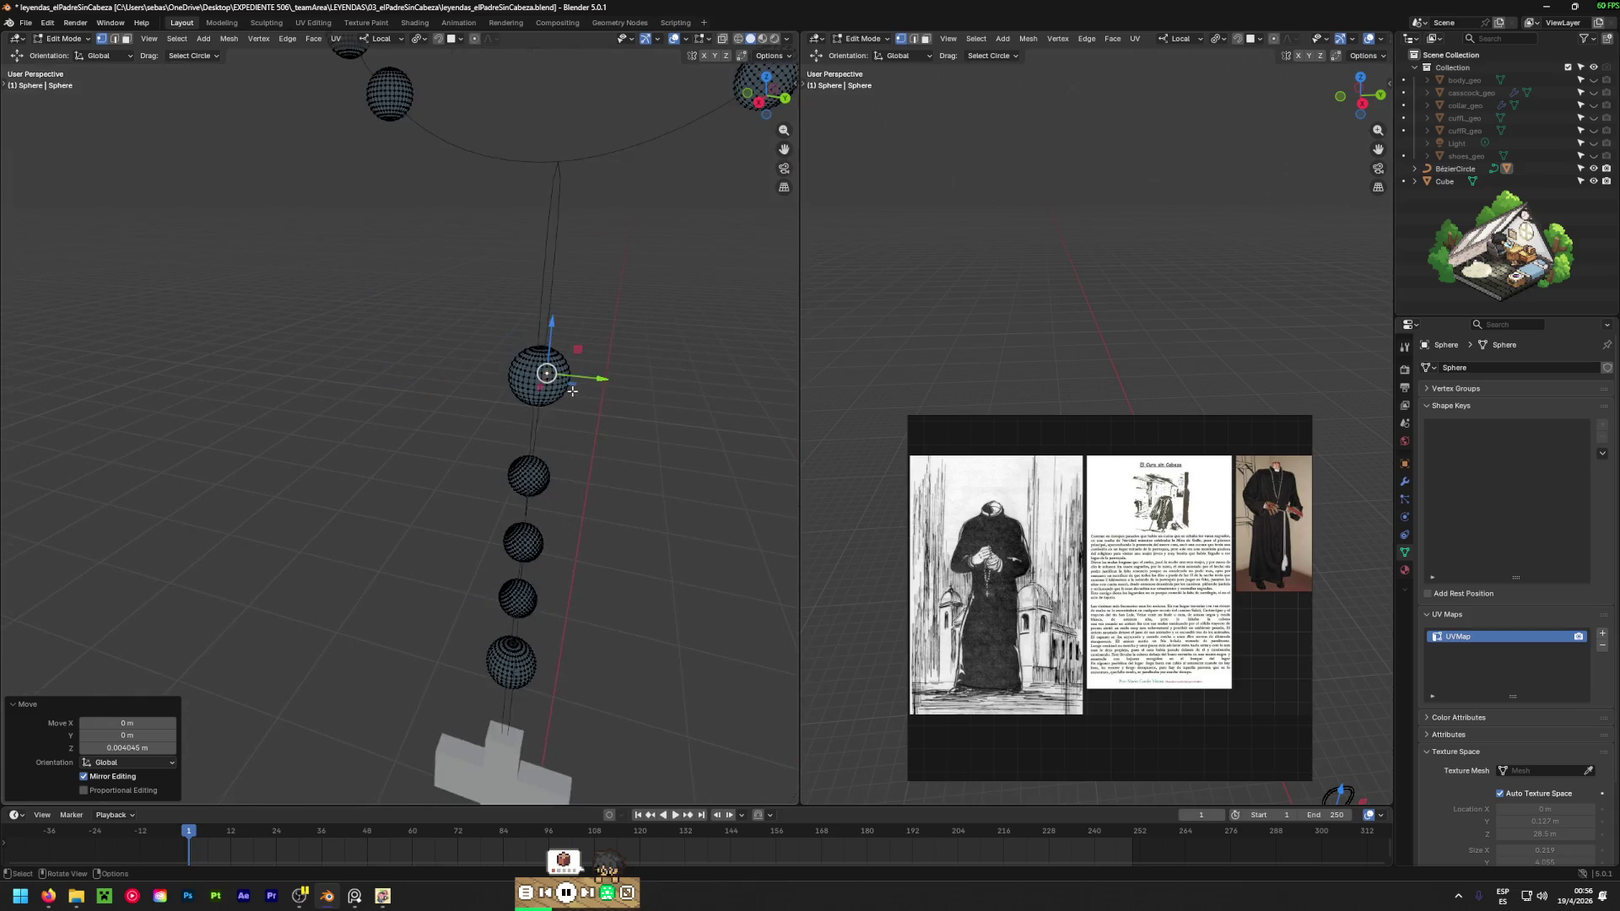
key("Tab")
scroll(443, 390, "down", 3)
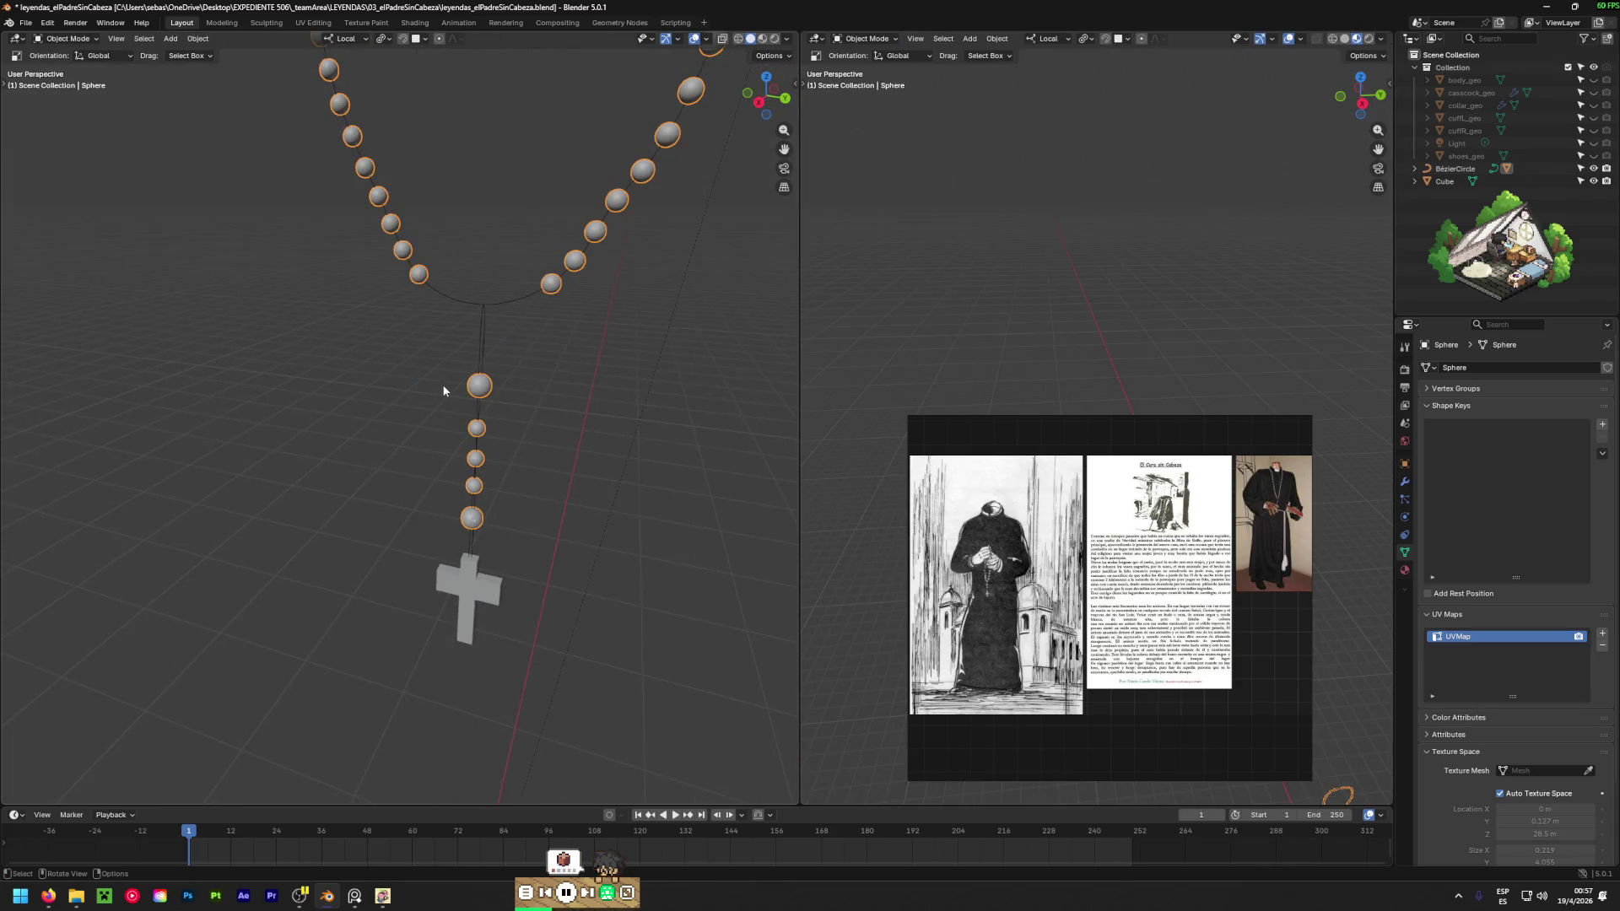
scroll(444, 388, "down", 2)
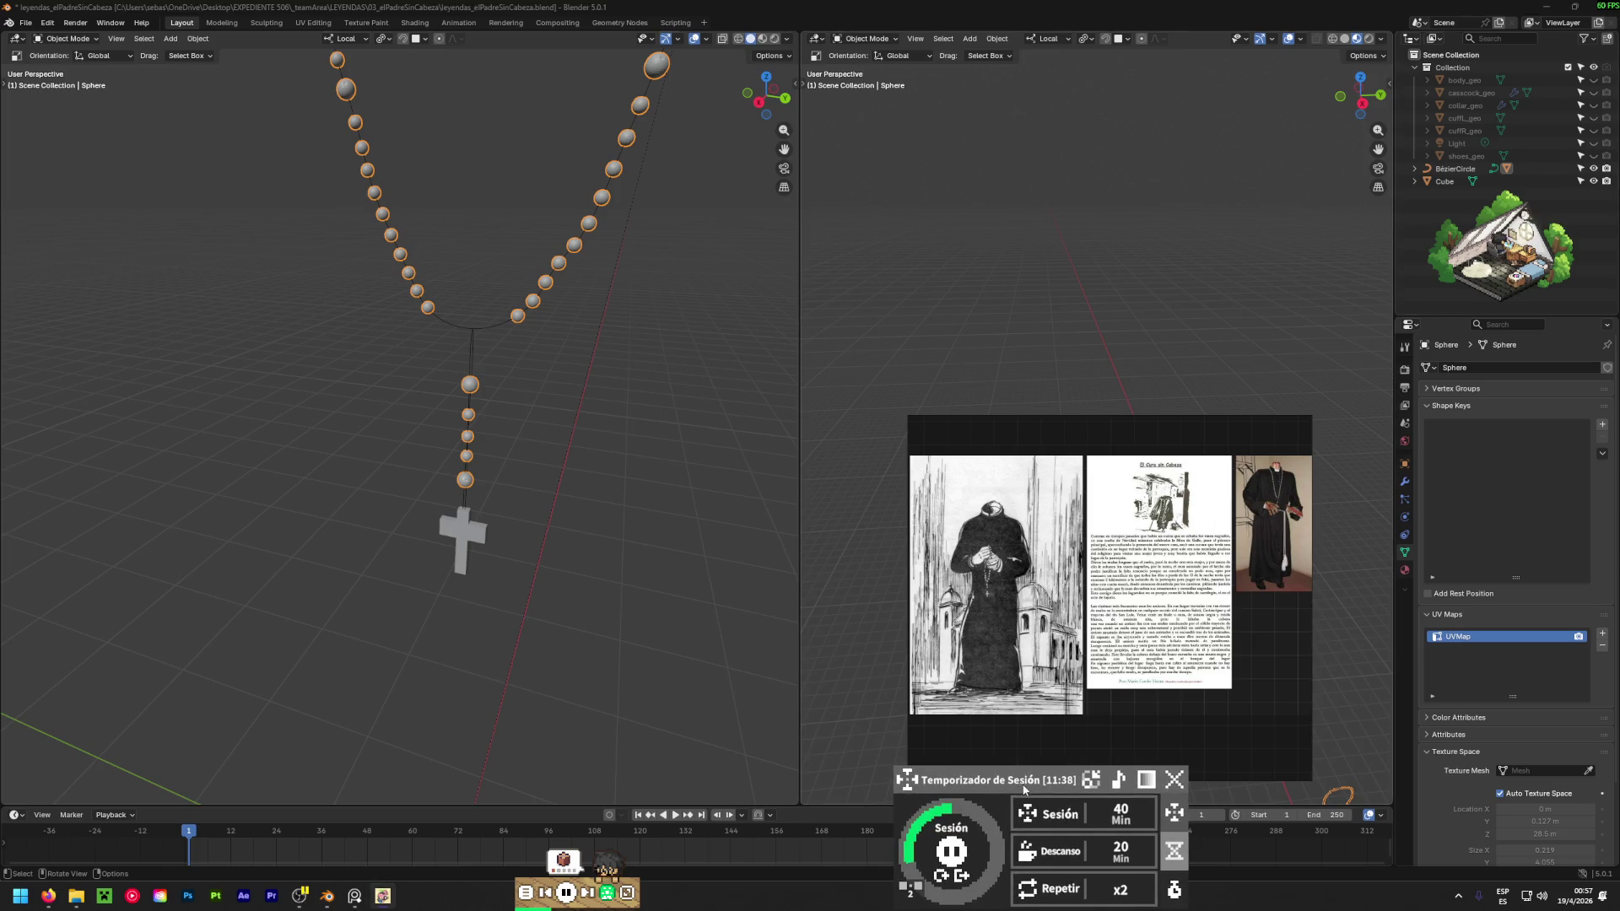
left_click_drag(1025, 787, 1104, 779)
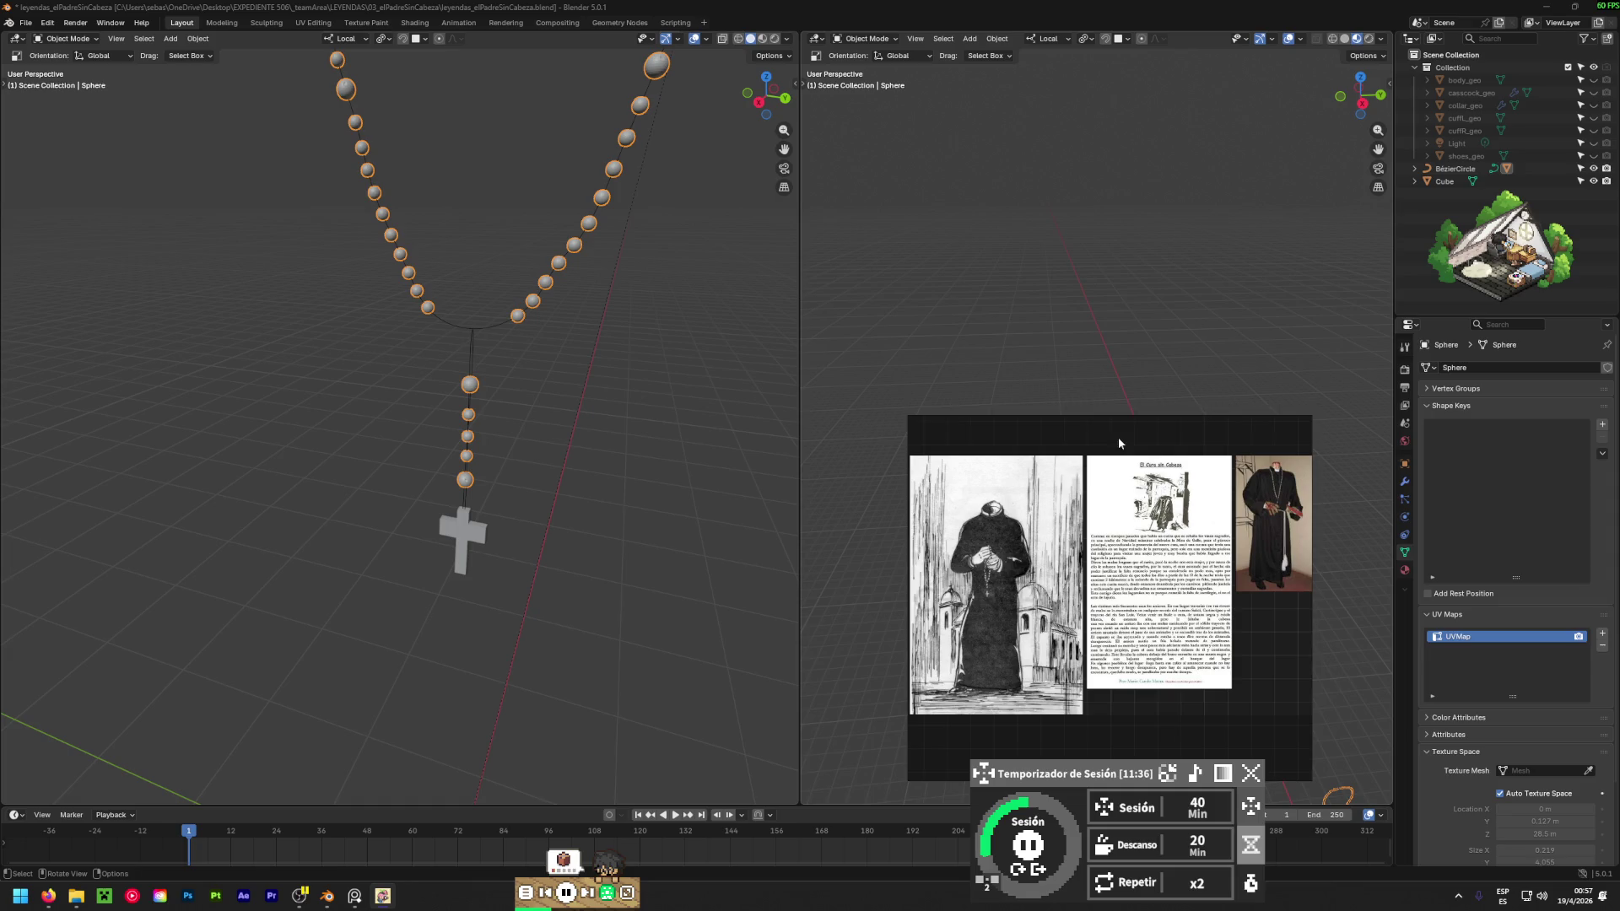
left_click_drag(1120, 437, 1114, 436)
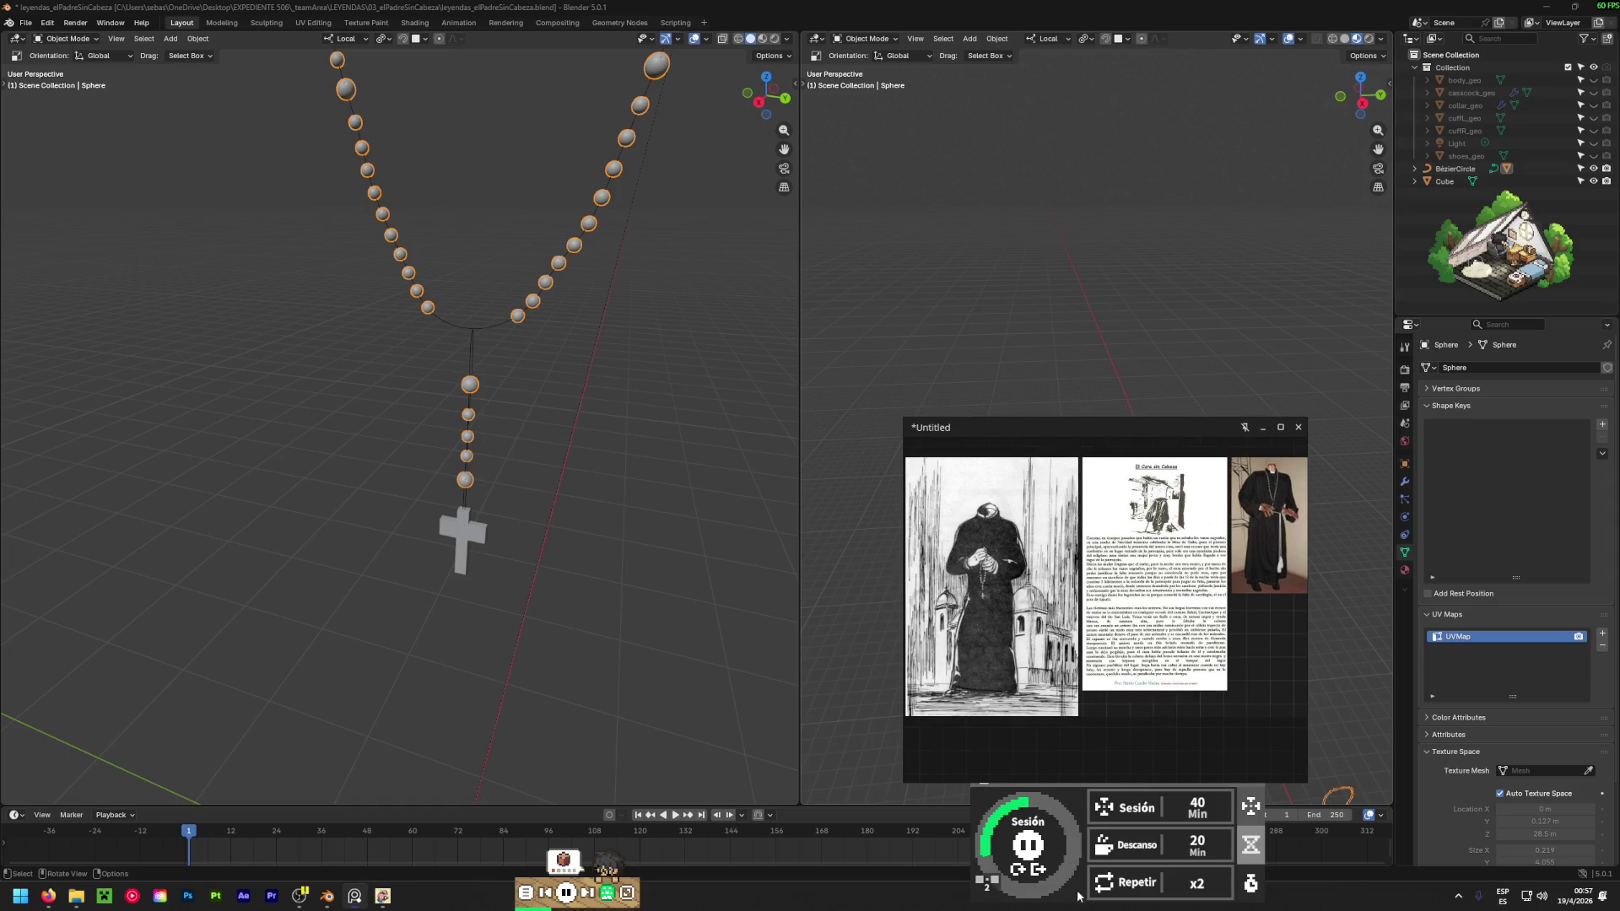
left_click(697, 496)
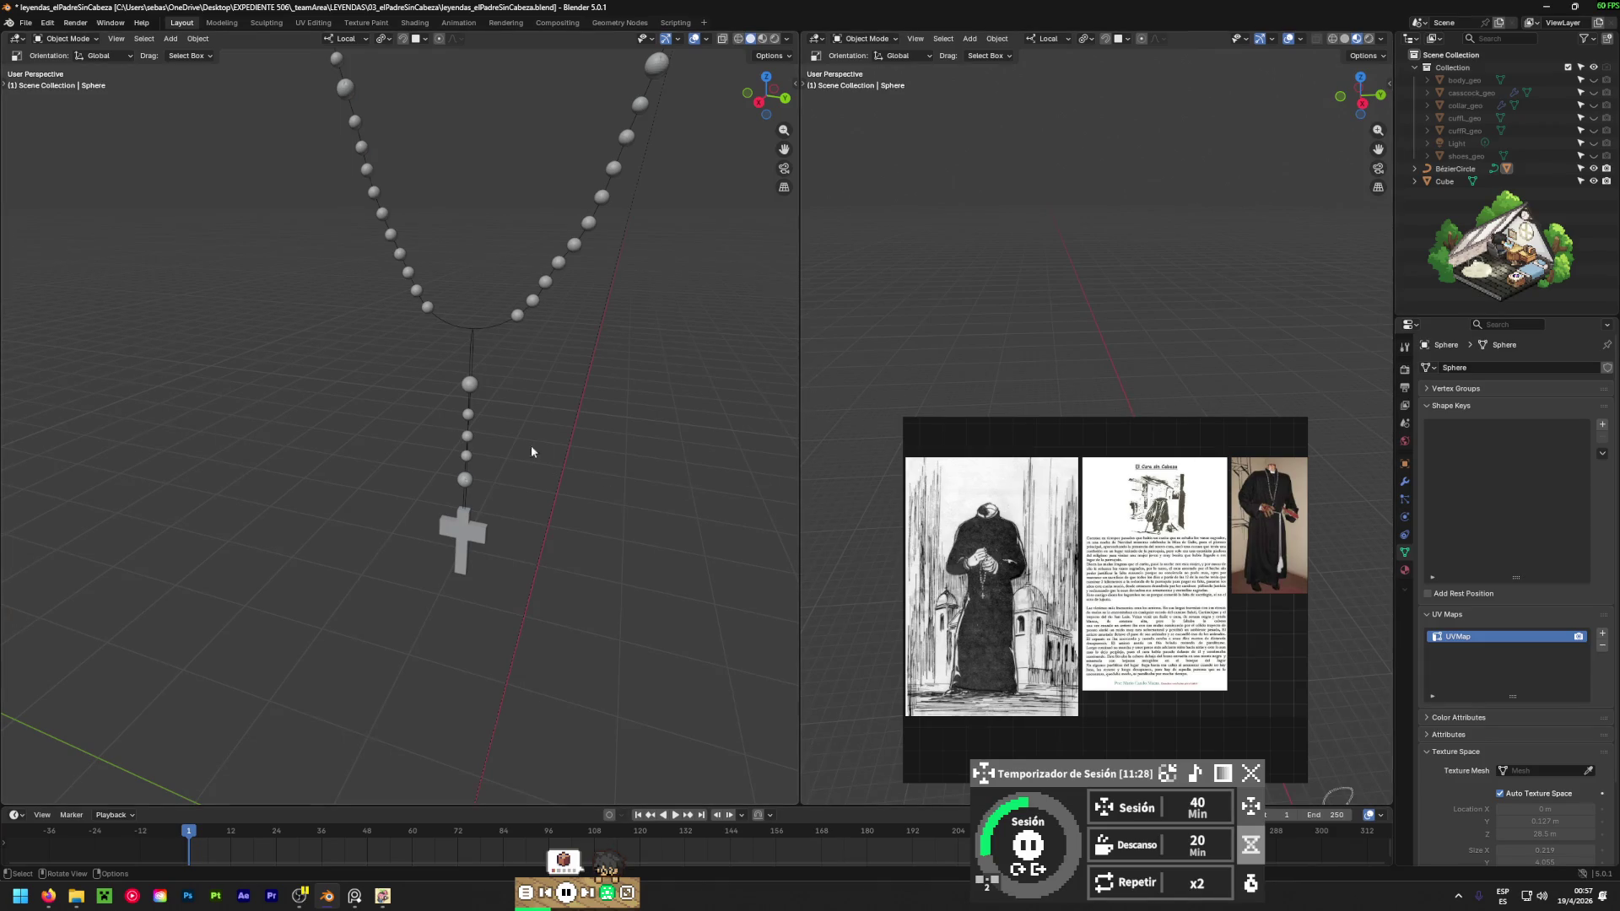
mouse_move(654, 416)
middle_mouse_down()
mouse_move(632, 402)
mouse_move(641, 337)
middle_mouse_up()
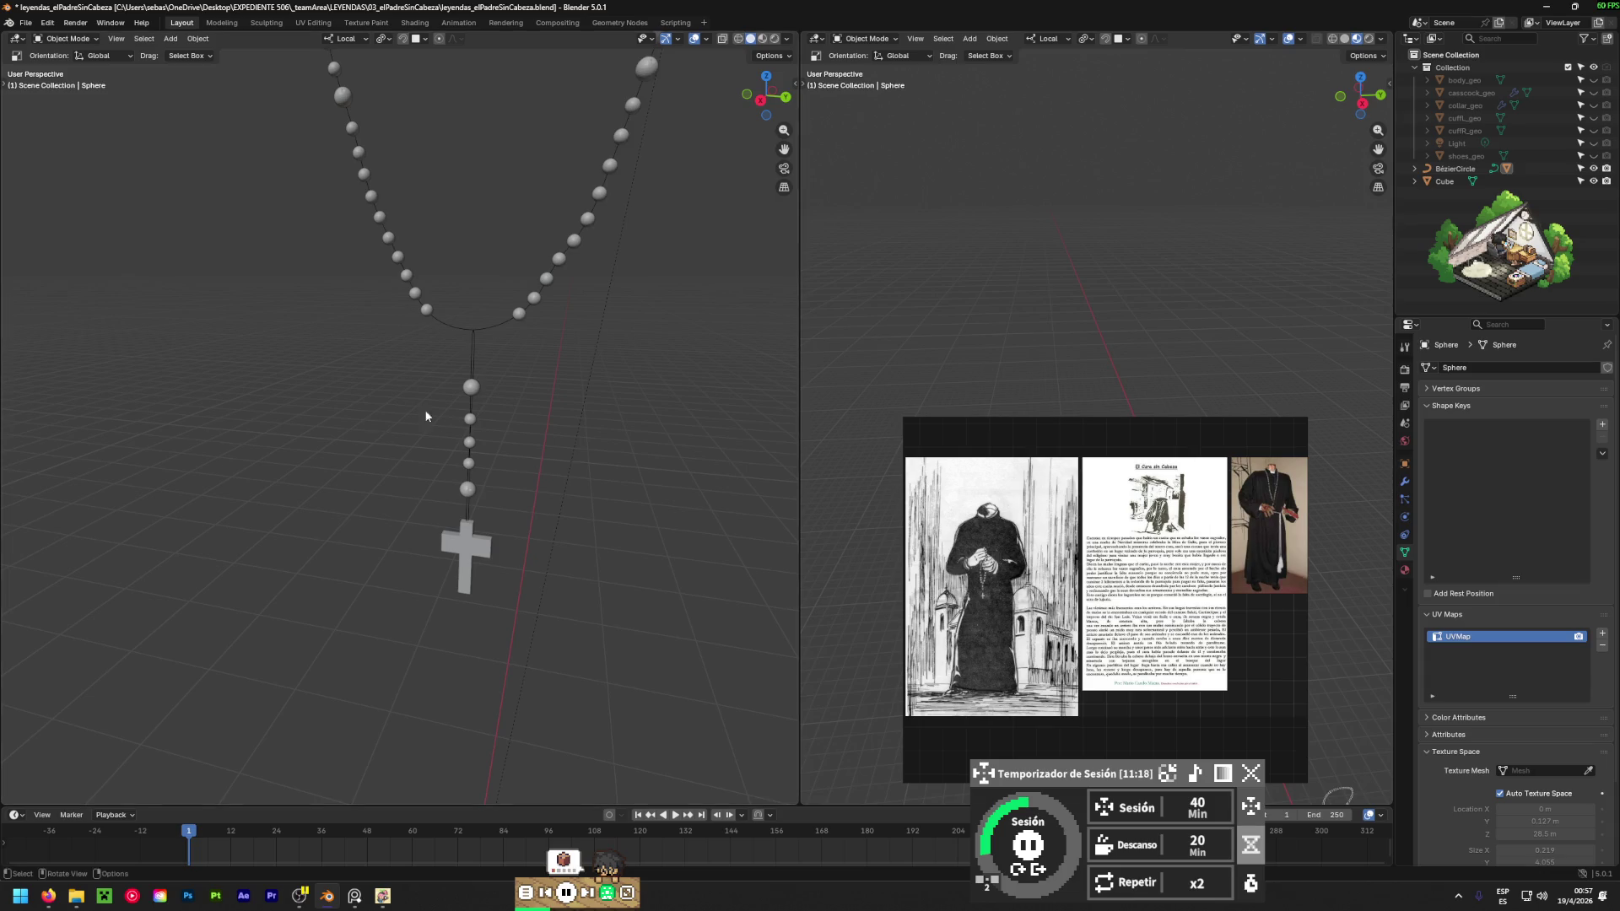
scroll(544, 397, "down", 5)
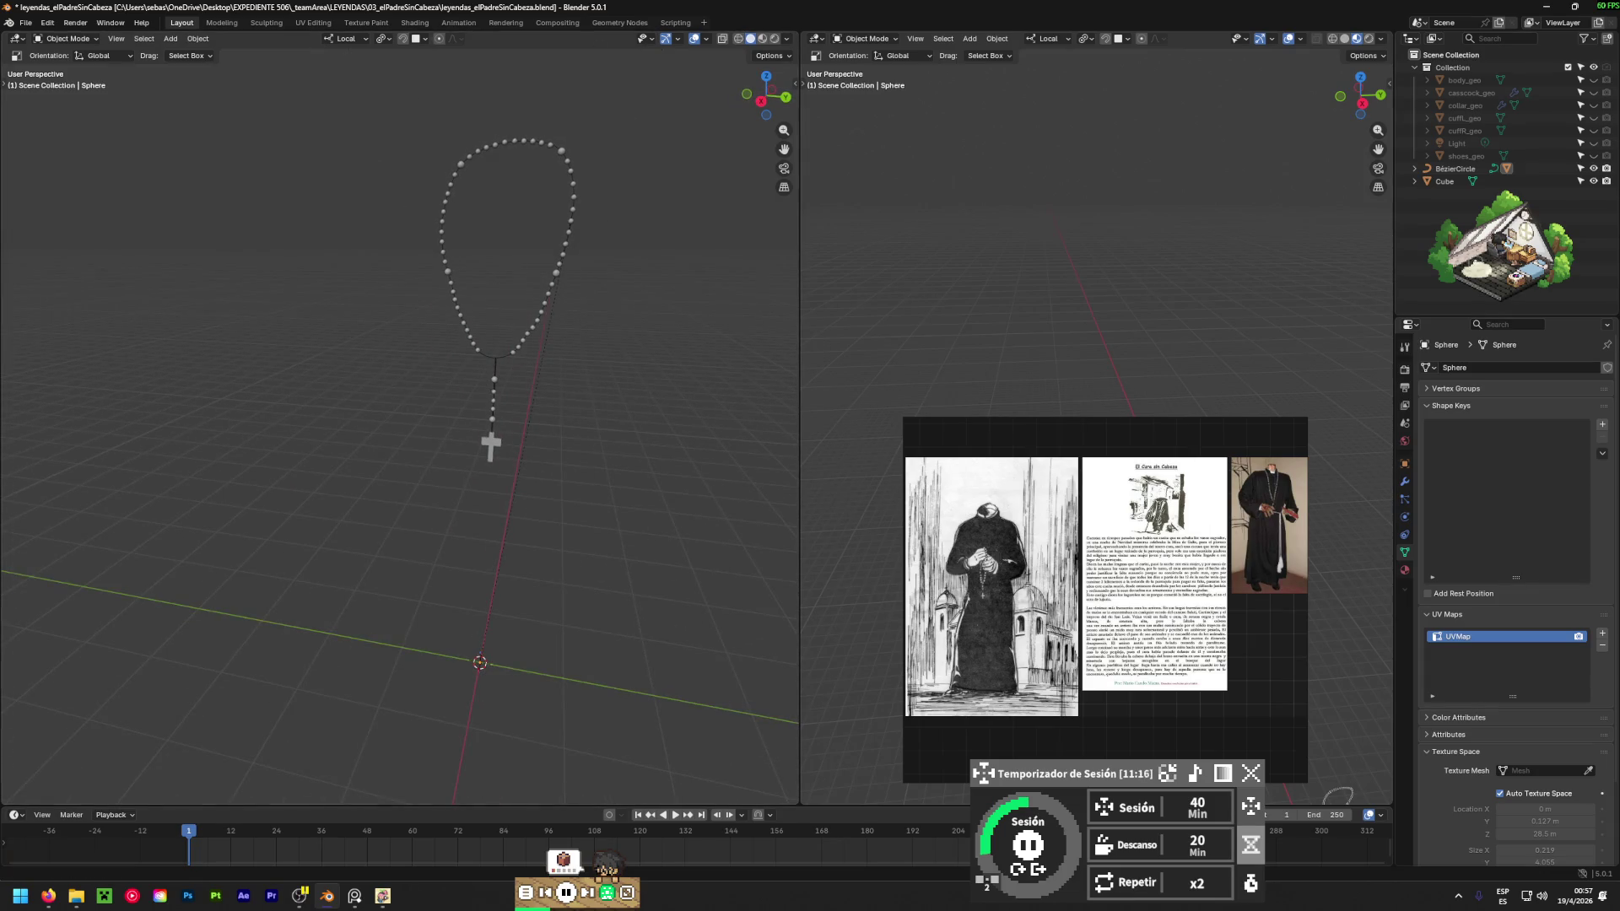
left_click(49, 897)
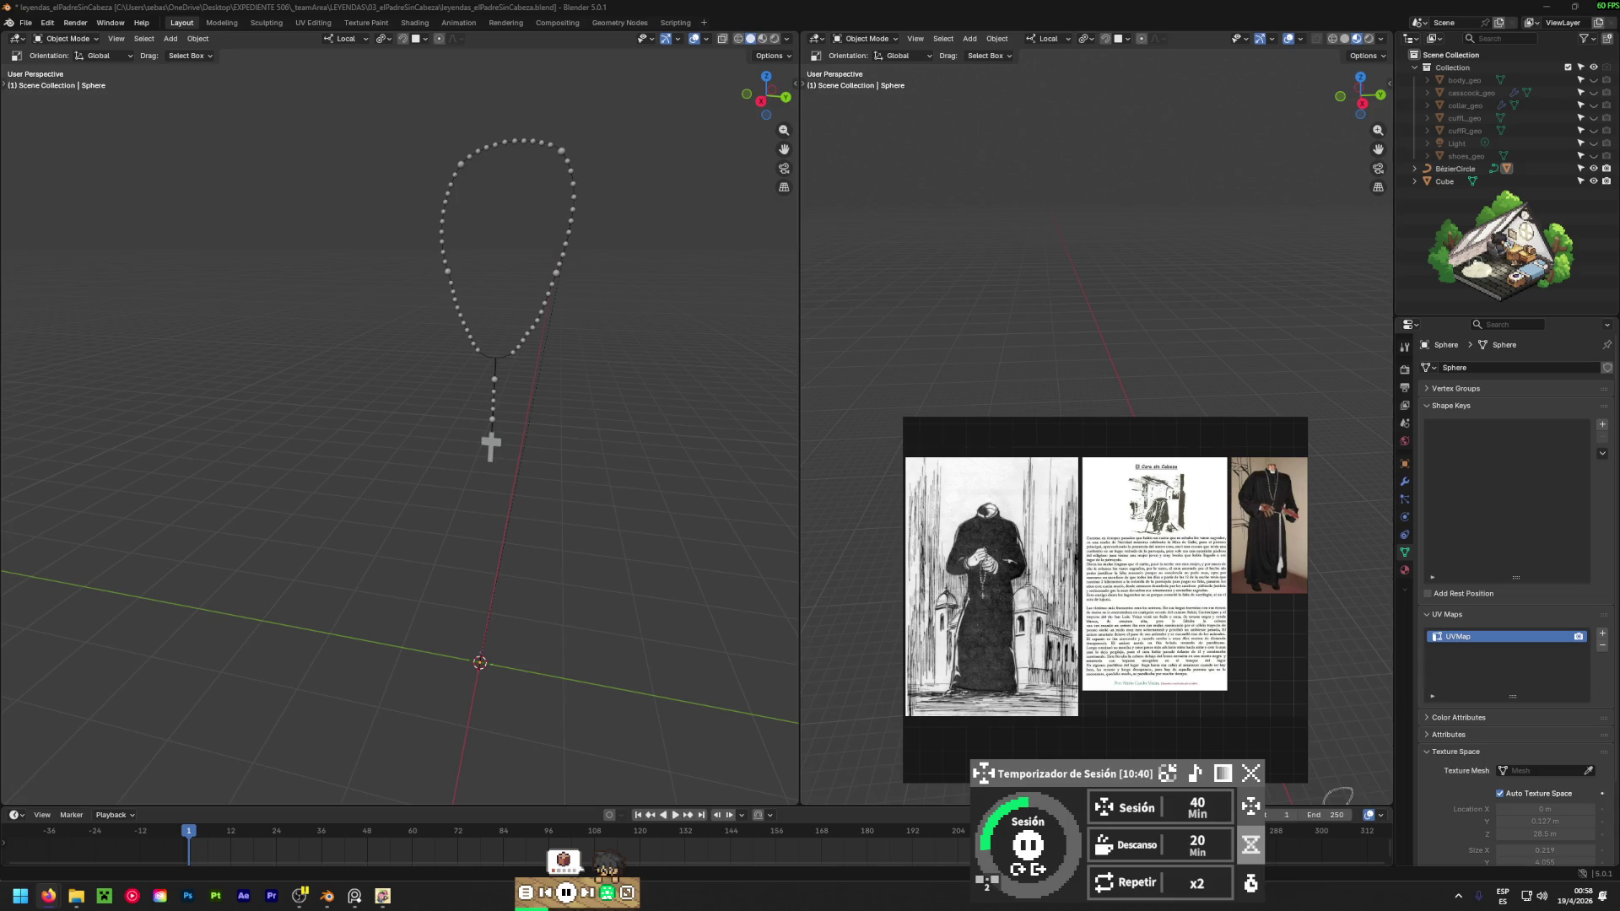
mouse_move(378, 432)
middle_mouse_down()
mouse_move(611, 417)
mouse_move(467, 353)
mouse_move(570, 372)
mouse_move(395, 352)
middle_mouse_up()
scroll(468, 346, "up", 3)
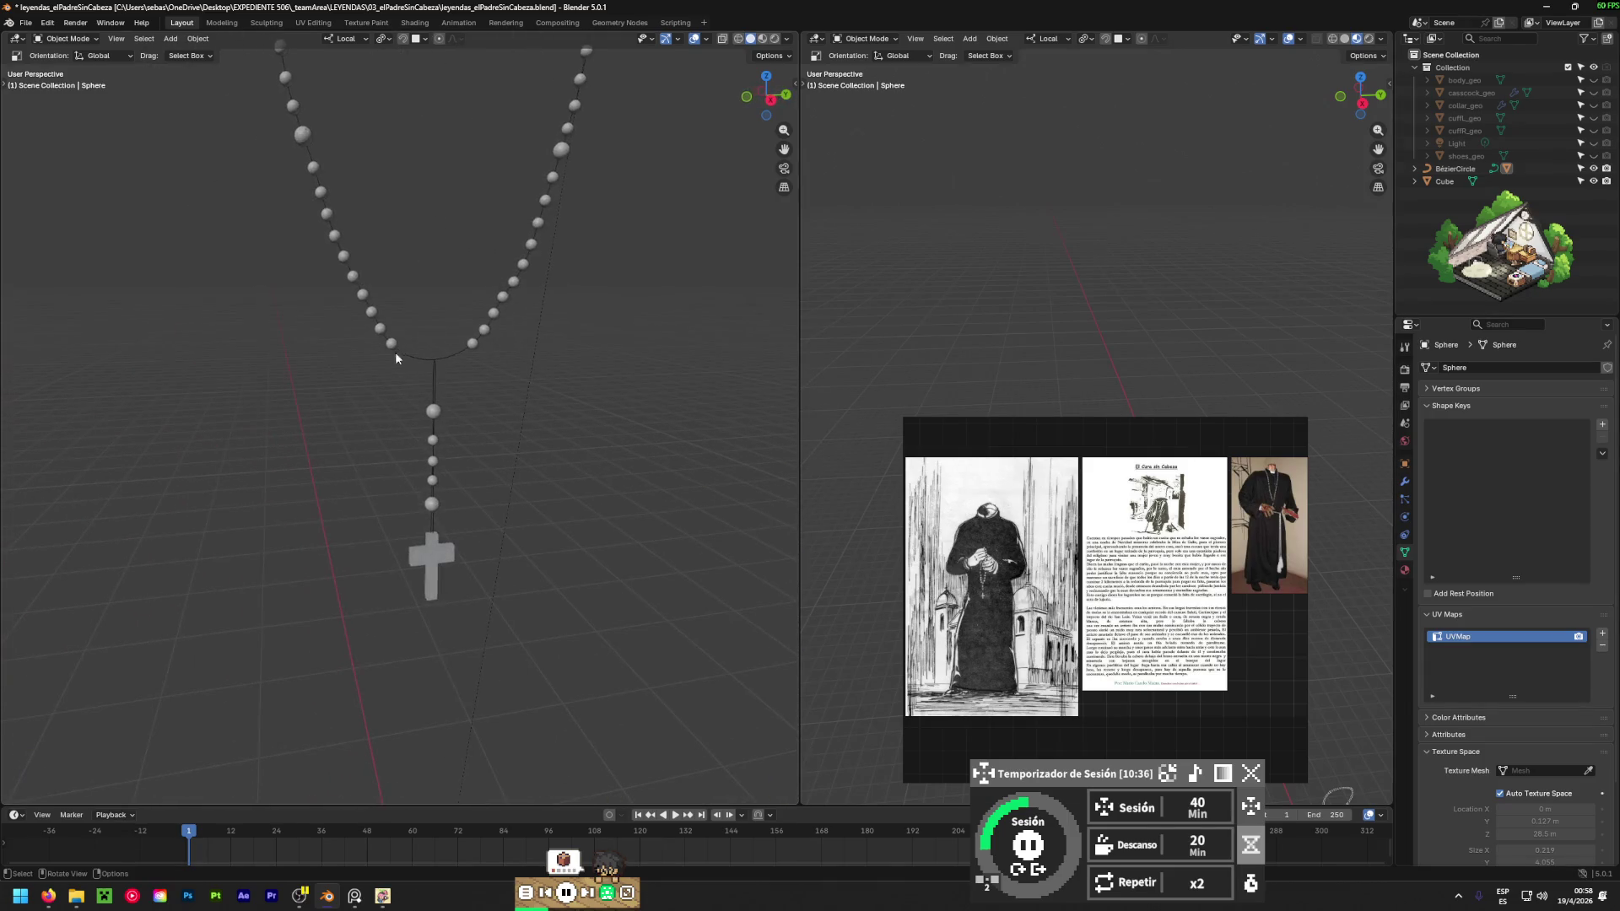
Give the cord curve a bevel depth of 0.05, then reduce it to 0.03 m.
left_click(431, 362)
left_click(1557, 704)
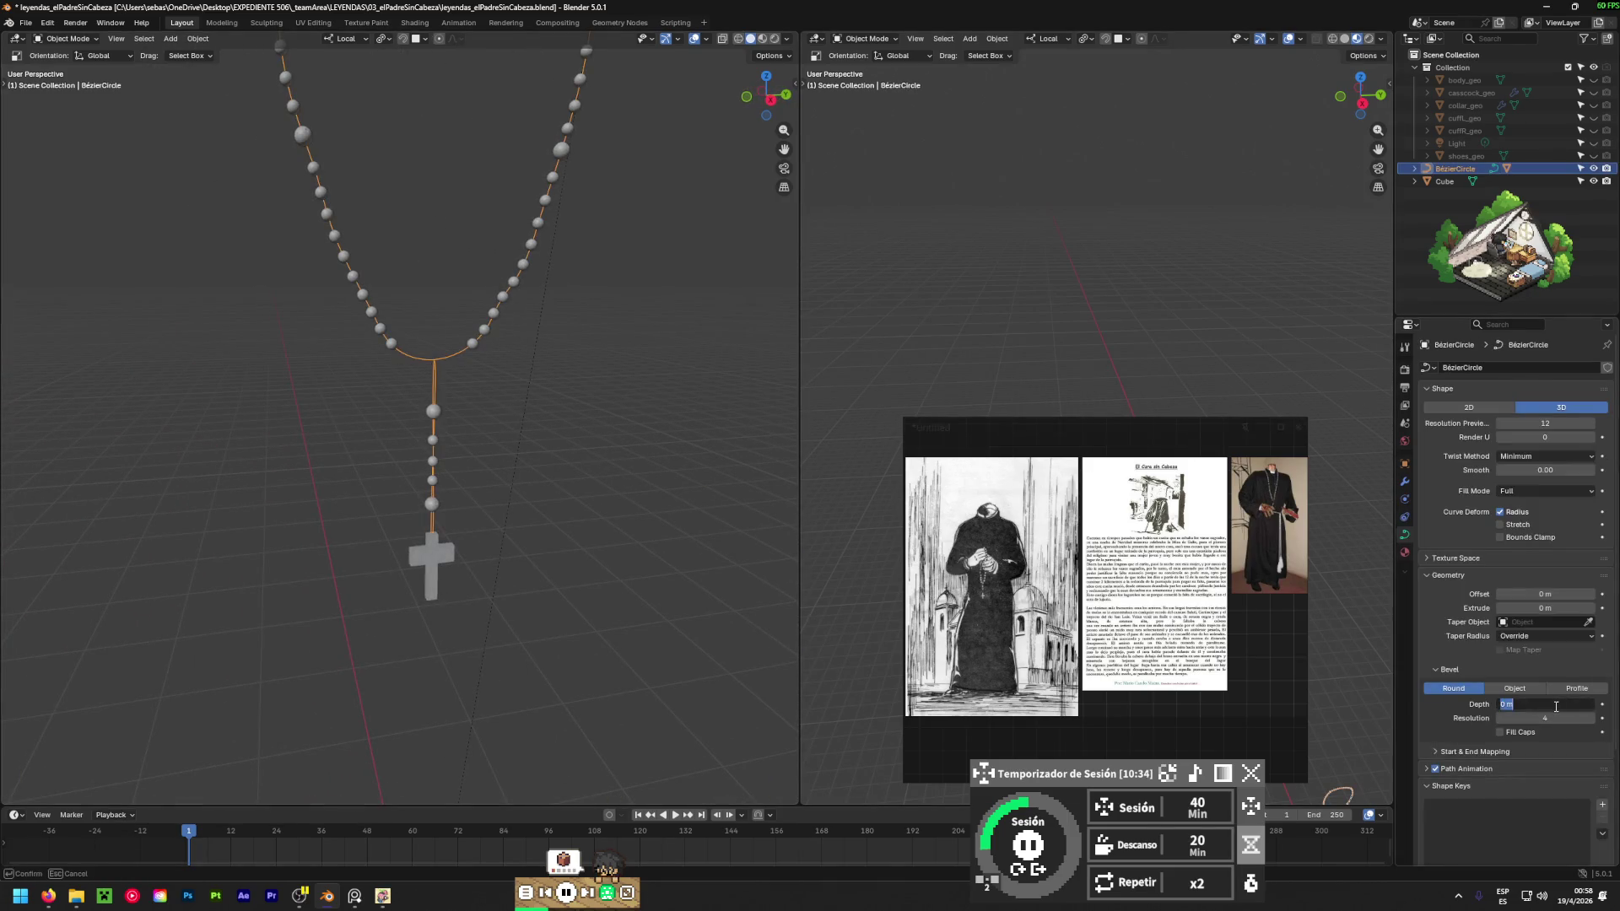
type("0.05")
key("Return")
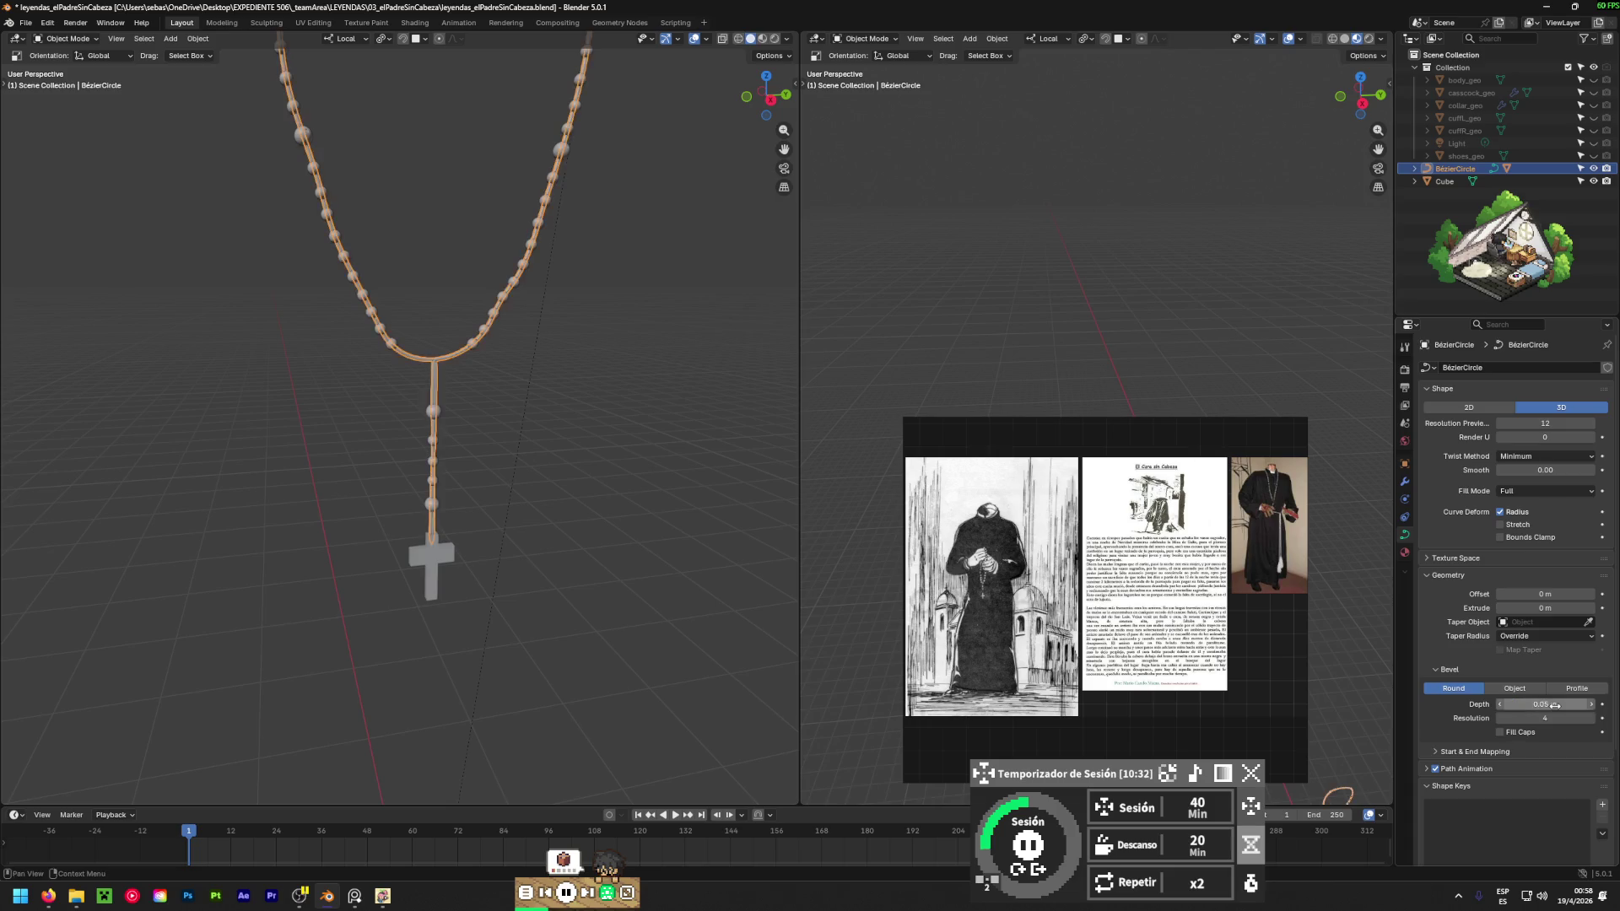
left_click(1501, 704)
left_click(1501, 705)
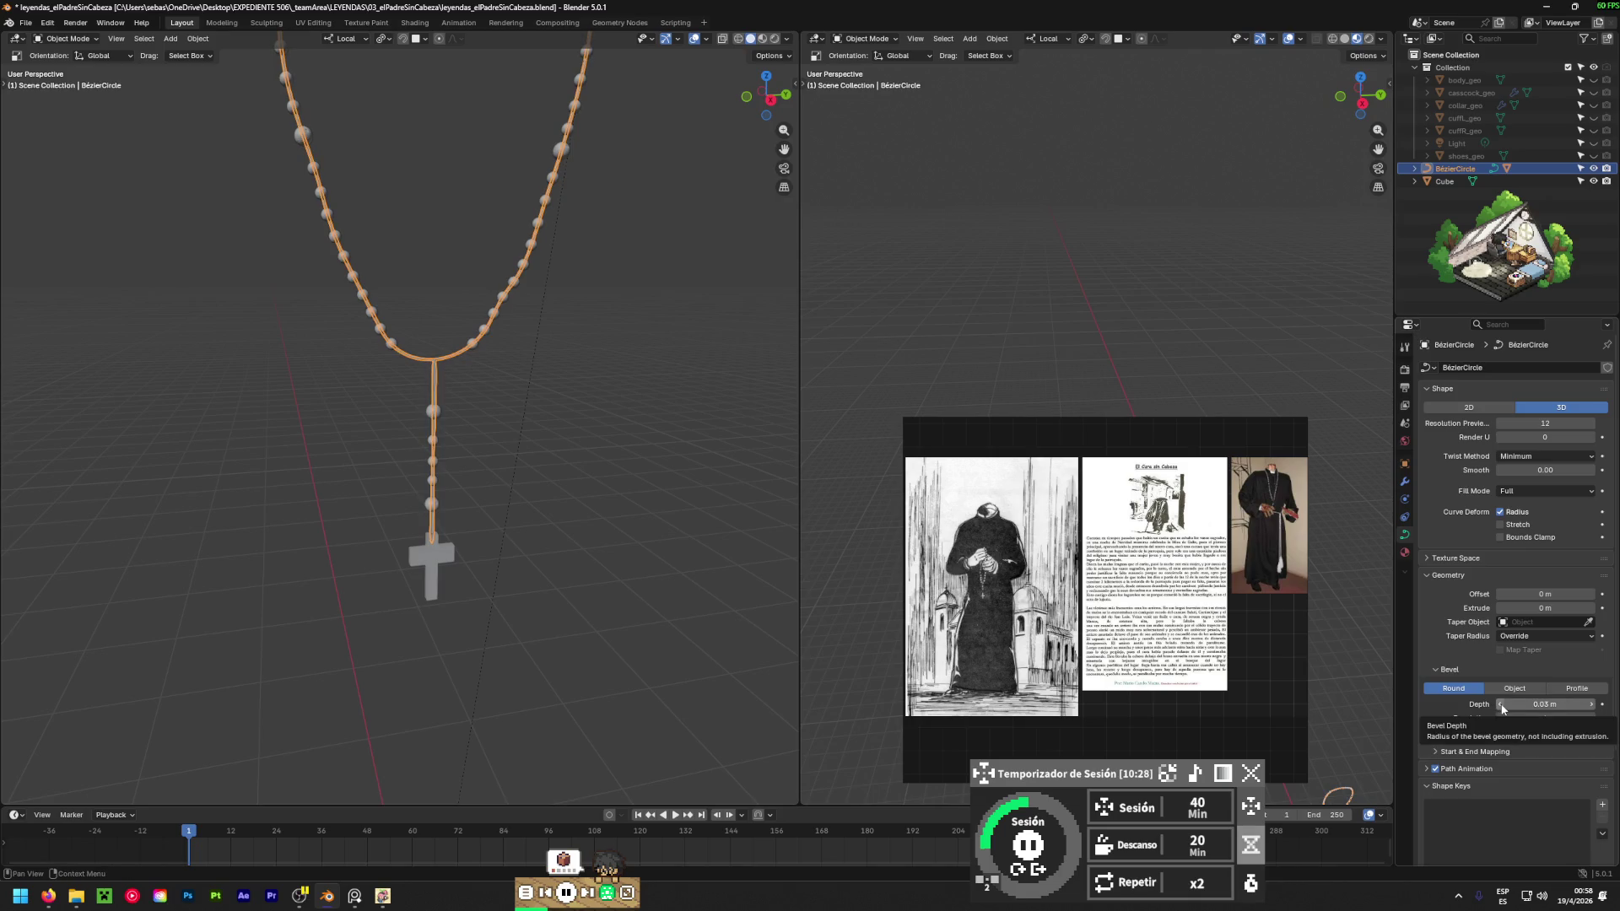
Deselect the cord, then orbit and zoom in closer on the rosary.
left_click(697, 353)
mouse_move(697, 353)
middle_mouse_down()
mouse_move(509, 296)
mouse_move(579, 423)
mouse_move(799, 464)
mouse_move(232, 476)
mouse_move(590, 441)
mouse_move(29, 427)
mouse_move(517, 464)
mouse_move(611, 408)
mouse_move(539, 405)
mouse_move(727, 397)
mouse_move(505, 376)
mouse_move(184, 407)
mouse_move(399, 454)
mouse_move(370, 447)
mouse_move(376, 533)
middle_mouse_up()
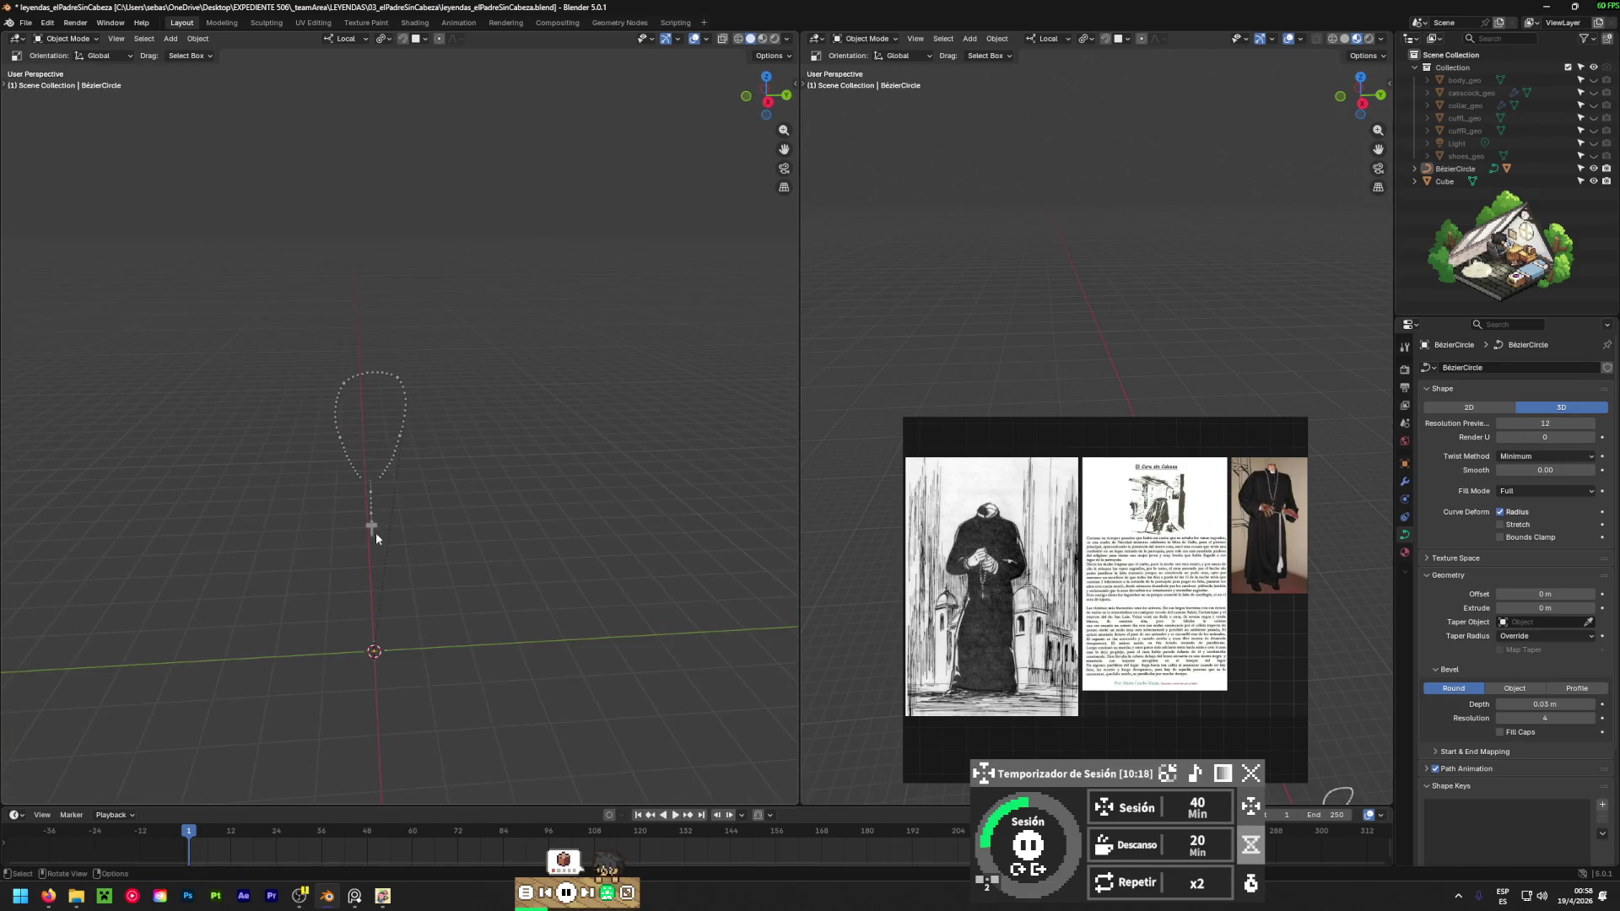
scroll(371, 506, "up", 7)
Apply All Transforms with Ctrl+A to the Cube cross, the Sphere beads and the BézierCircle cord.
left_click(393, 596)
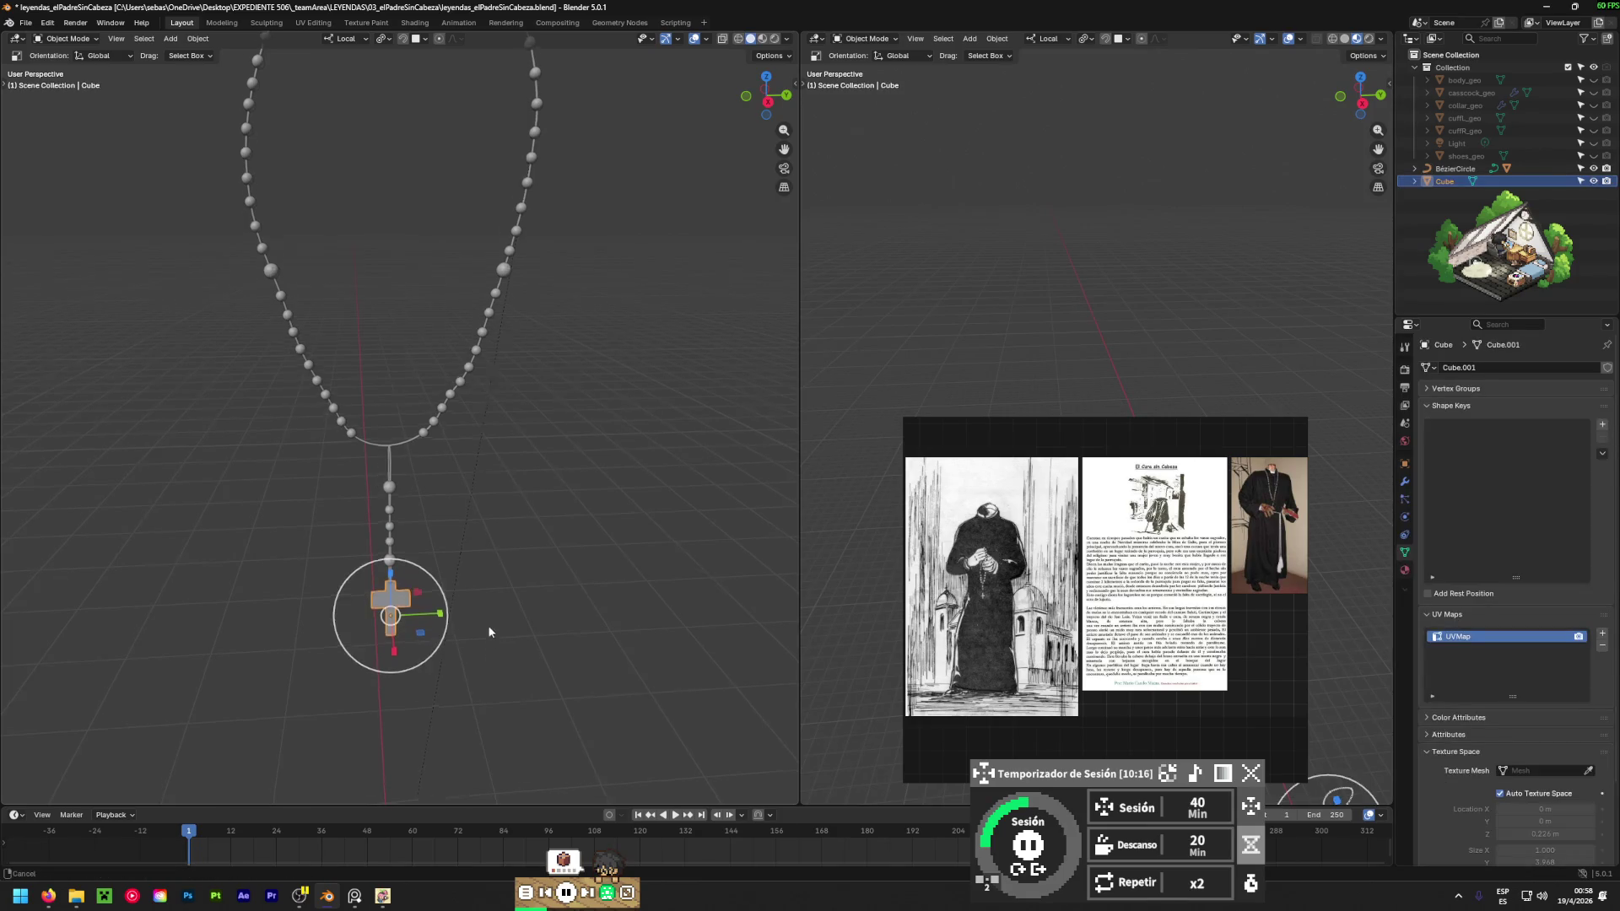
middle_click_drag(489, 632, 492, 361, "shift")
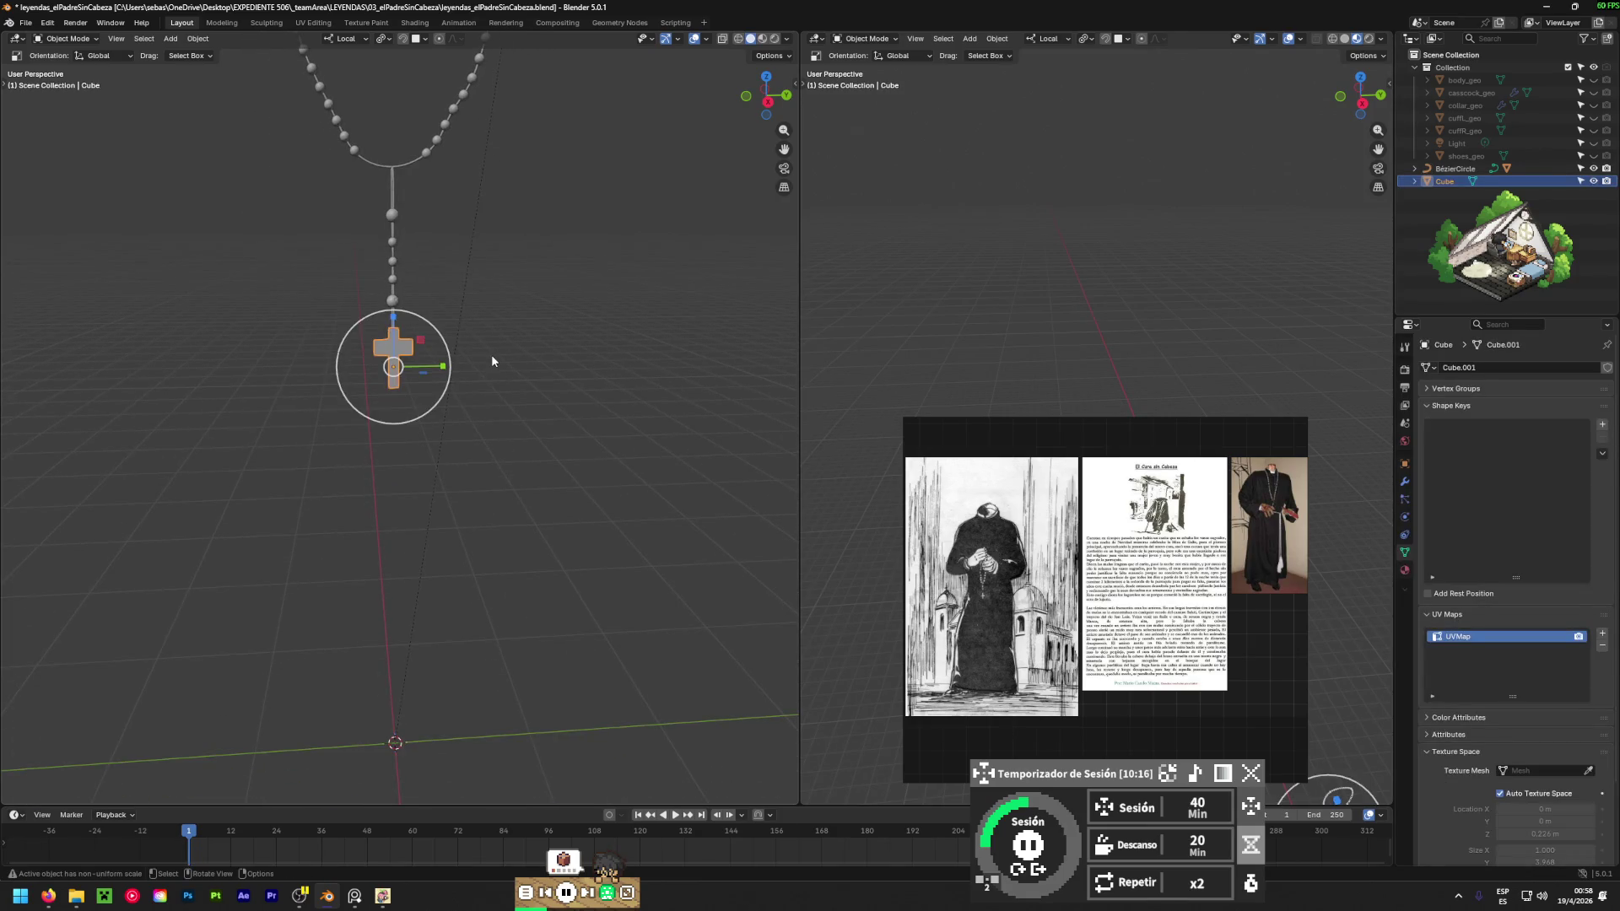
key("ctrl+a")
left_click(329, 452)
left_click(392, 297)
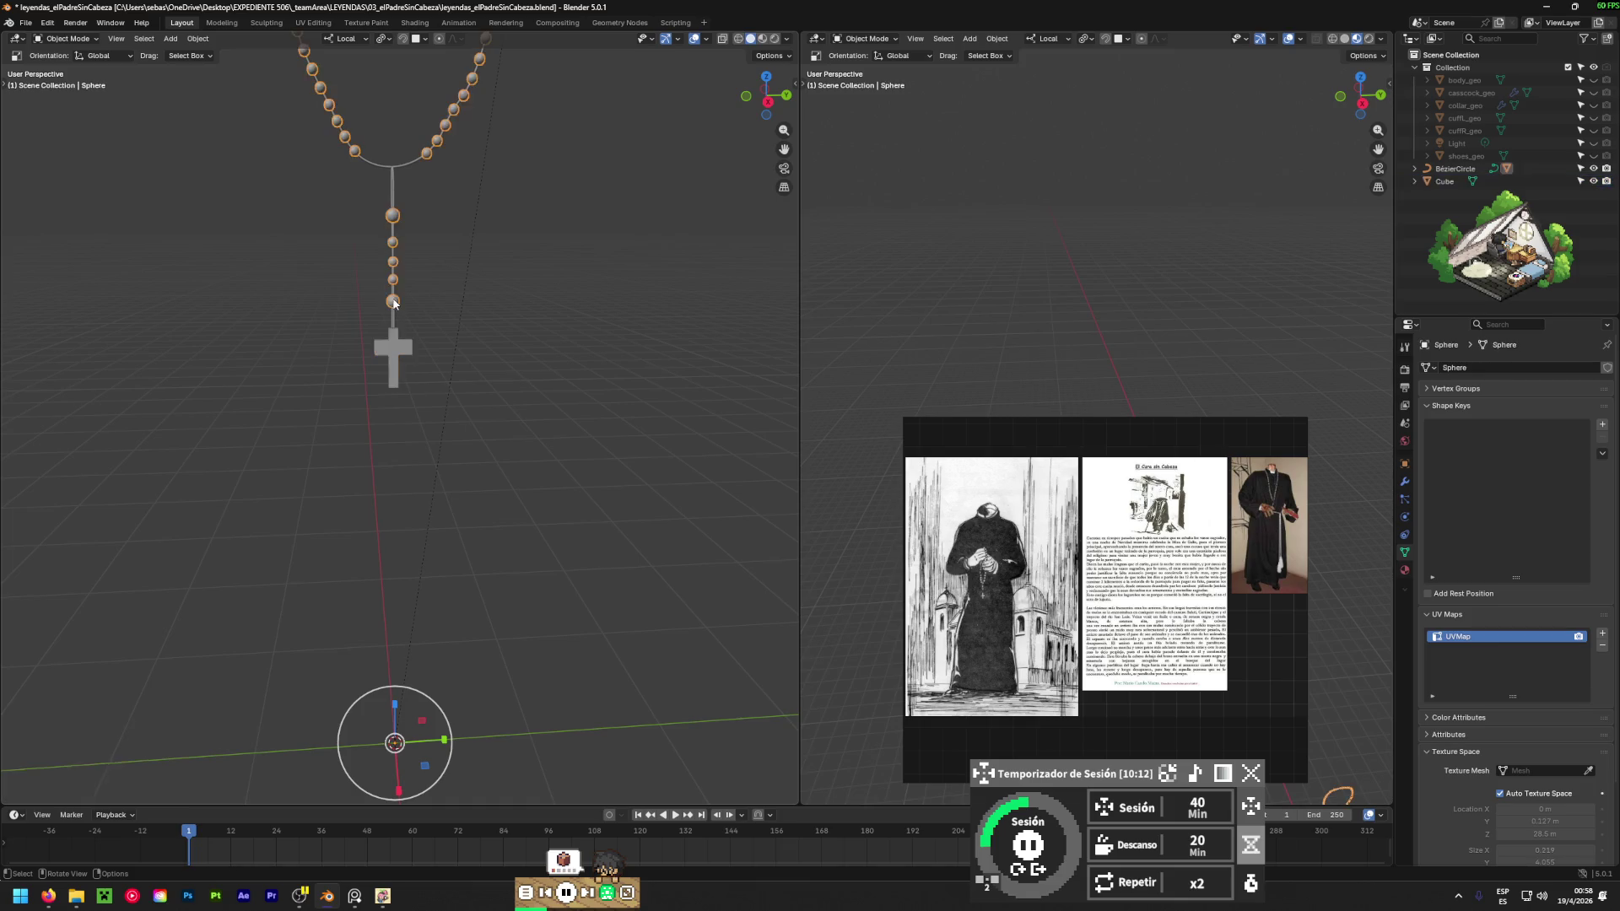
key("ctrl+a")
left_click(392, 297)
left_click(388, 165)
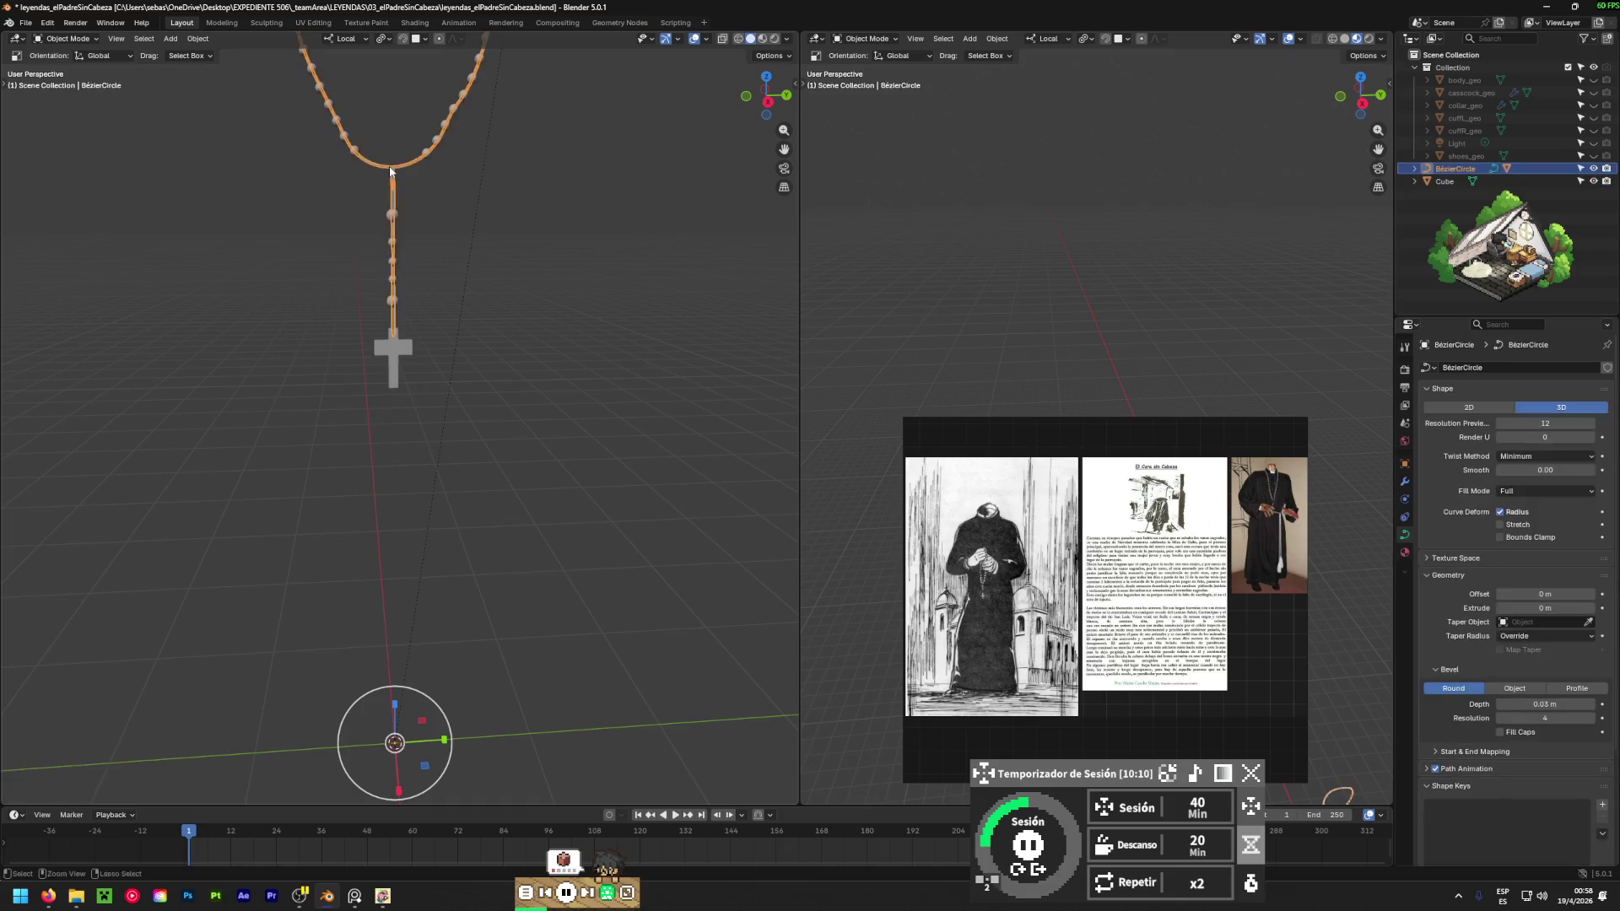
key("ctrl+a")
left_click(388, 166)
Select the Sphere beads in the Outliner and box-select the cord curve along with them.
left_click(469, 304)
mouse_move(469, 305)
middle_mouse_down()
mouse_move(510, 378)
mouse_move(508, 459)
mouse_move(470, 458)
middle_mouse_up()
left_click(469, 452)
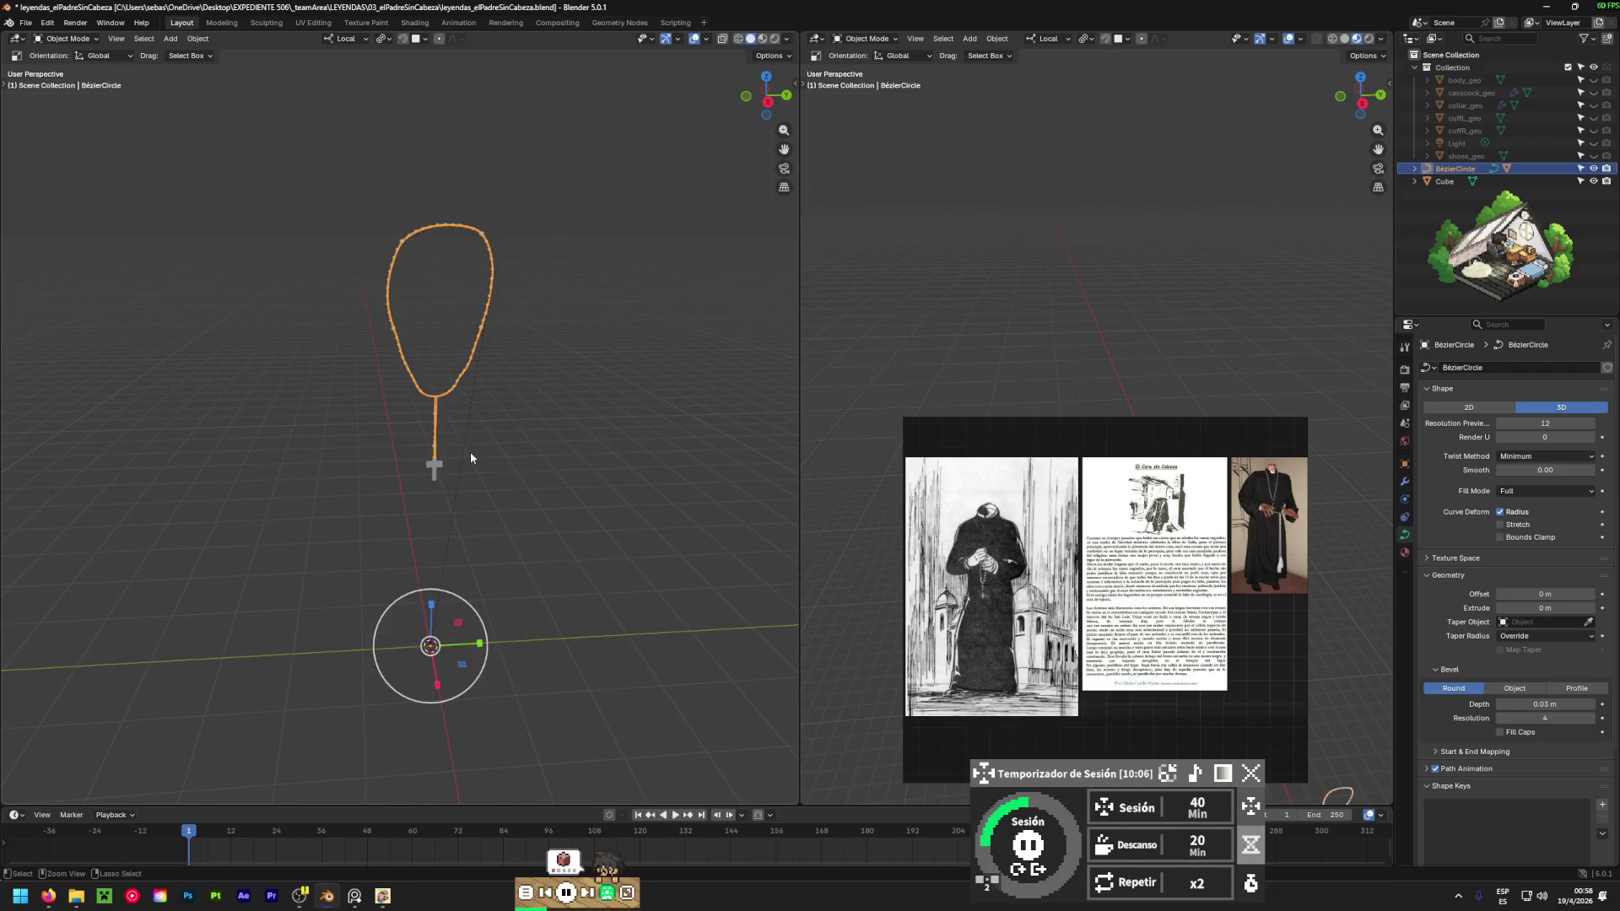
left_click(482, 444)
scroll(450, 408, "up", 5)
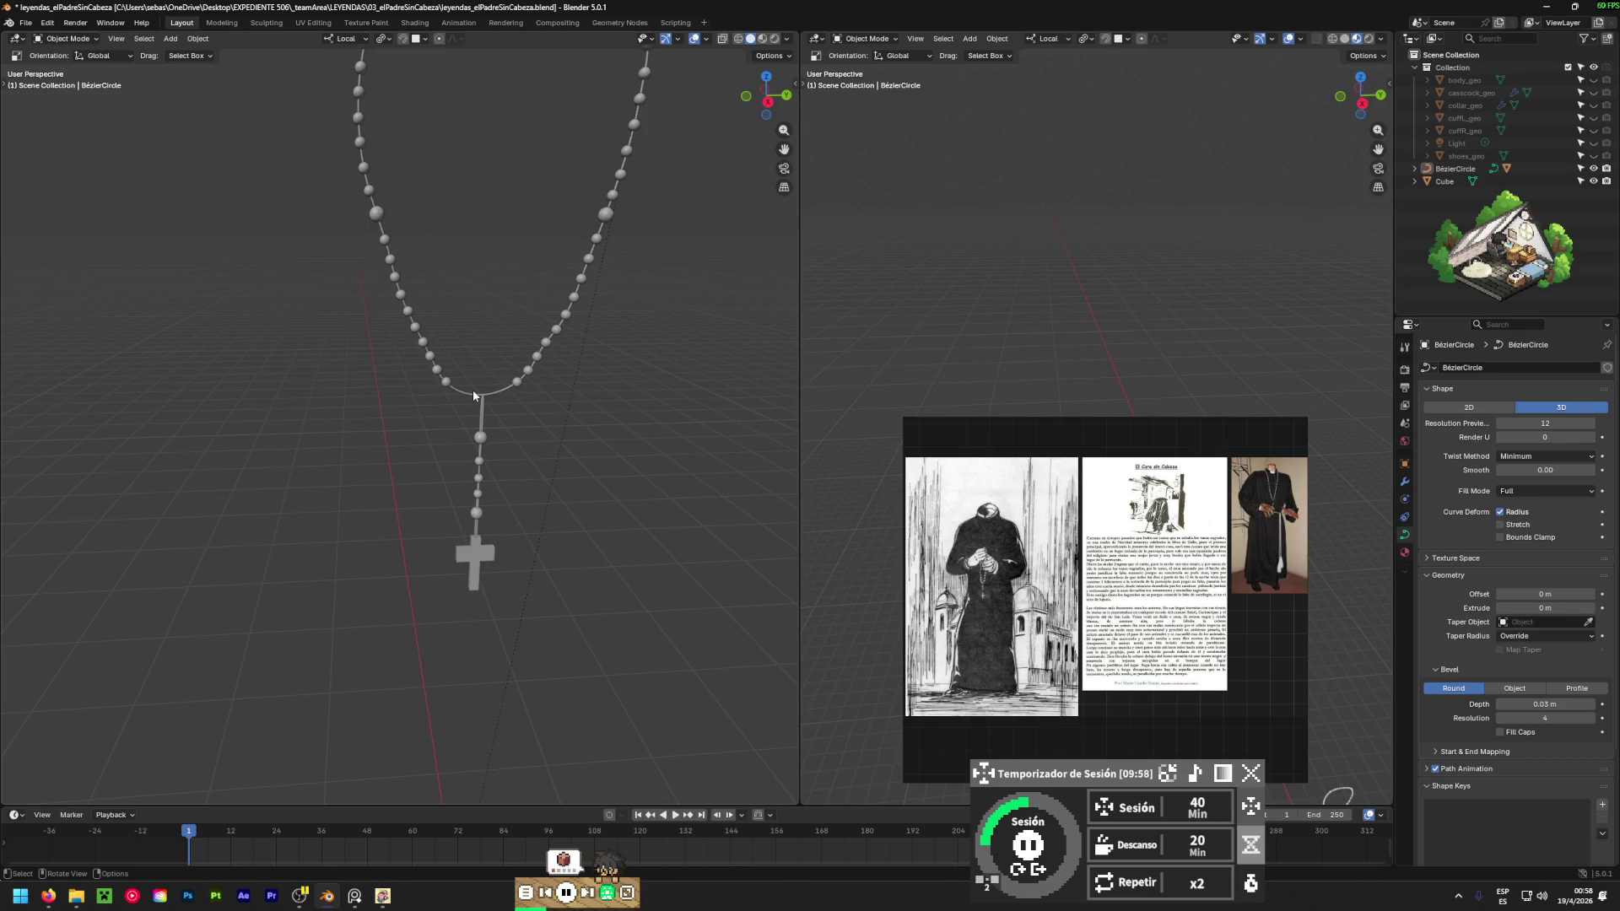
left_click(1415, 169)
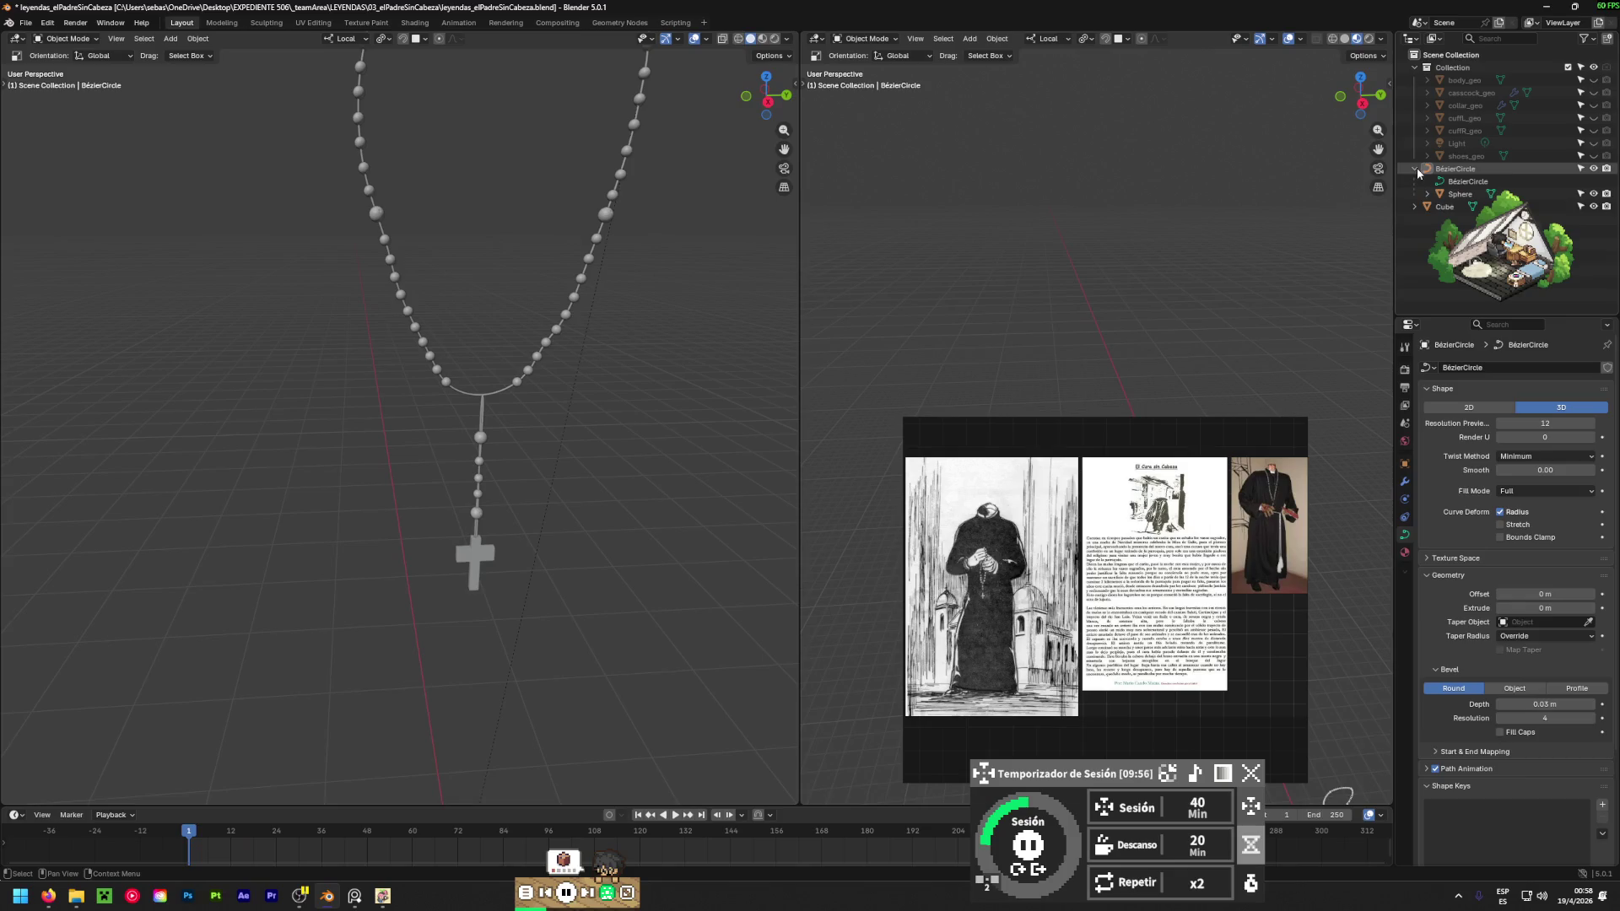
left_click(1415, 169)
key("bracketright")
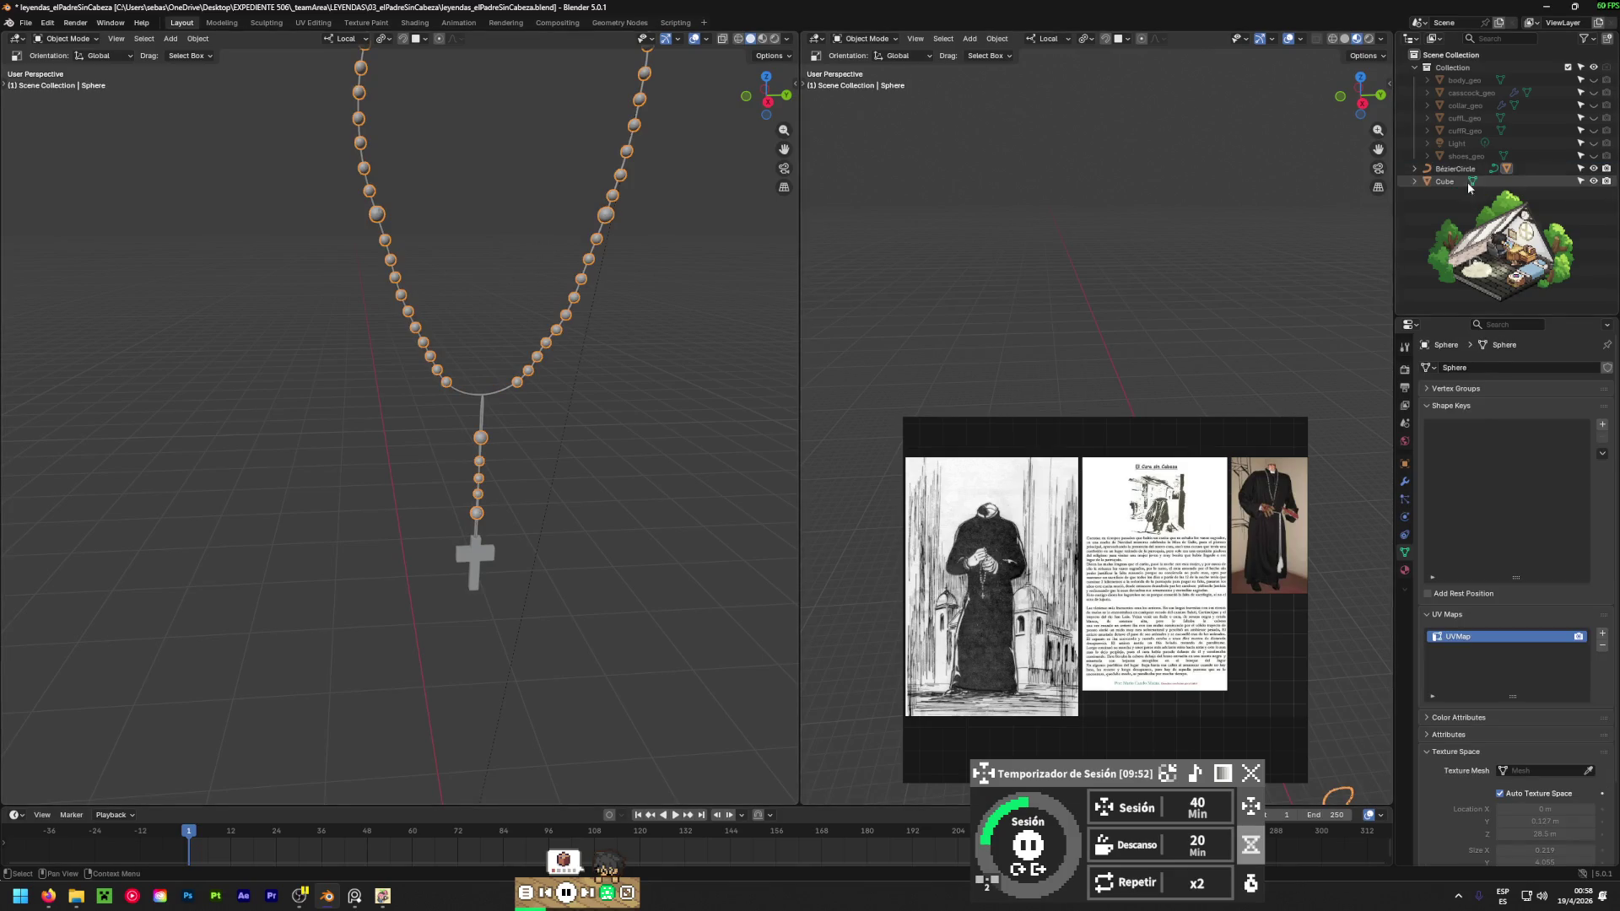
left_click_drag(359, 383, 432, 312, "shift")
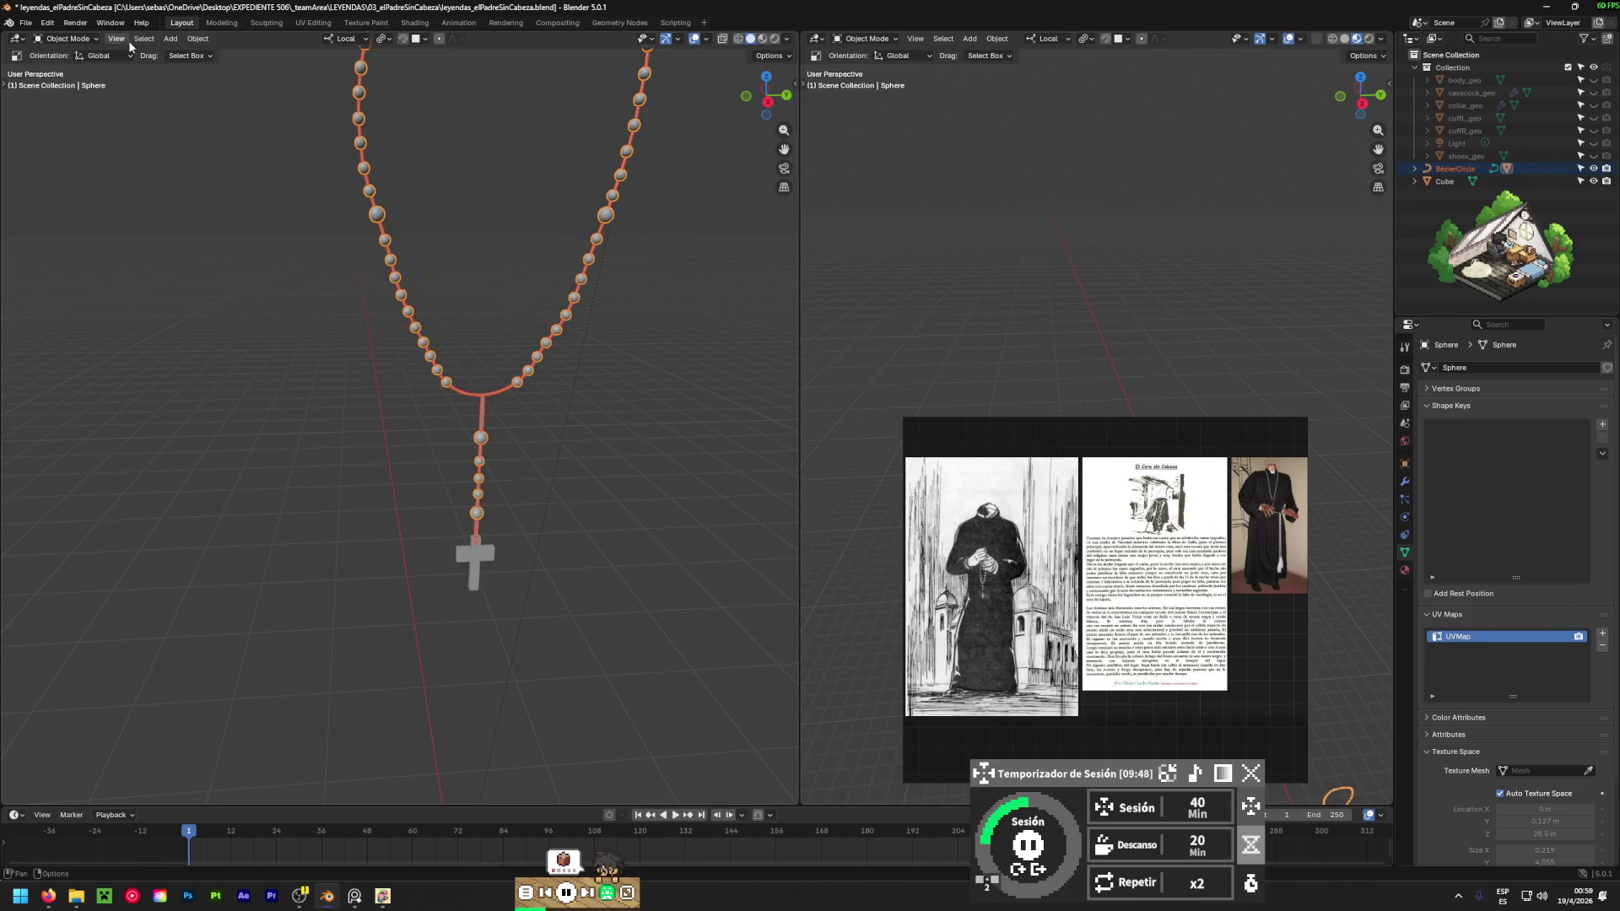
left_click(194, 39)
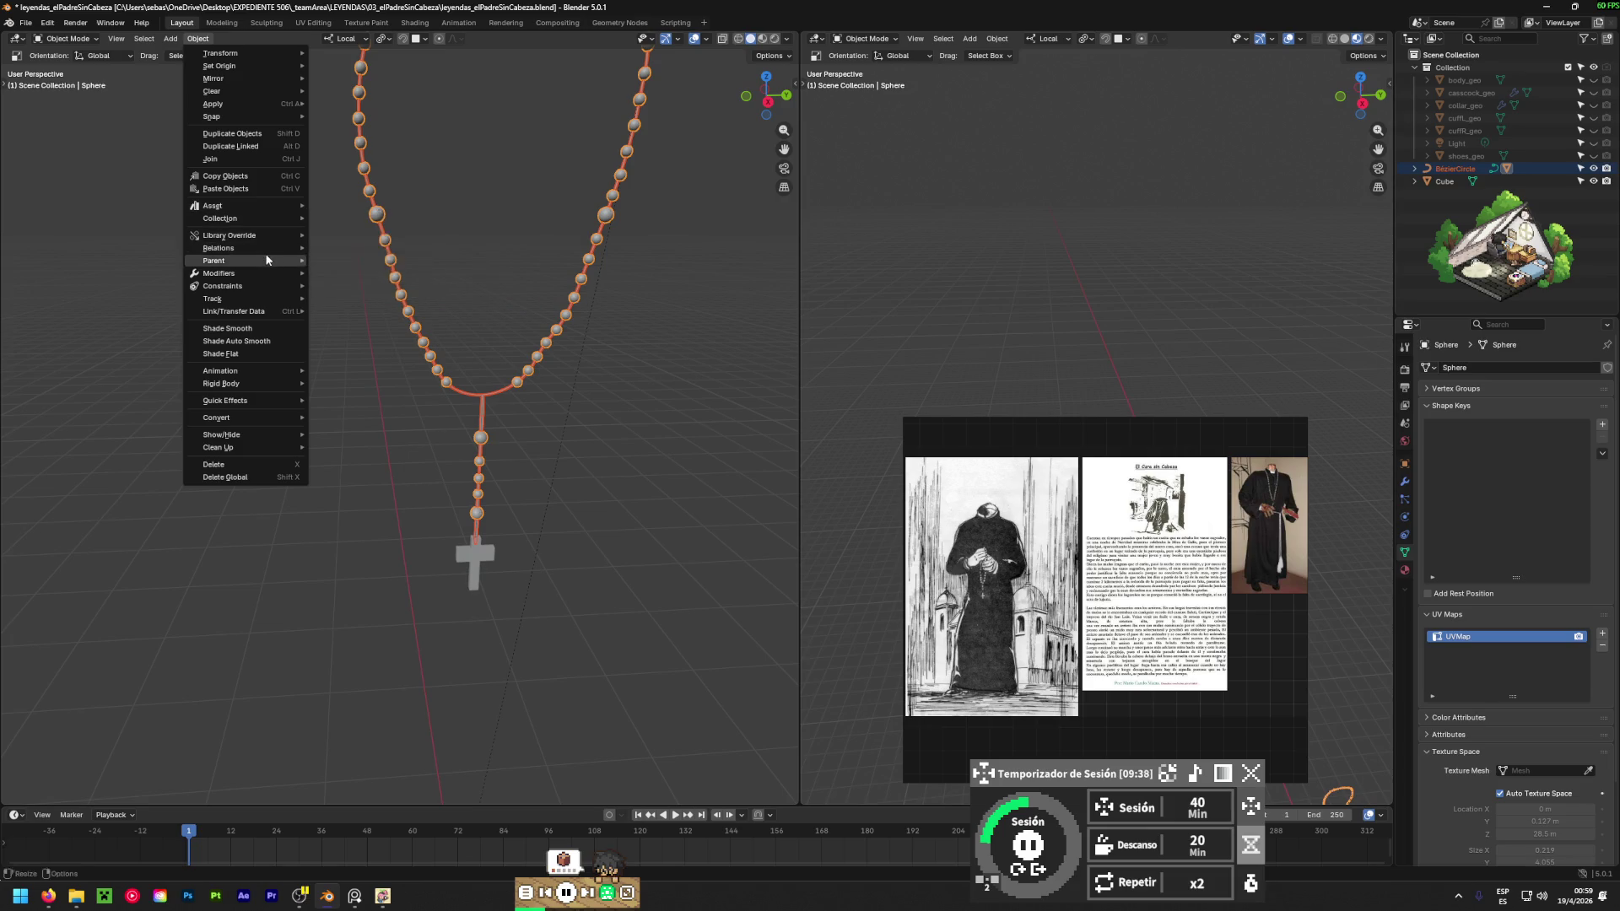
Unparent the beads from the cord curve using Clear and Keep Transformation.
mouse_move(267, 259)
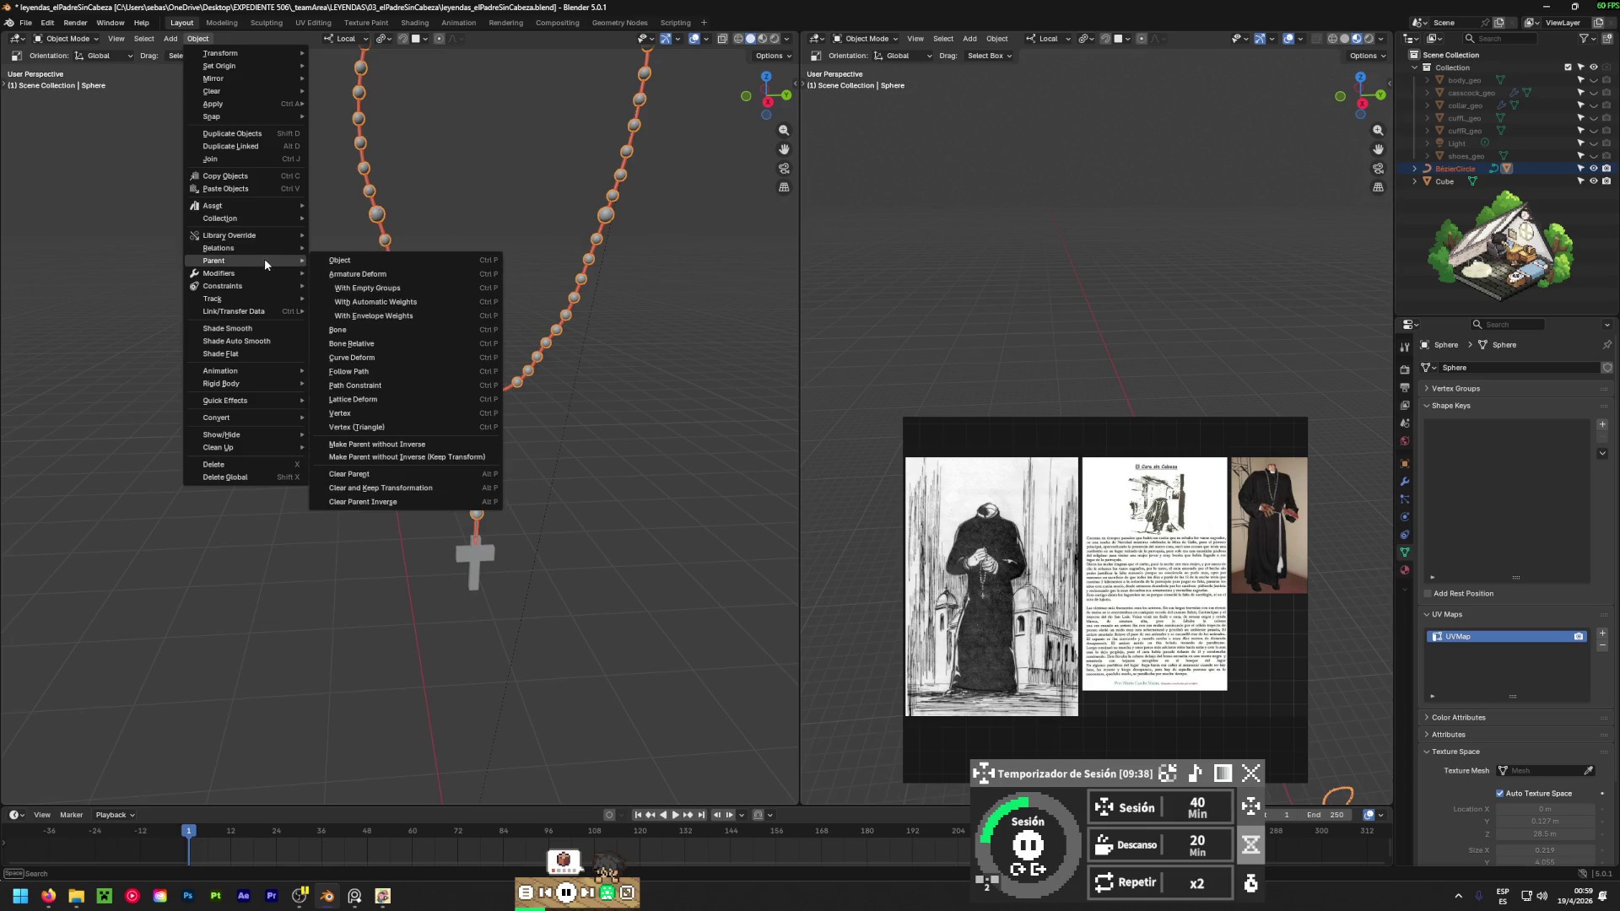
left_click(358, 475)
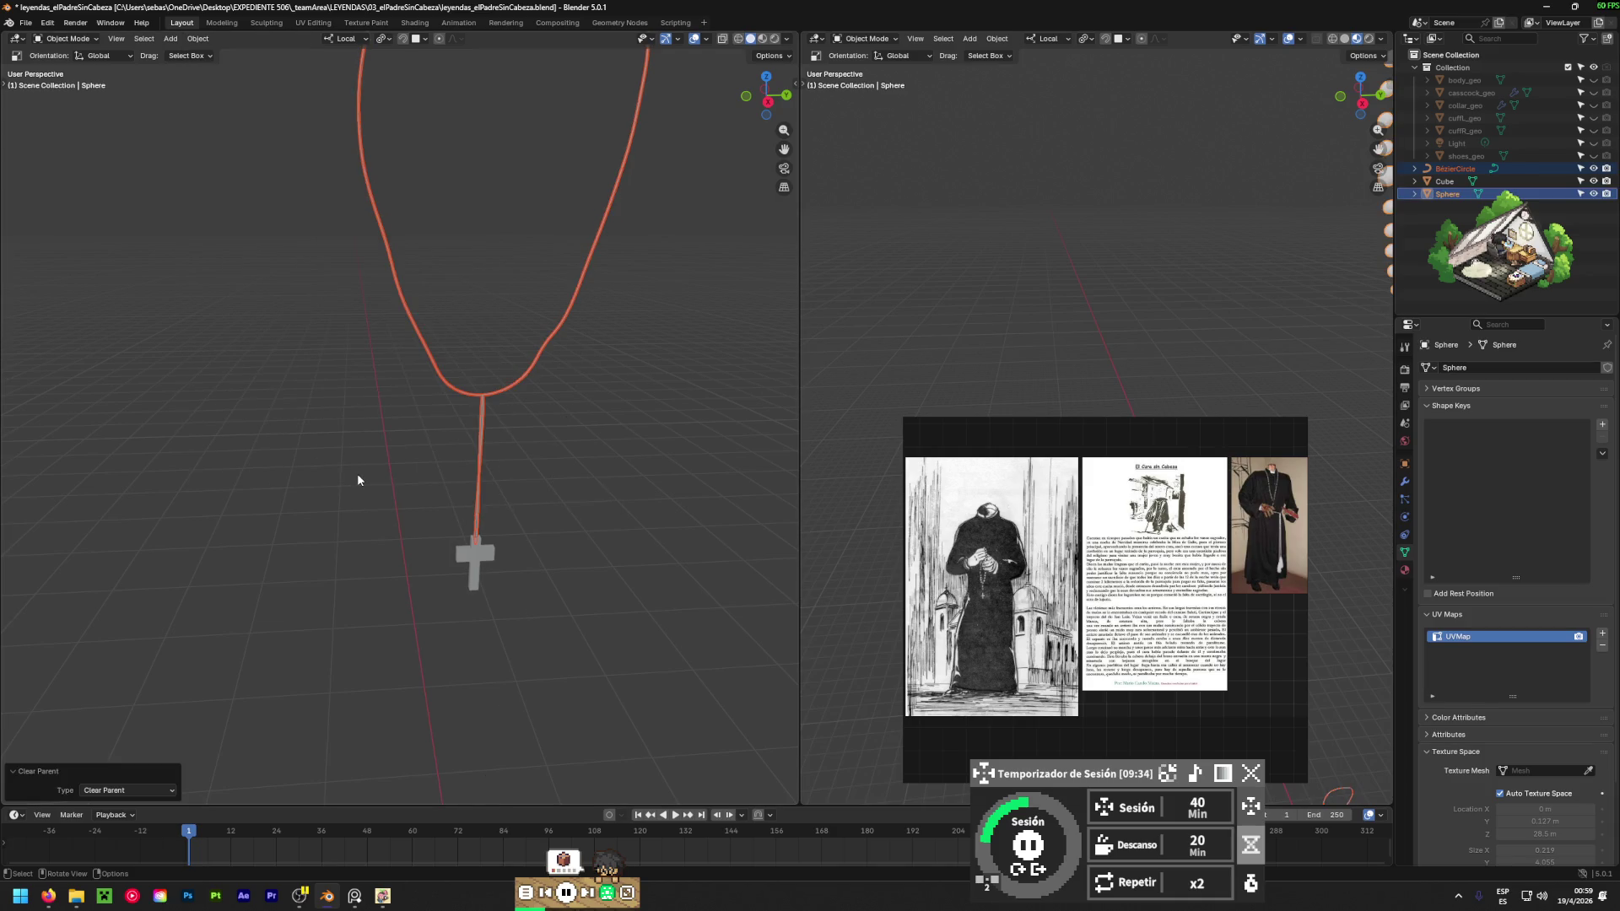
key("ctrl+z")
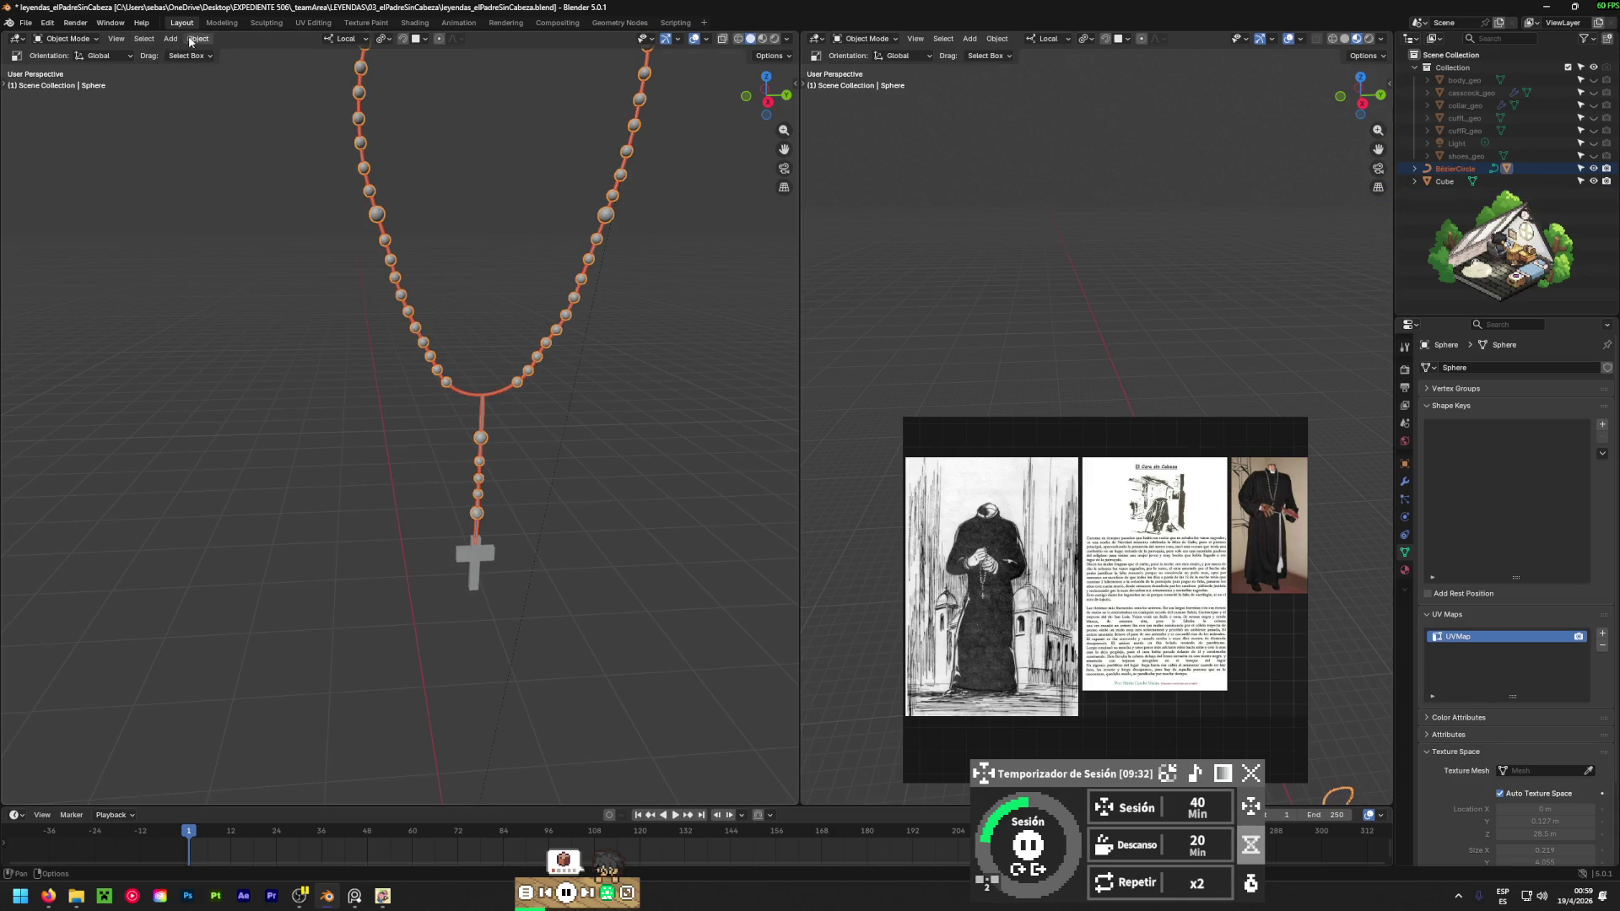
left_click(197, 39)
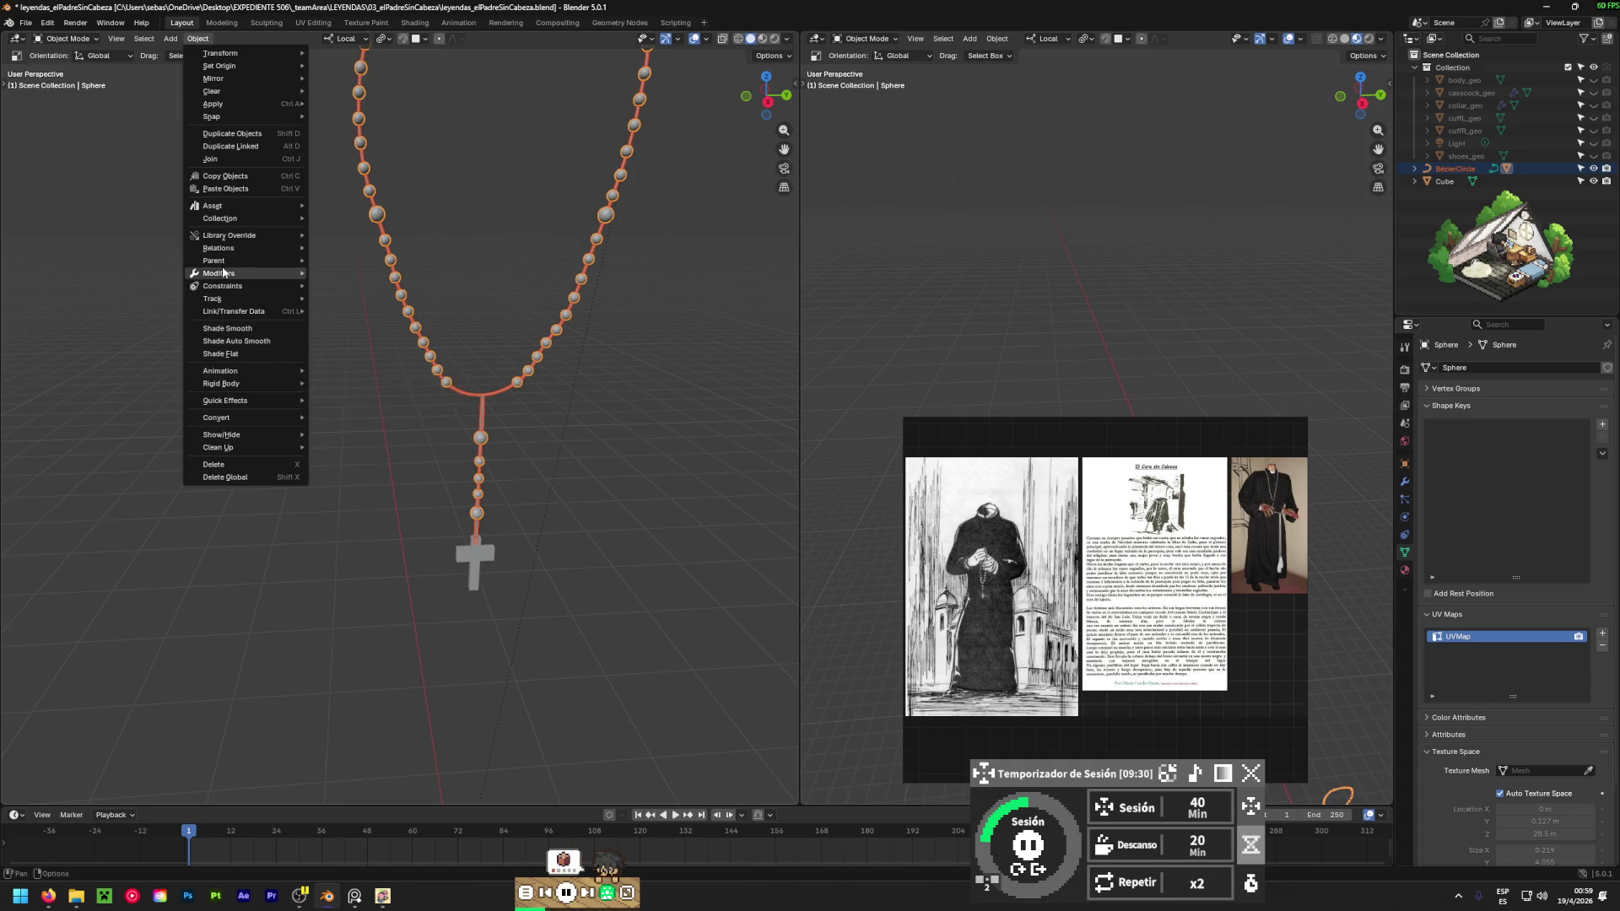
mouse_move(242, 252)
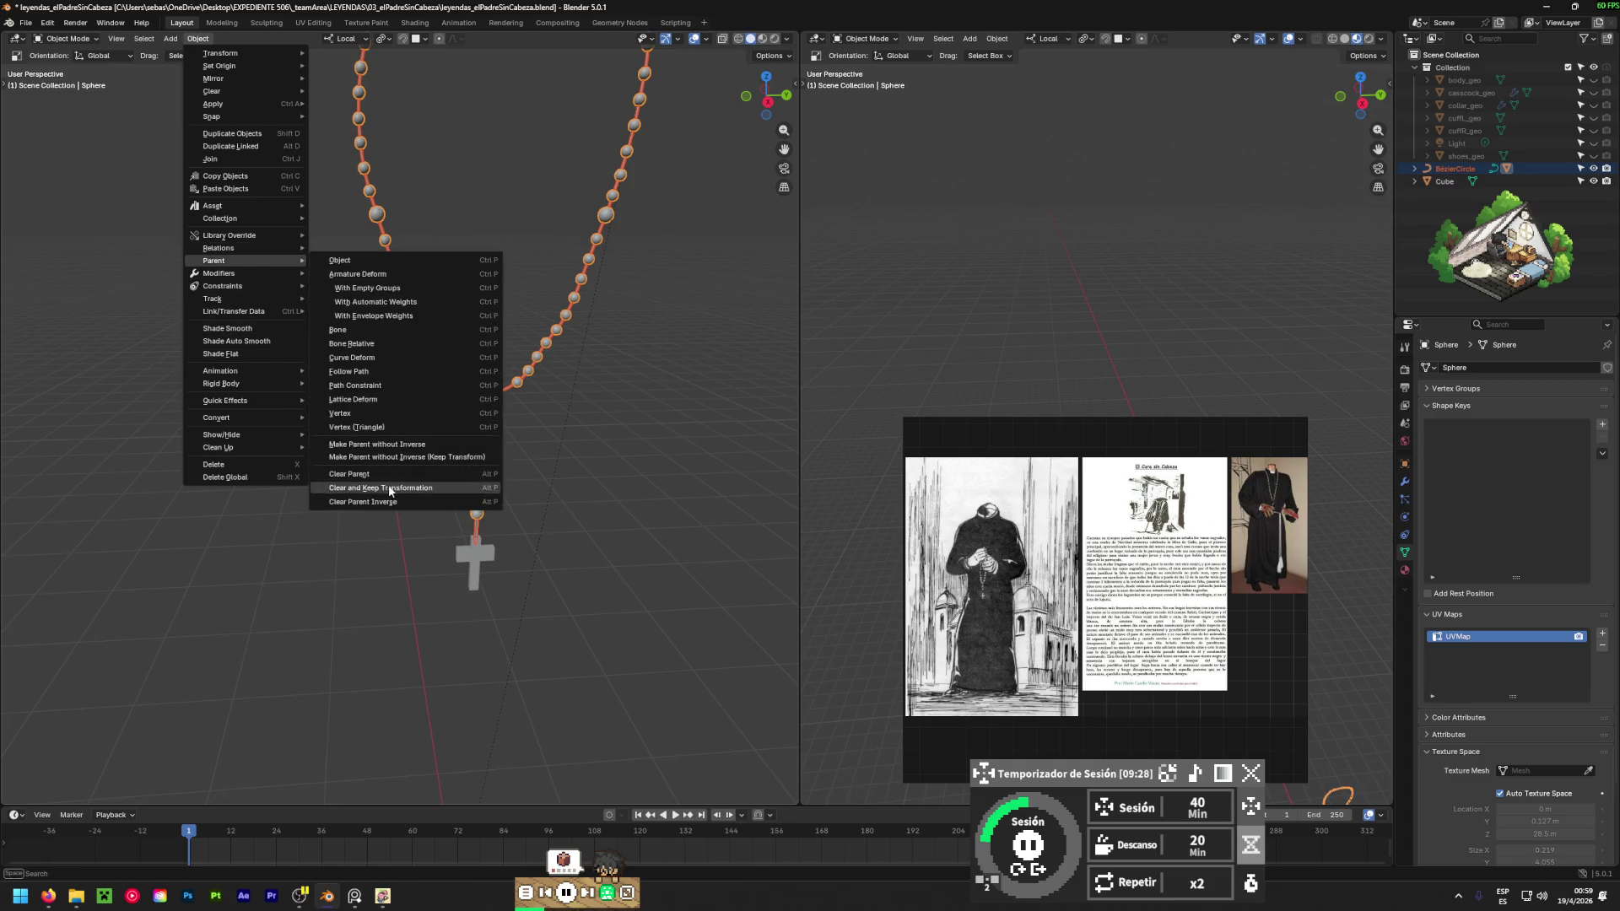
left_click(393, 487)
Apply All Transforms to the Sphere beads, the BézierCircle cord and the Cube cross.
left_click(407, 455)
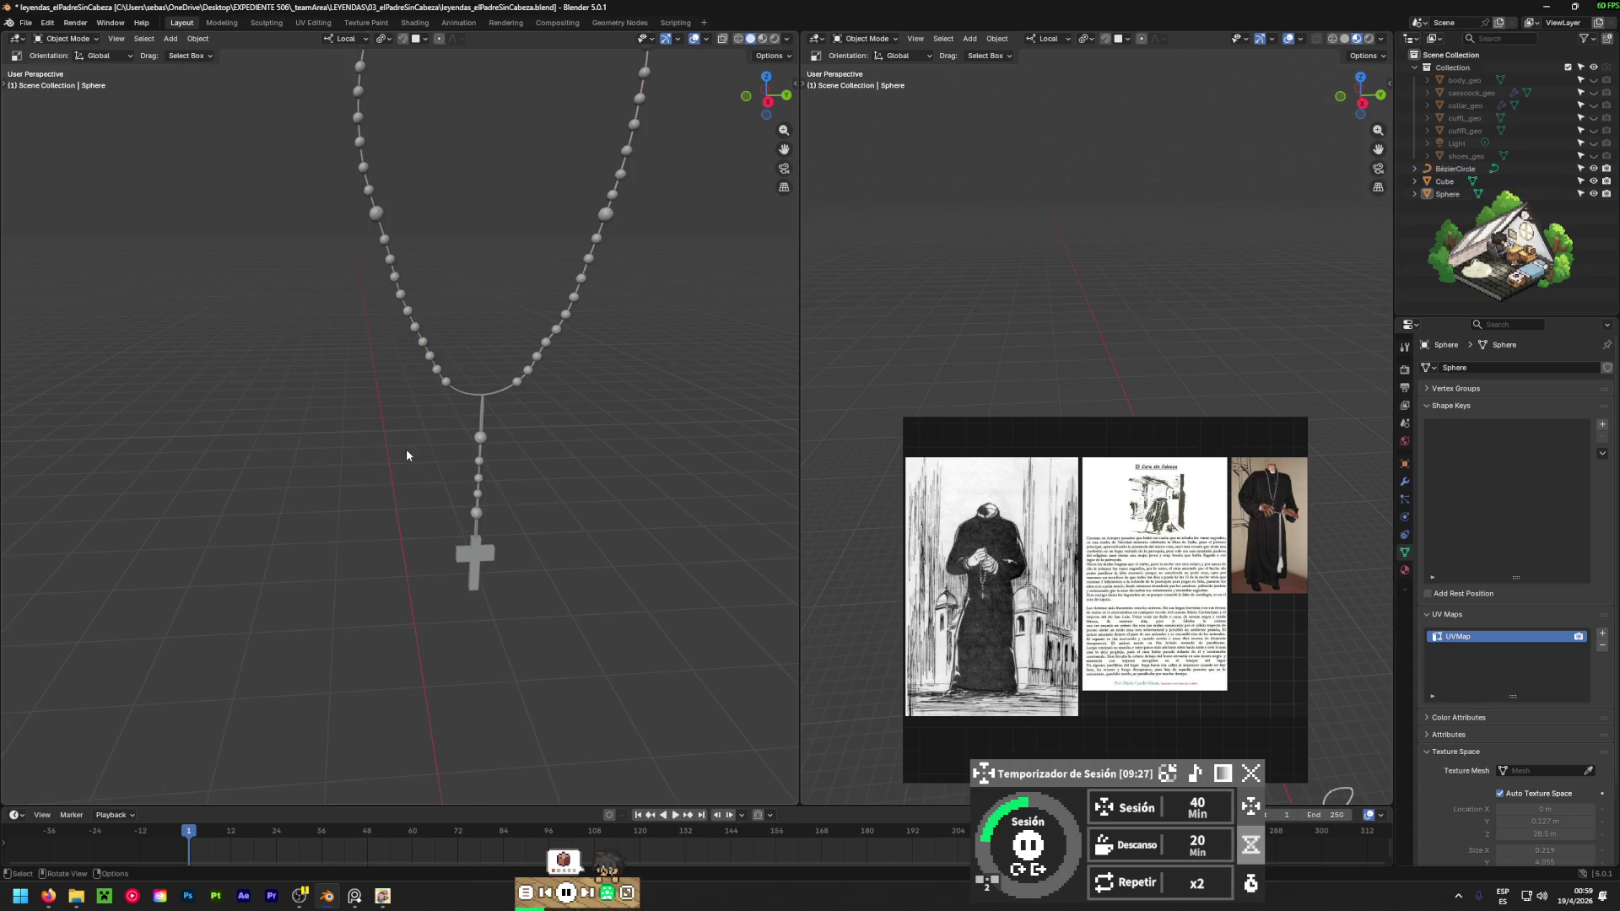
left_click(448, 380)
key("ctrl+a")
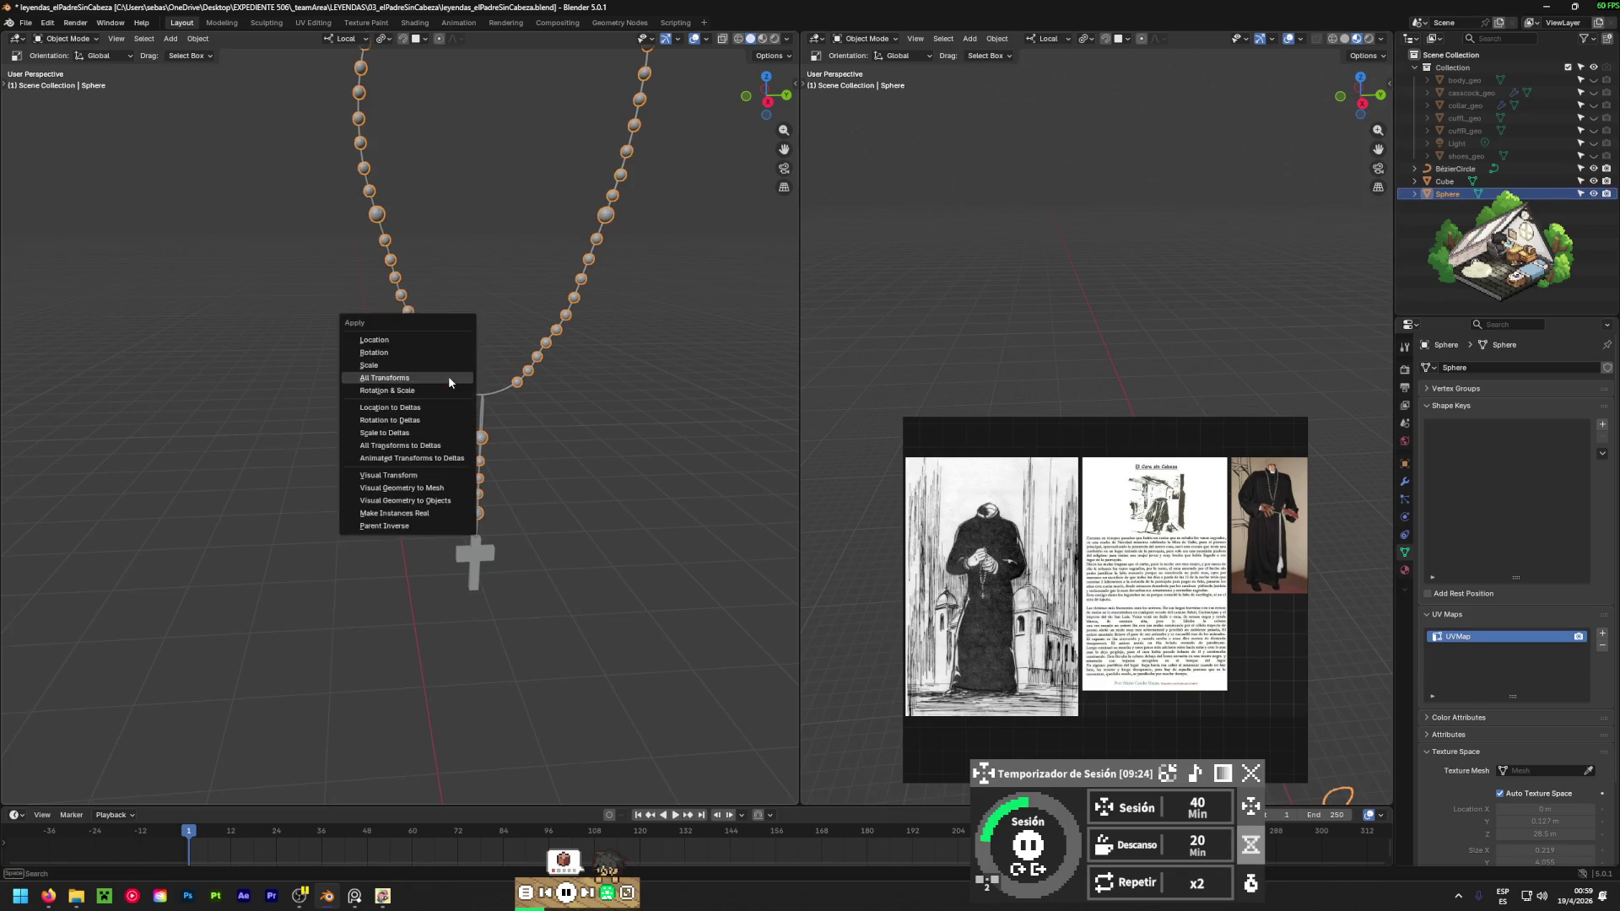
left_click(448, 376)
left_click(478, 394)
key("ctrl+a")
left_click(480, 399)
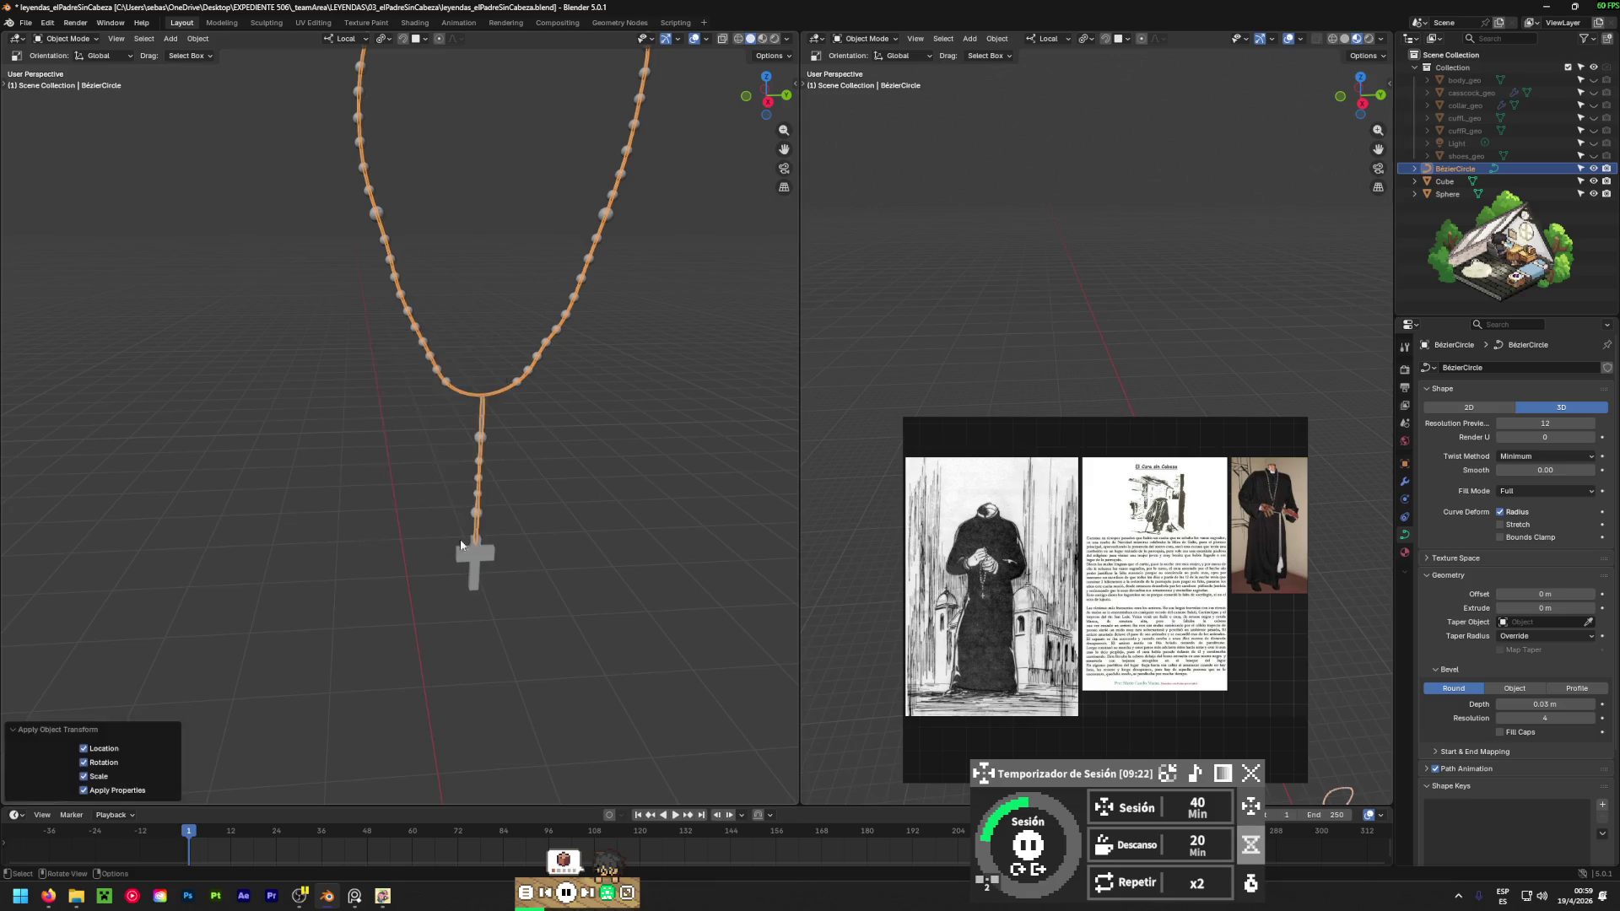
left_click(461, 544)
key("ctrl+a")
left_click(447, 549)
scroll(434, 526, "down", 5)
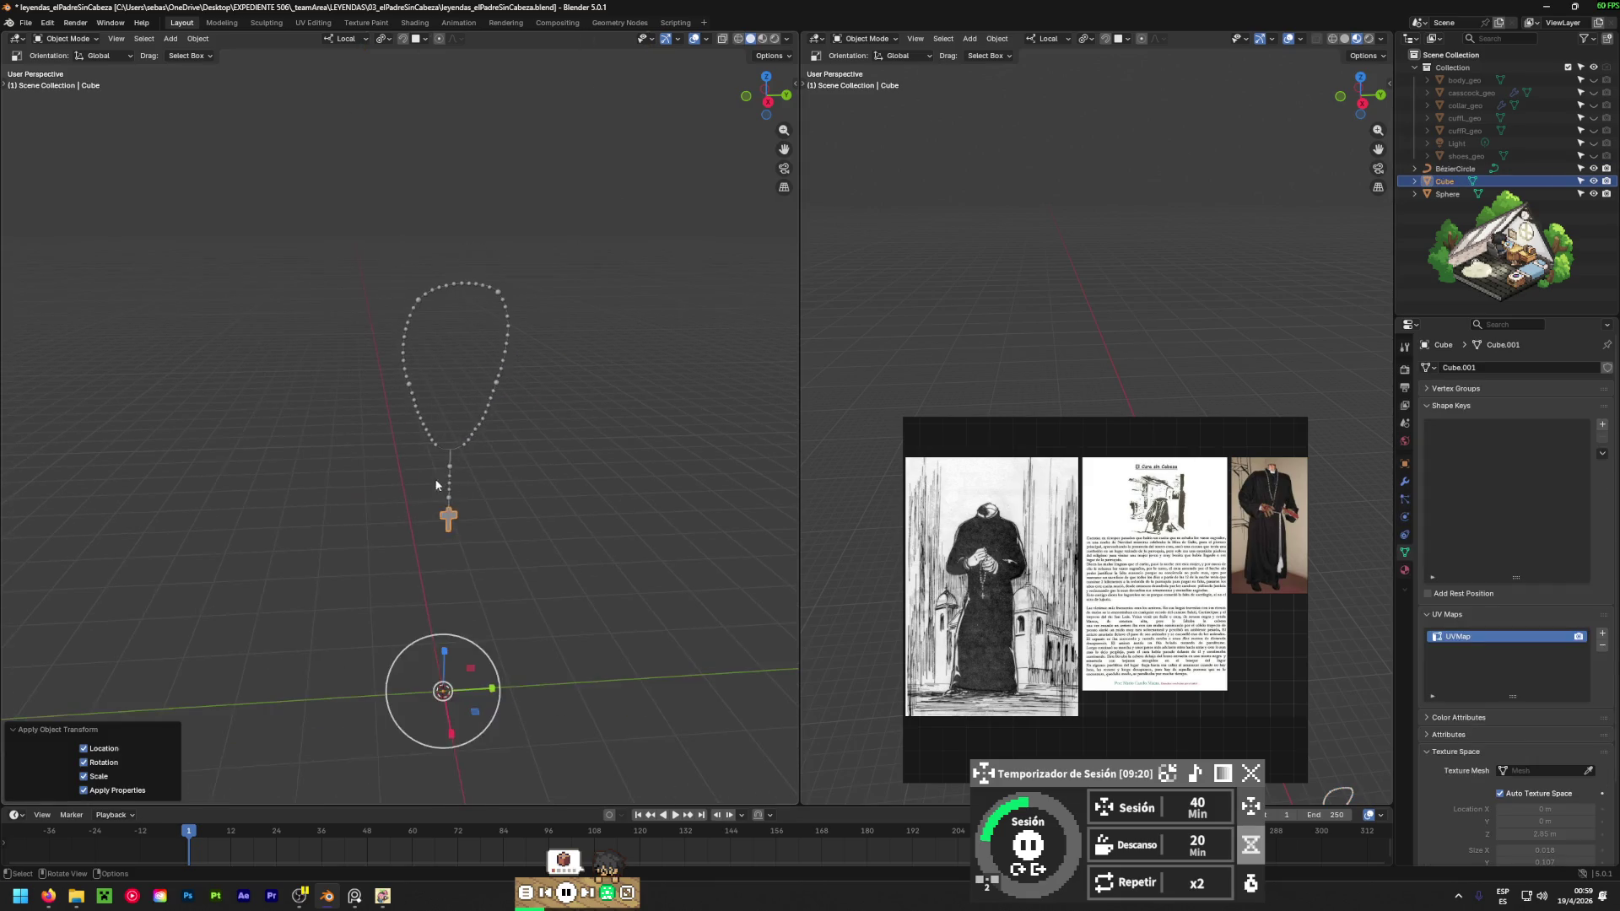
left_click(626, 505)
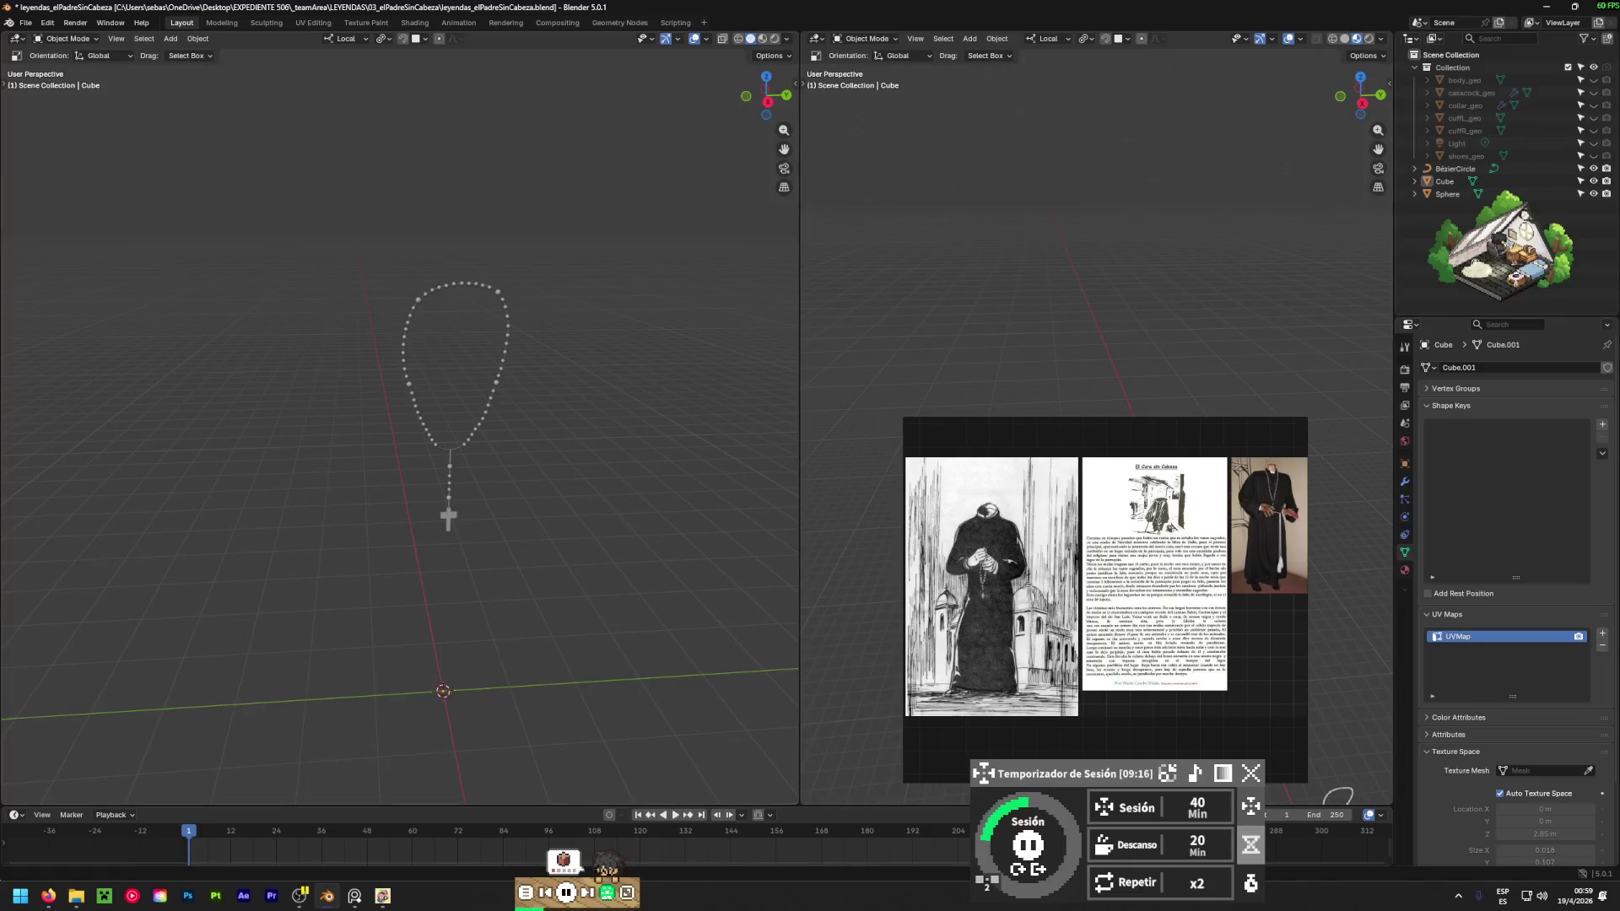
Orbit and zoom around the rosary to inspect the result.
key("alt+Tab")
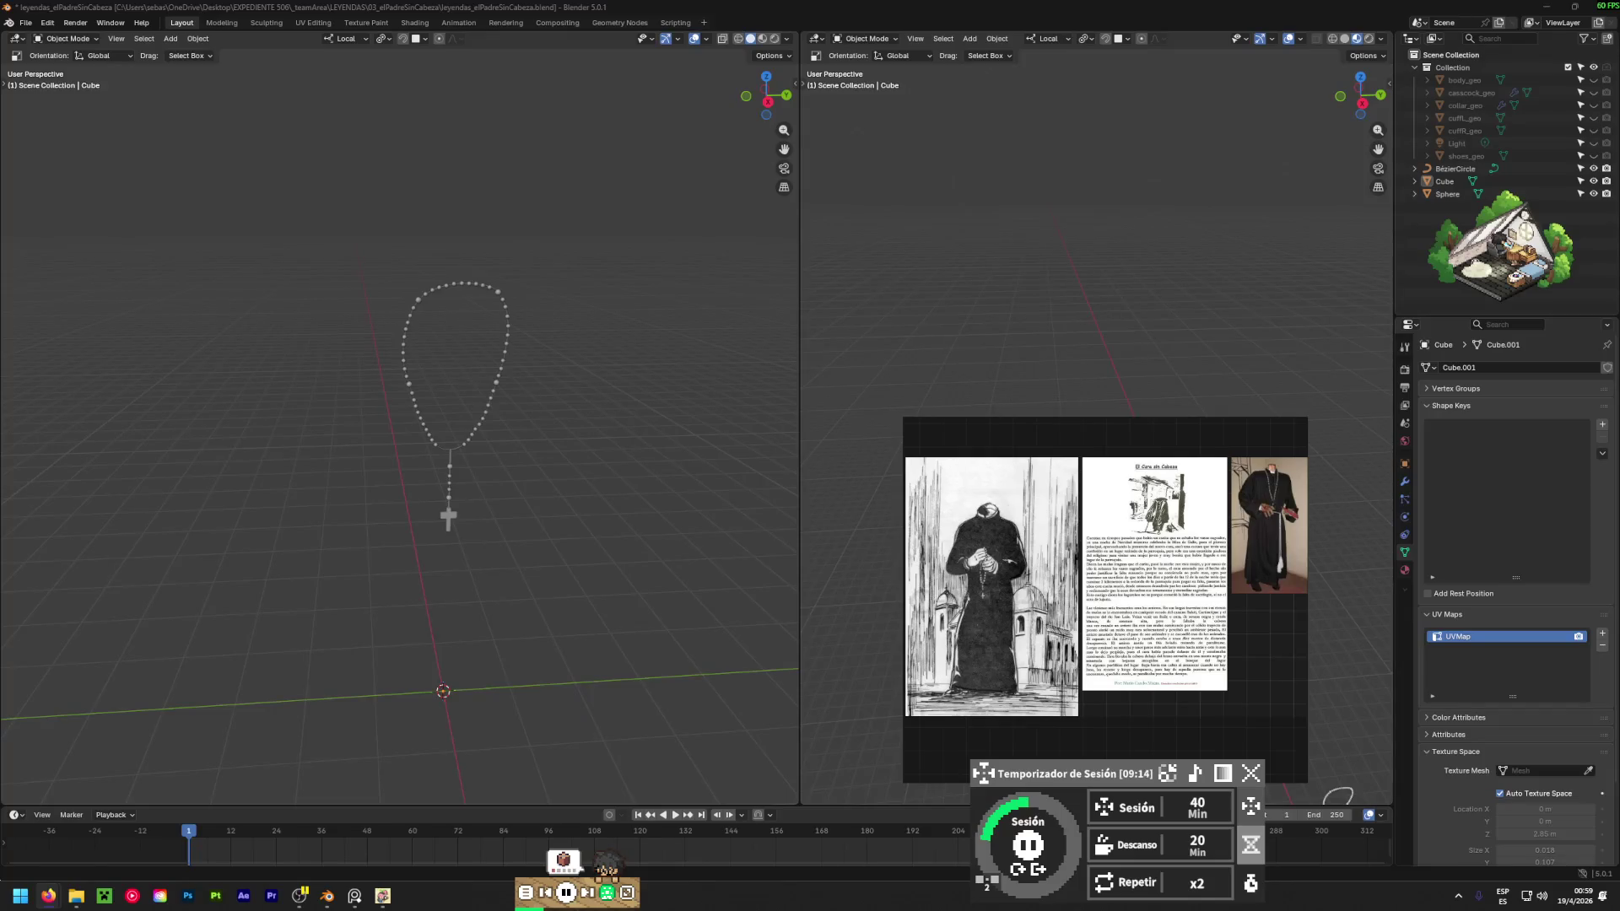
mouse_move(551, 496)
middle_mouse_down()
mouse_move(571, 486)
mouse_move(433, 420)
mouse_move(487, 405)
mouse_move(547, 438)
mouse_move(472, 405)
middle_mouse_up()
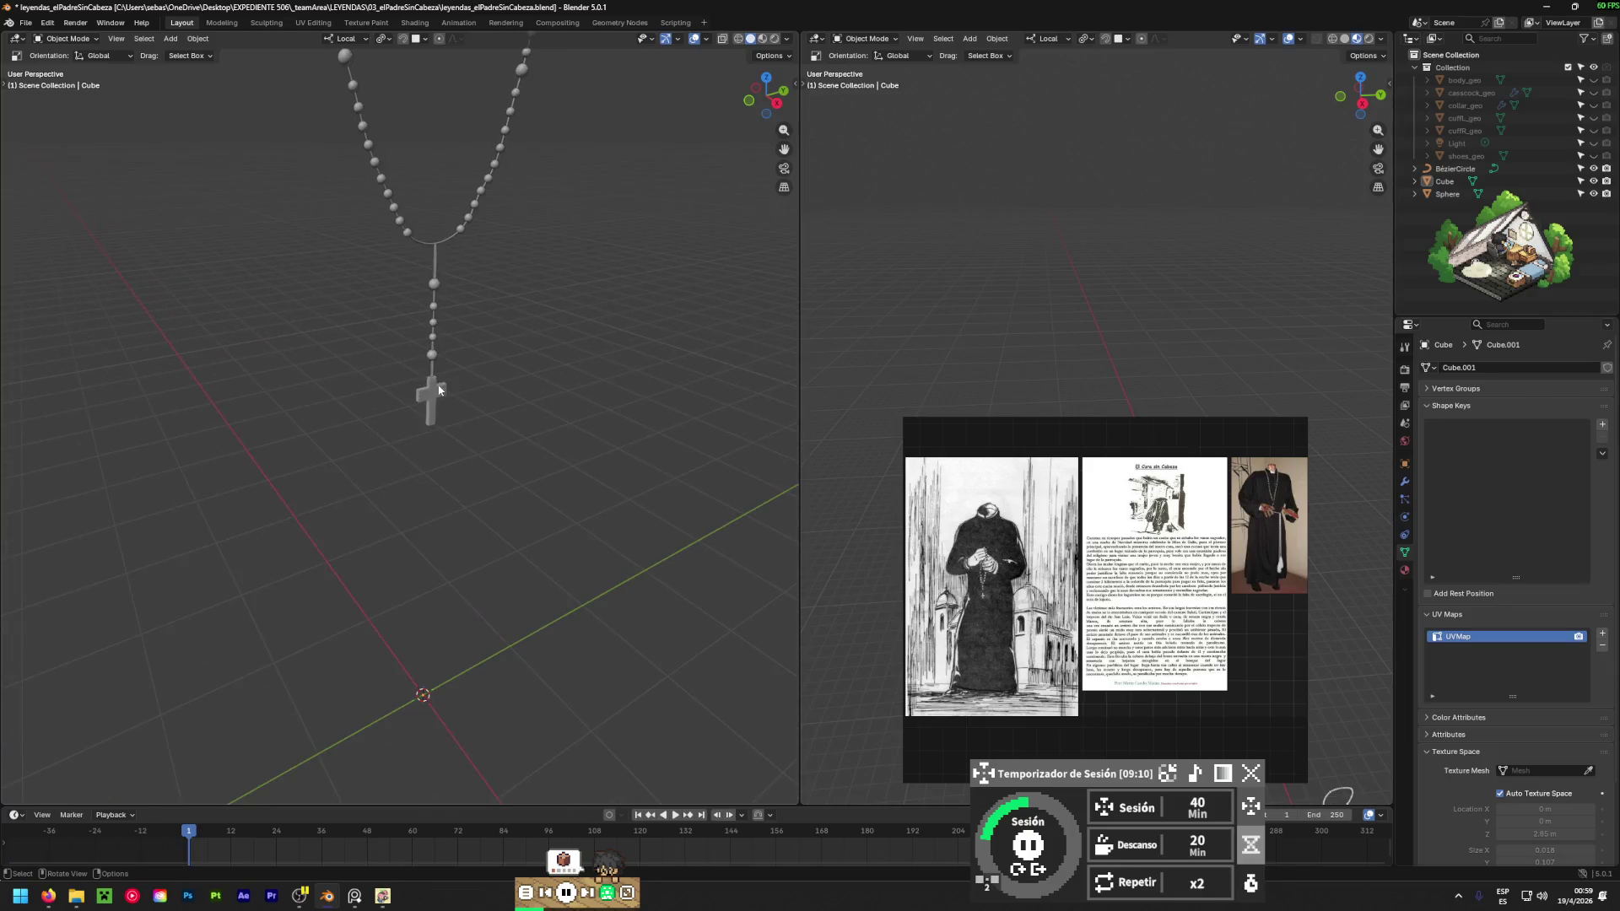
left_click(439, 394)
left_click(585, 366)
middle_click_drag(585, 366, 383, 368)
scroll(384, 375, "down", 5)
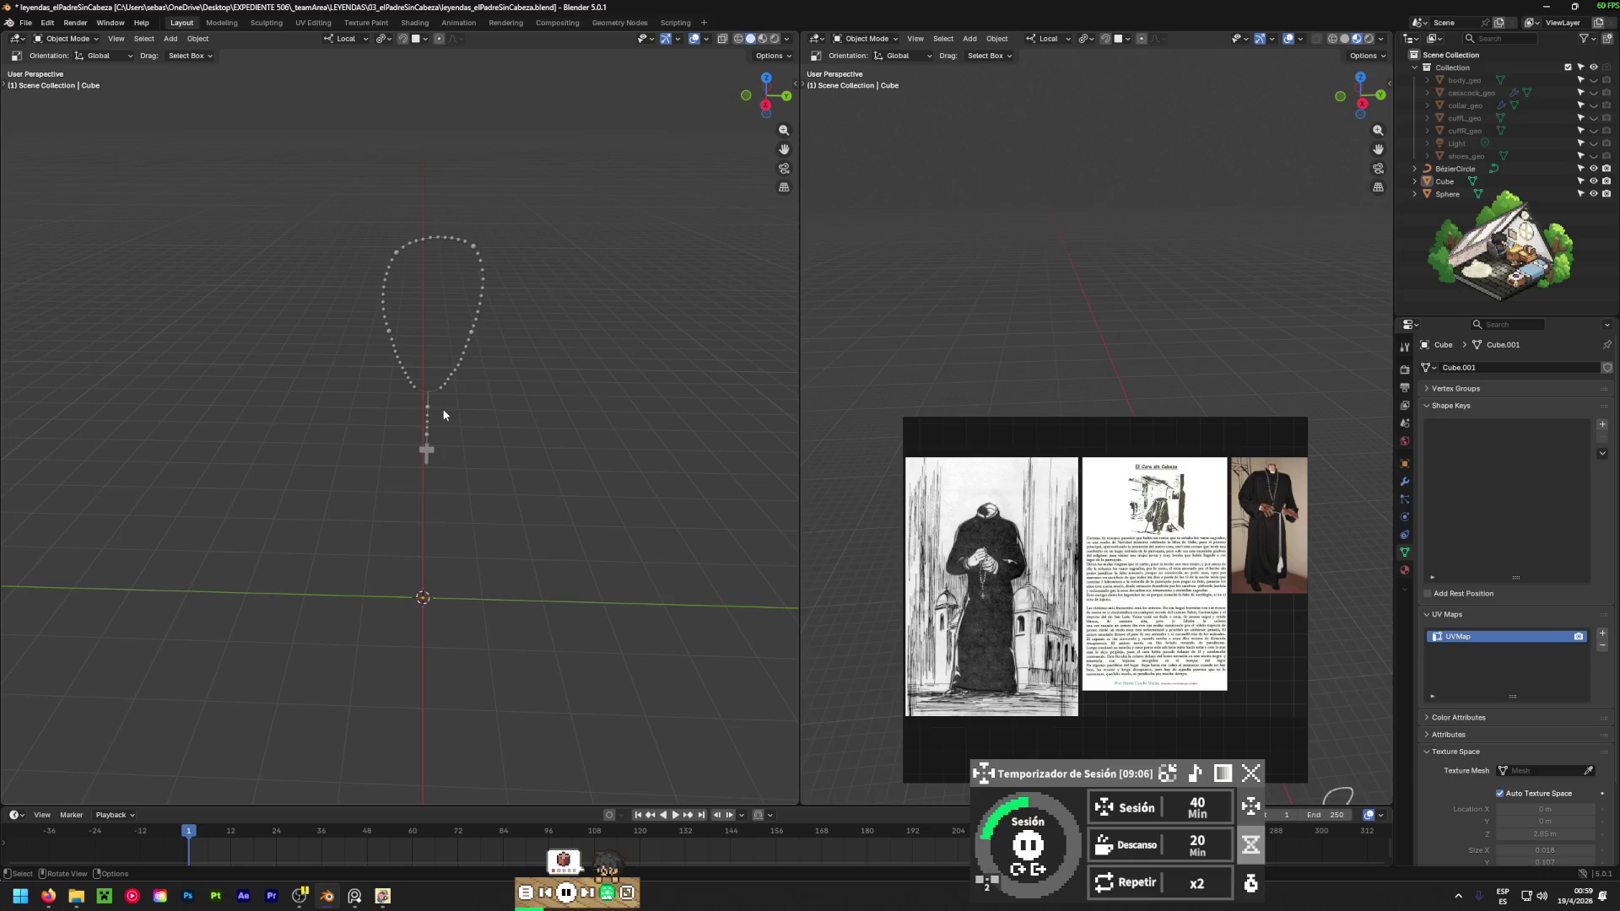
scroll(463, 246, "up", 8)
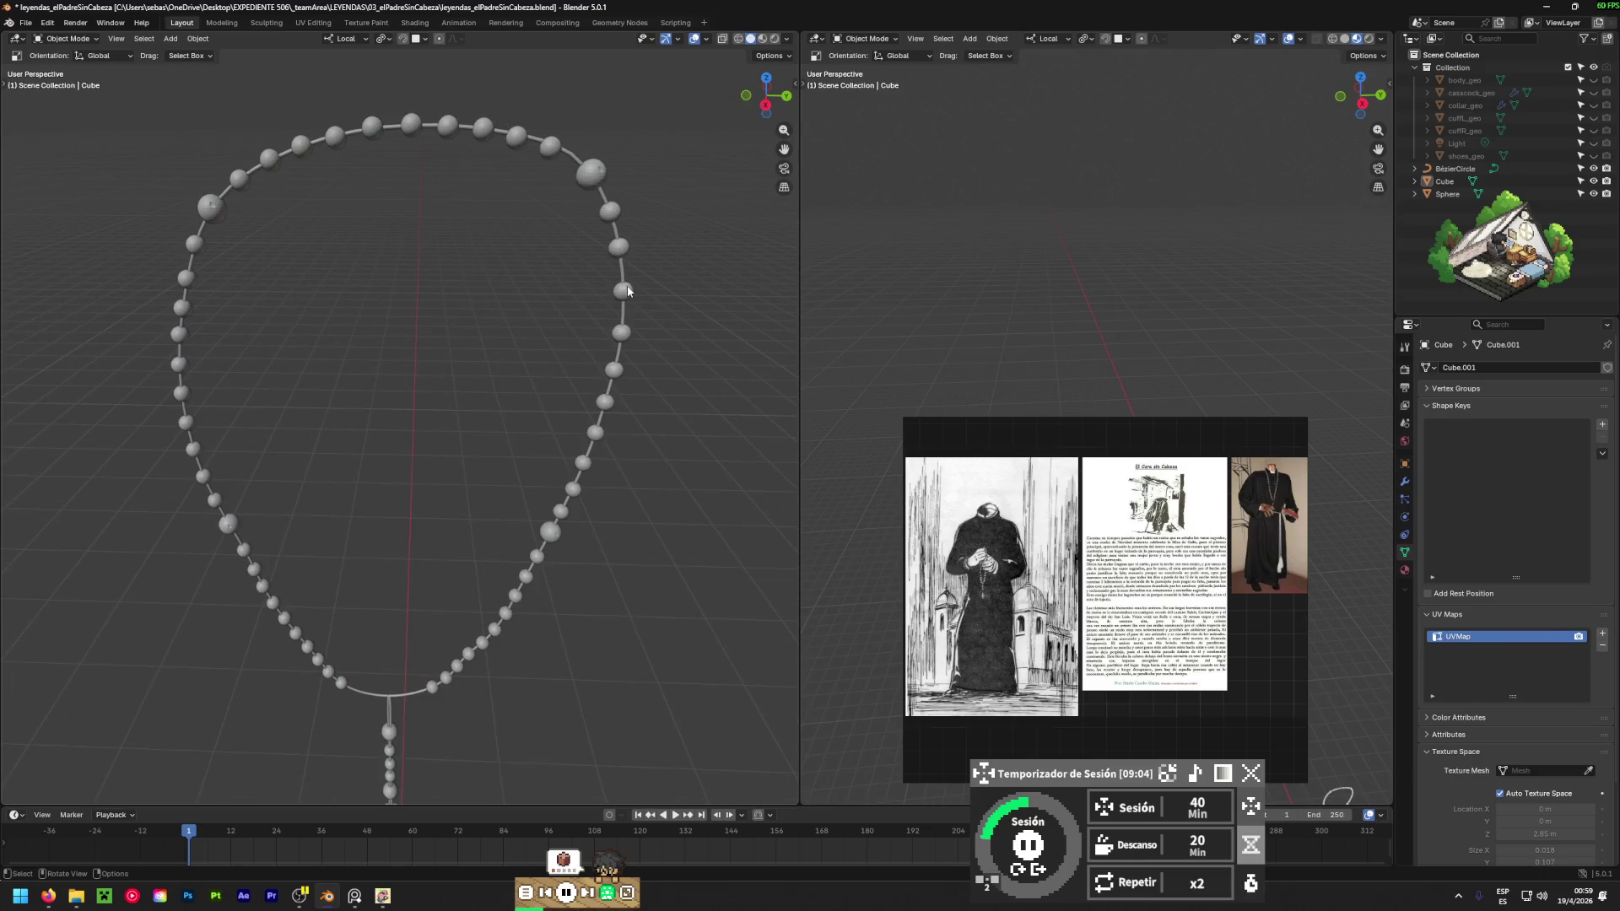
Convert the BézierCircle cord to a mesh and enter Edit Mode on it.
left_click(622, 273)
right_click(624, 263)
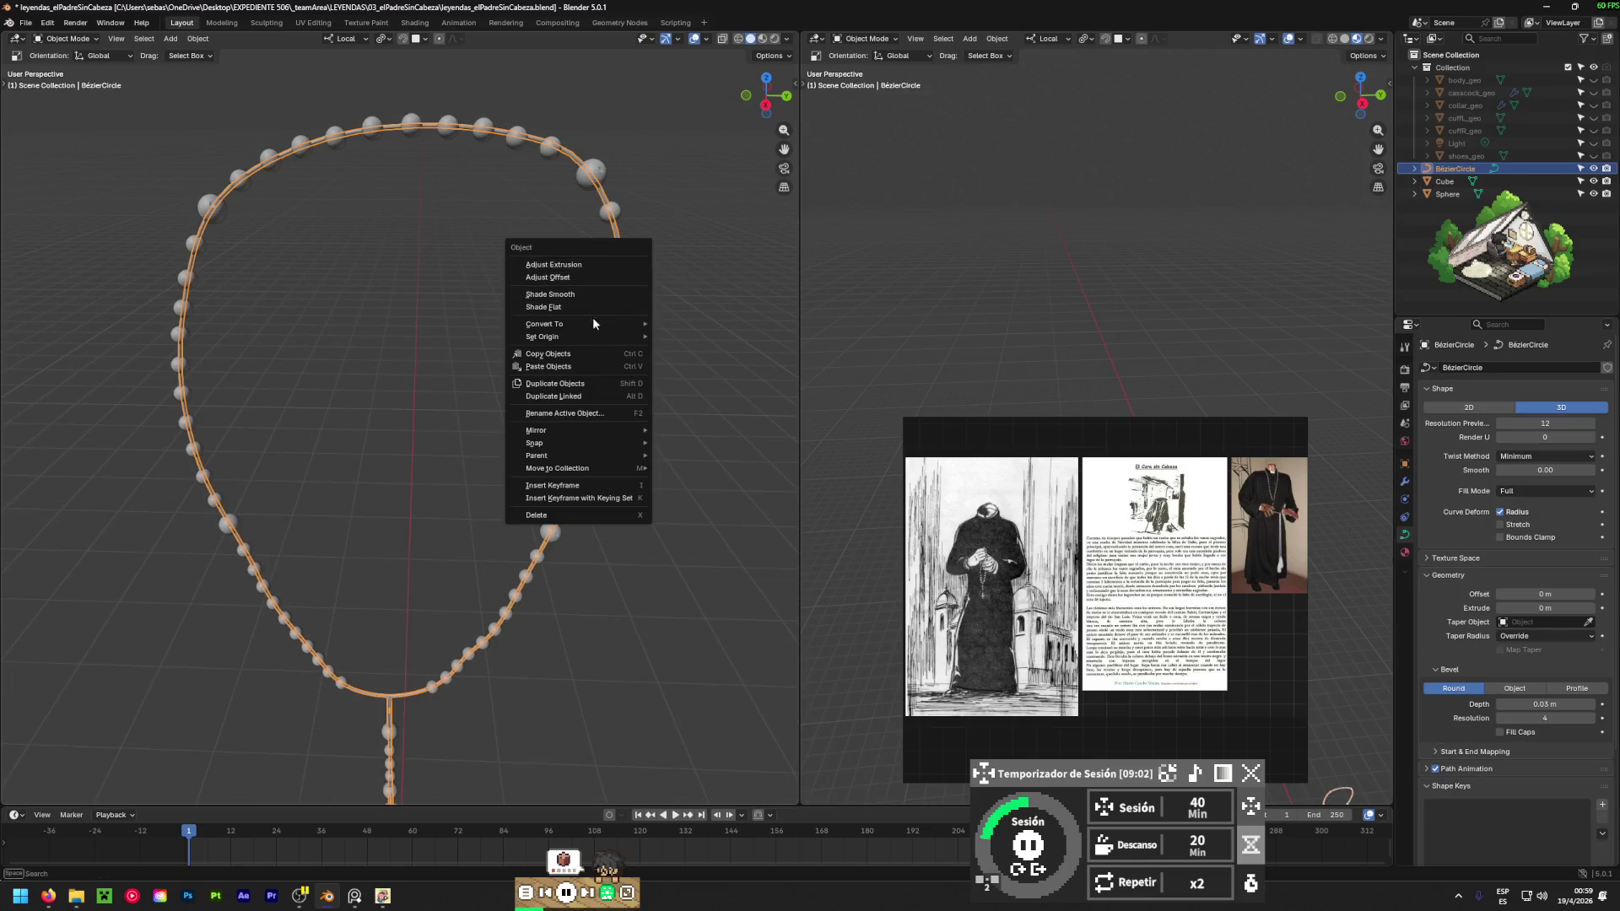
mouse_move(593, 324)
left_click(682, 324)
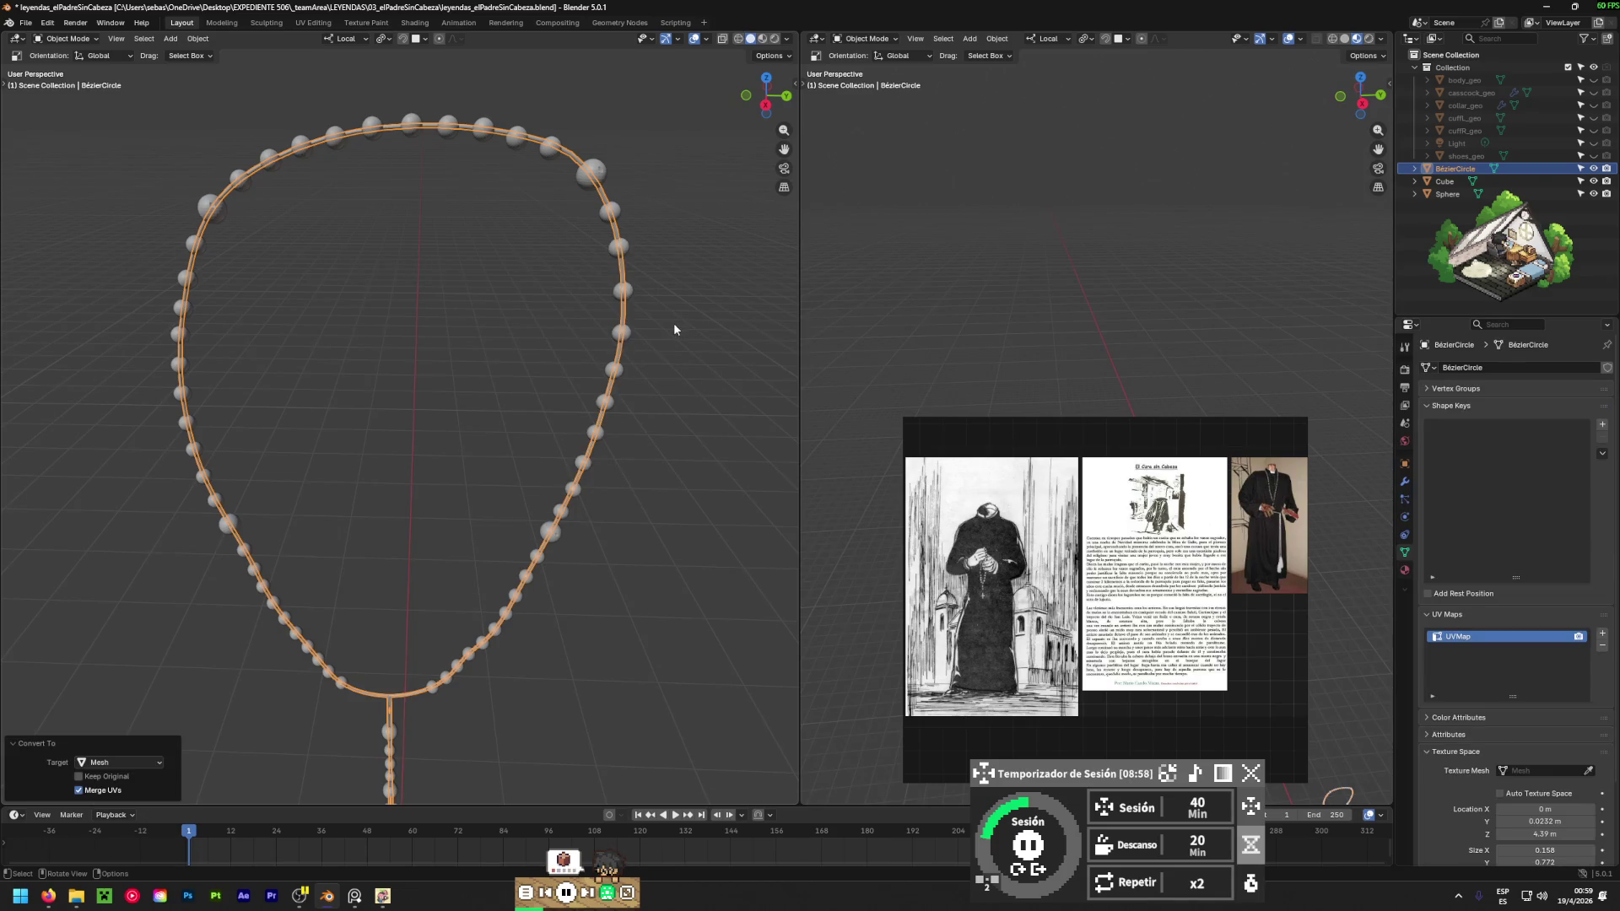
right_click(464, 451)
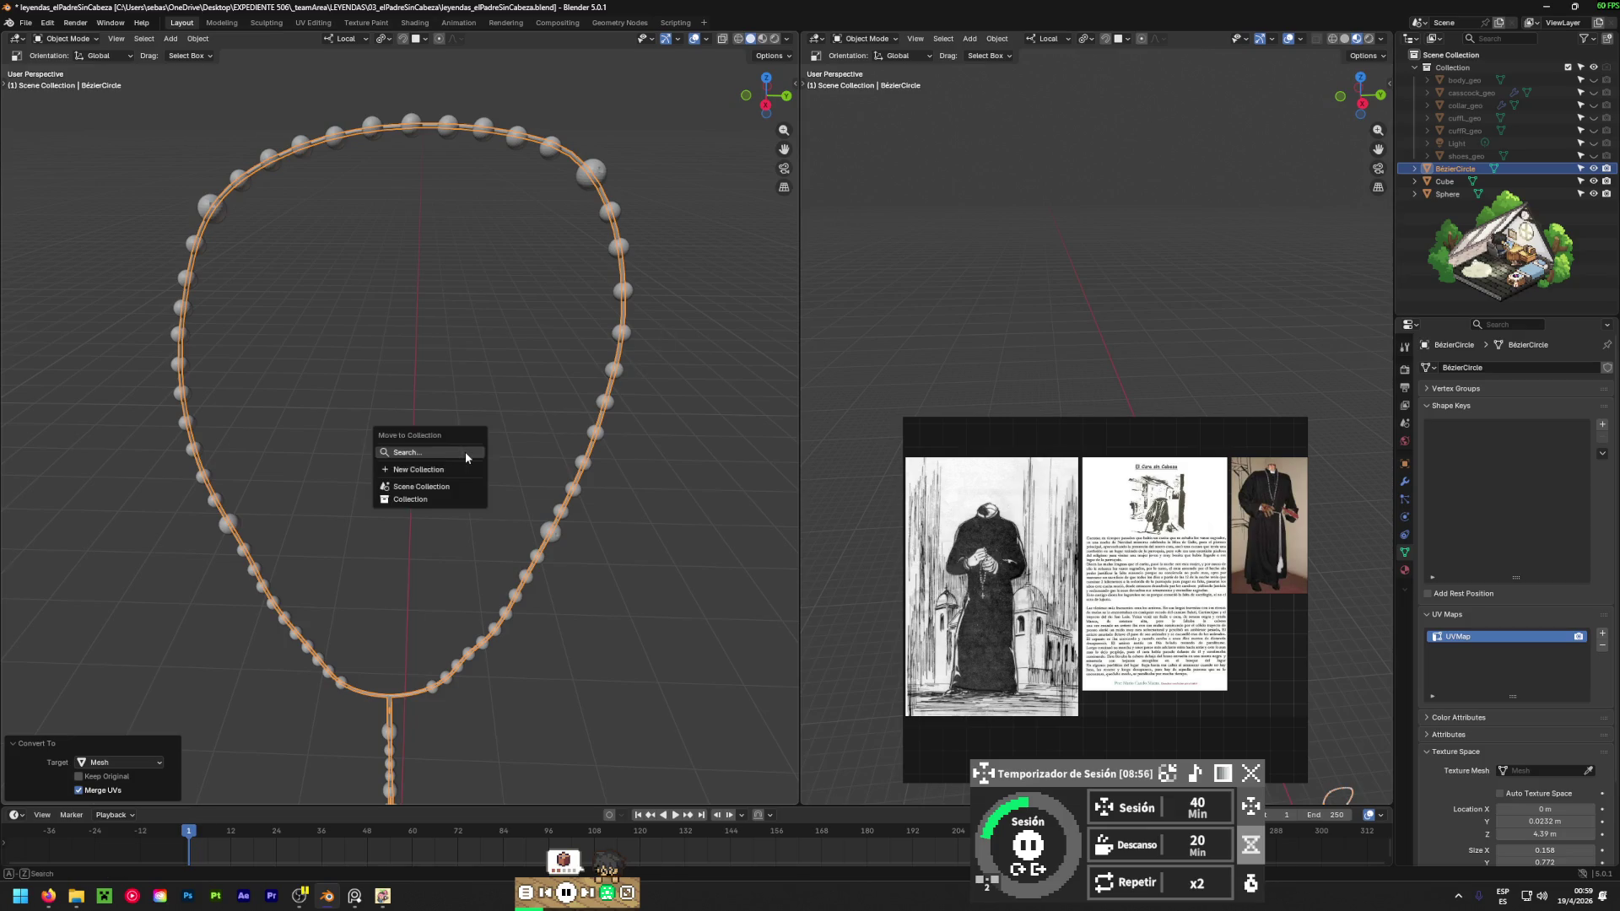
right_click(438, 658)
key("Tab")
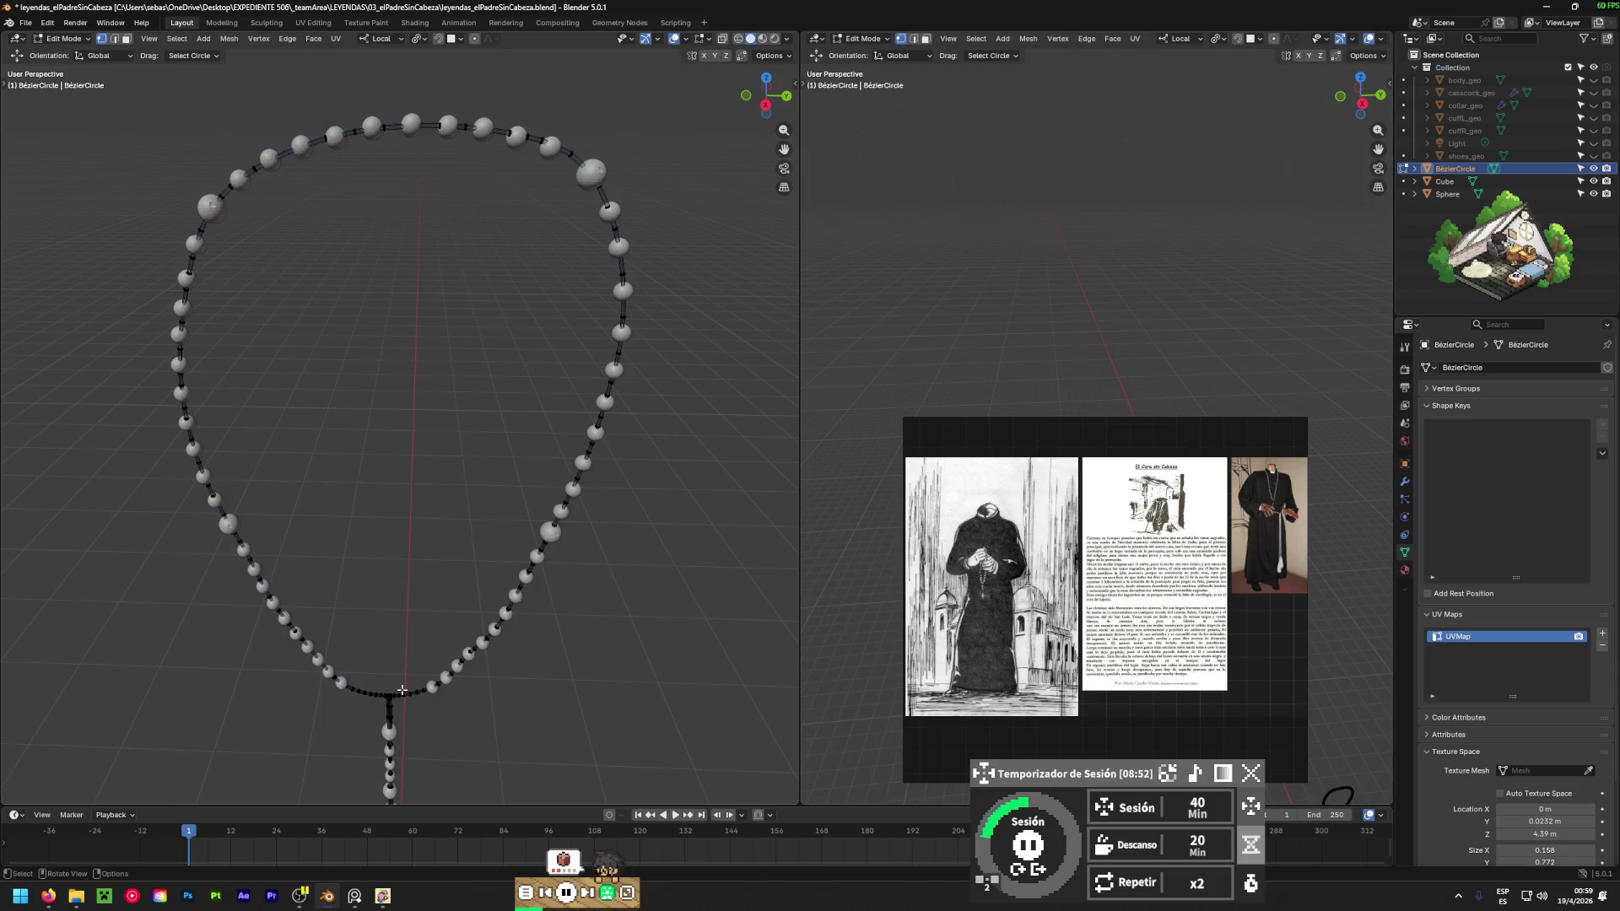
Select all cord vertices and merge overlapping ones by distance.
key("a")
key("m")
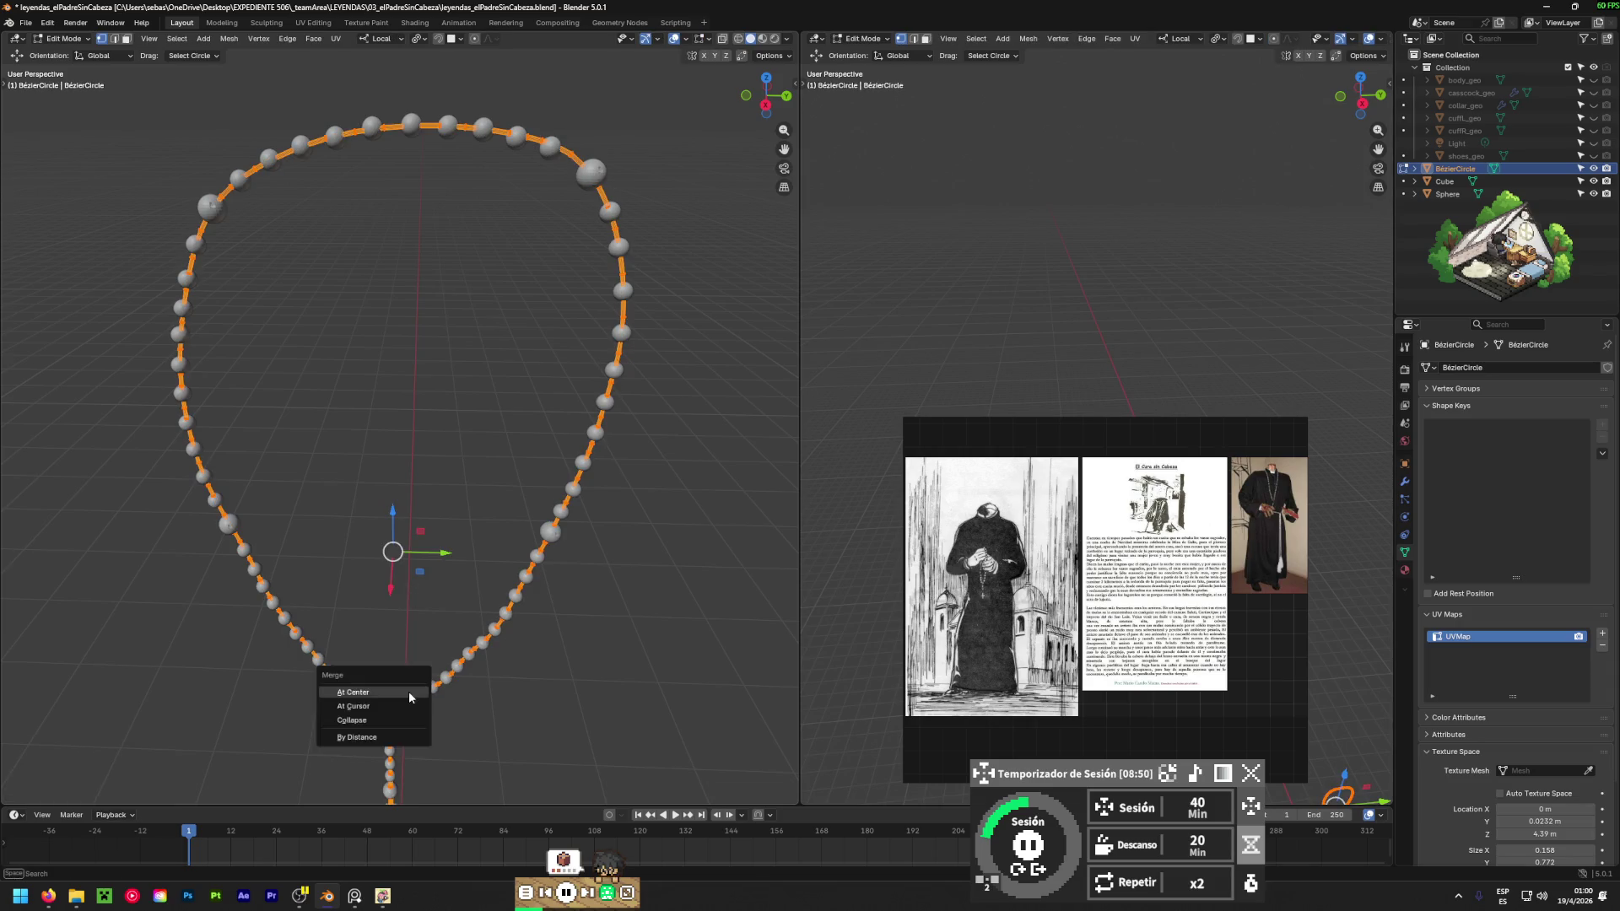
left_click(367, 737)
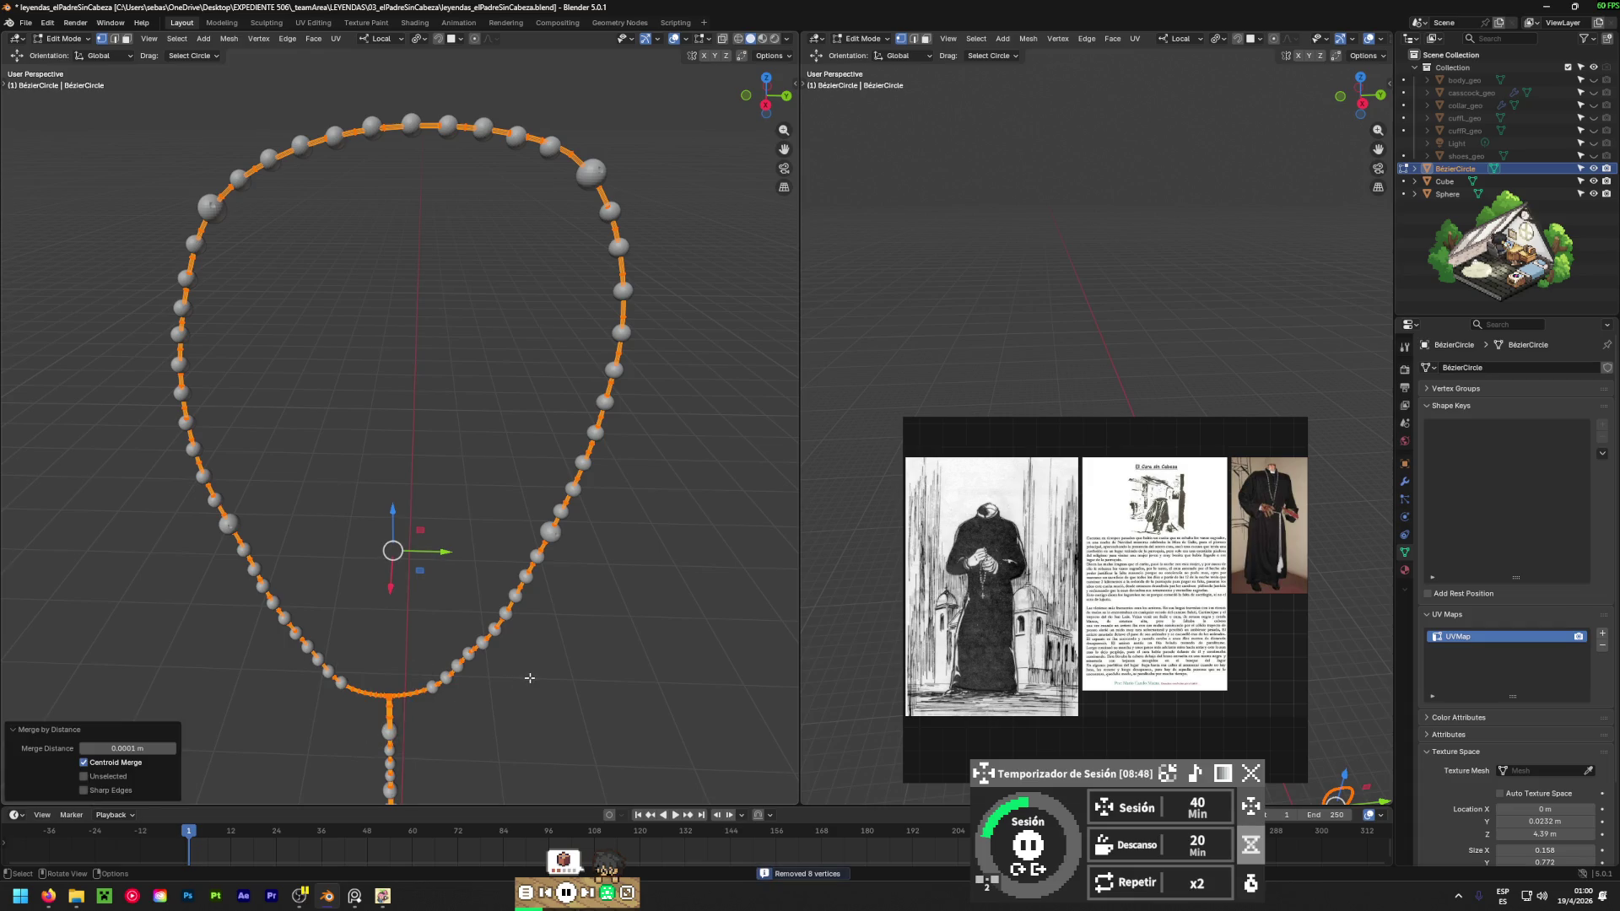
key("alt+a")
Inspect the whole teardrop loop of the cord, then return to Object Mode.
scroll(380, 696, "up", 5)
mouse_move(380, 701)
middle_mouse_down("ctrl")
mouse_move(378, 574)
mouse_move(403, 547)
mouse_move(389, 525)
mouse_move(101, 480)
mouse_move(571, 373)
mouse_move(618, 389)
mouse_move(372, 473)
middle_mouse_up("ctrl")
scroll(372, 474, "down", 4)
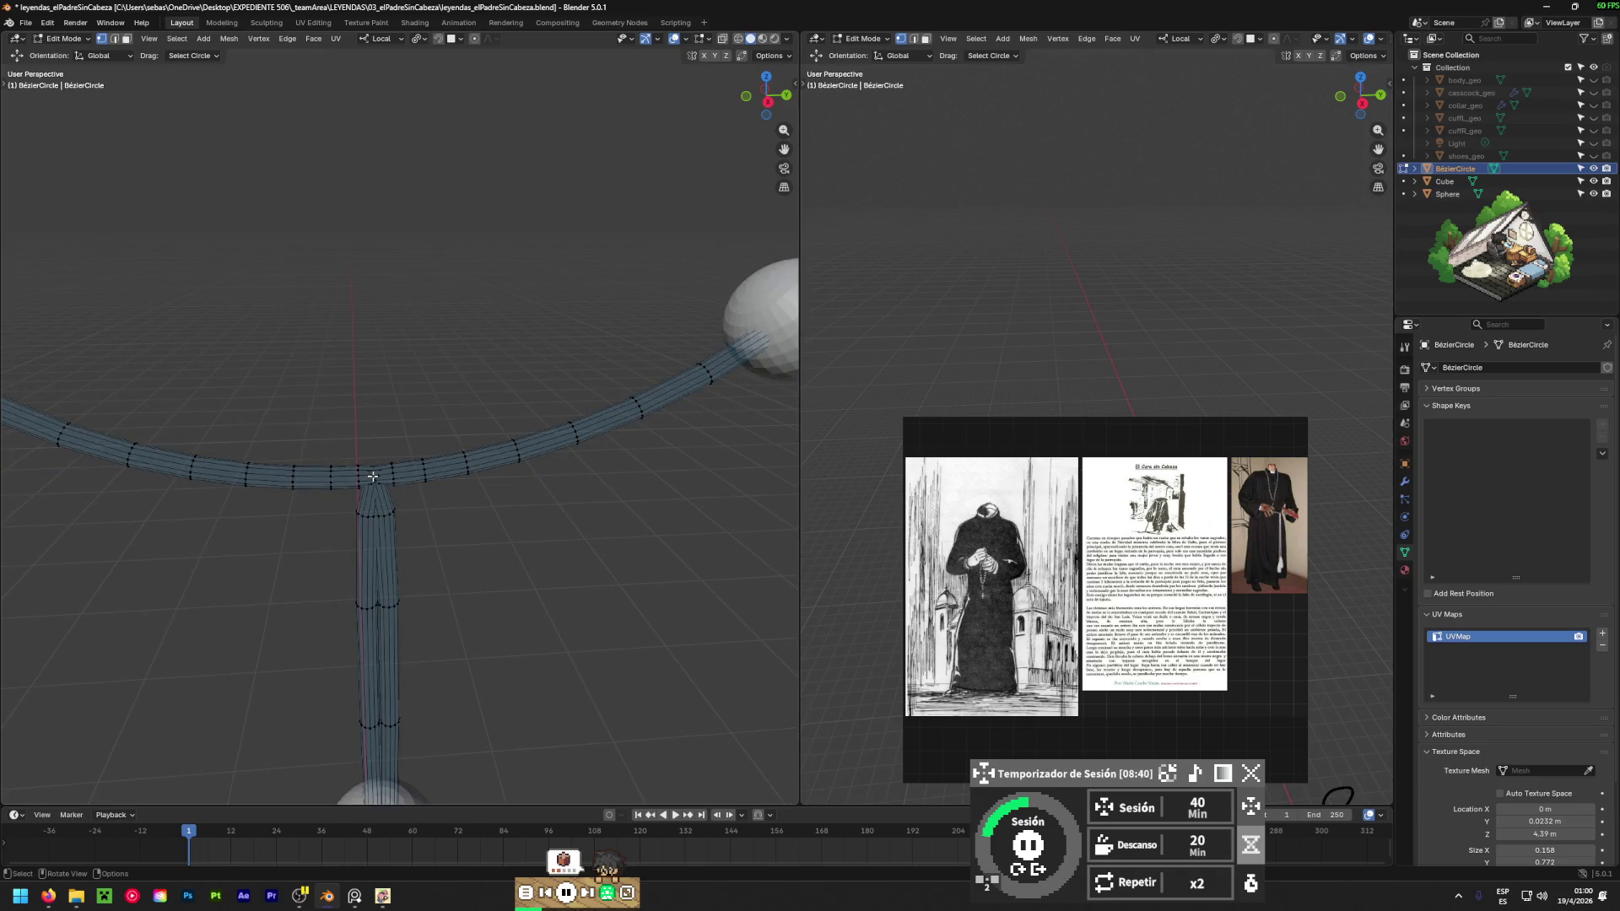
scroll(372, 477, "down", 3)
mouse_move(372, 477)
middle_mouse_down()
mouse_move(354, 363)
mouse_move(395, 545)
mouse_move(354, 416)
middle_mouse_up()
key("3")
scroll(342, 363, "down", 3)
scroll(396, 545, "down", 4)
scroll(400, 200, "up", 6)
mouse_move(400, 200)
middle_mouse_down()
mouse_move(431, 362)
mouse_move(255, 278)
middle_mouse_up()
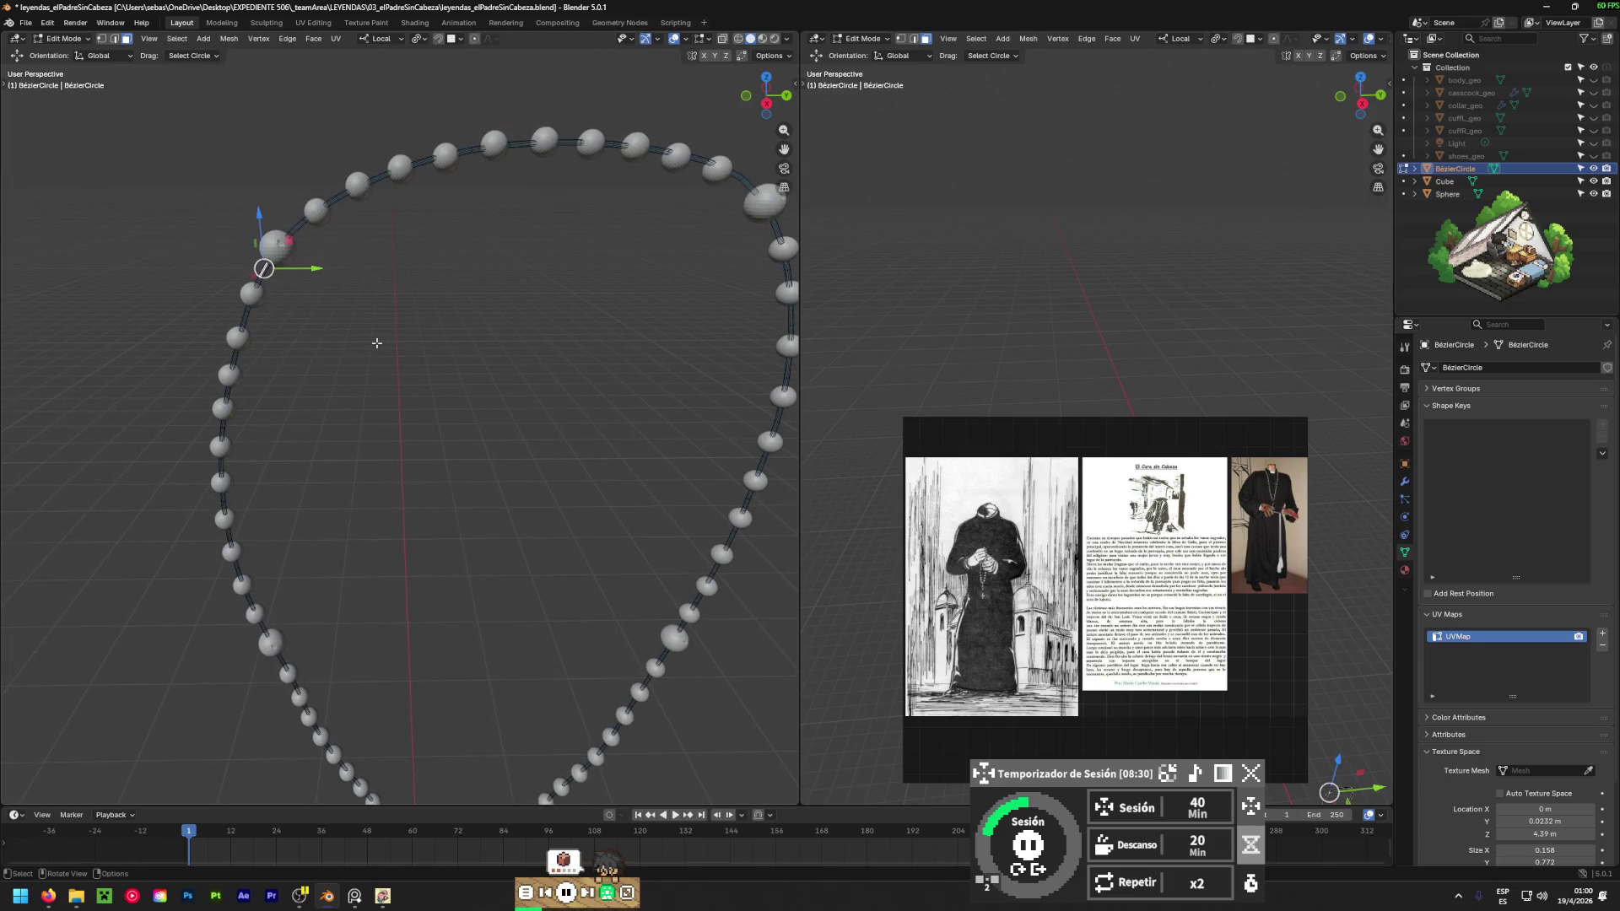
key("Tab")
Convert the Sphere beads object to a mesh.
left_click(262, 254)
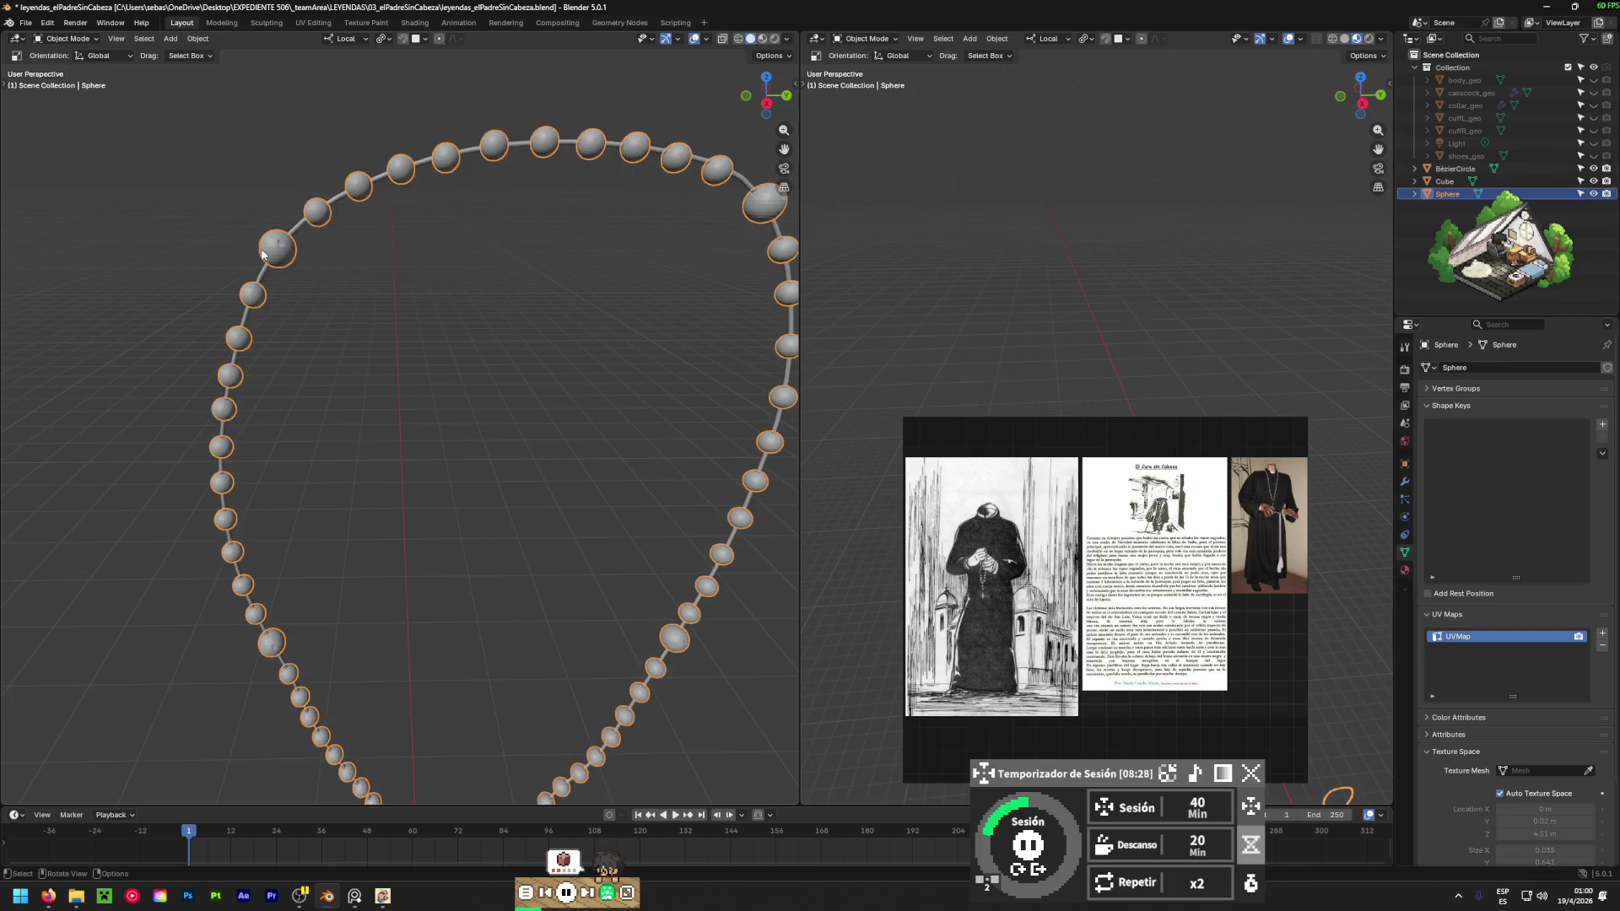
right_click(540, 142)
mouse_move(554, 134)
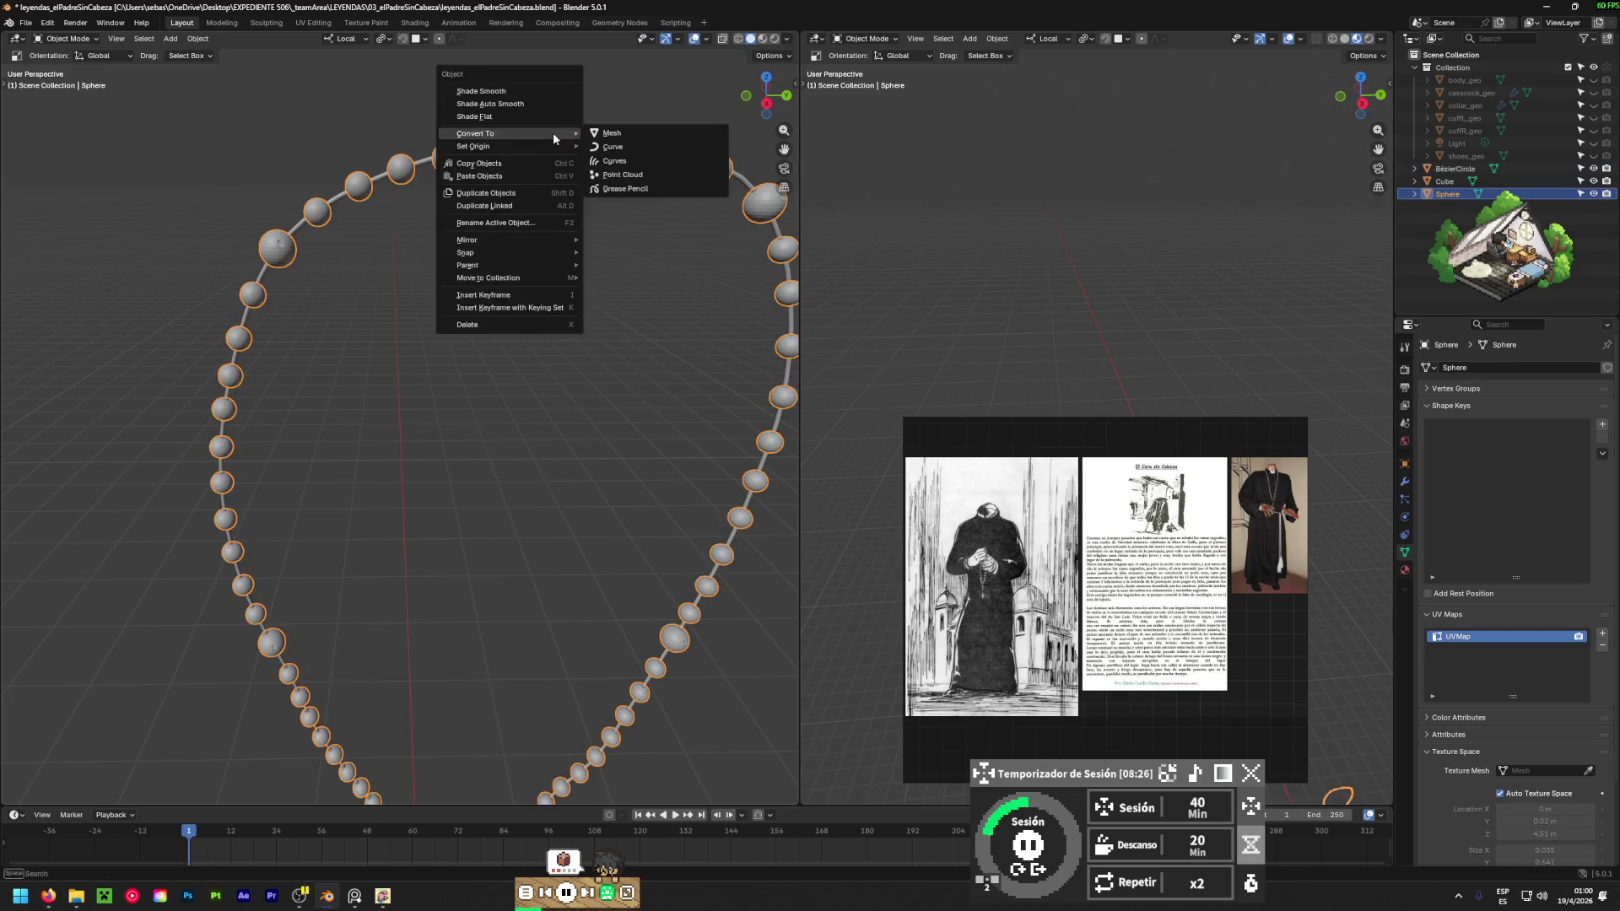
left_click(626, 135)
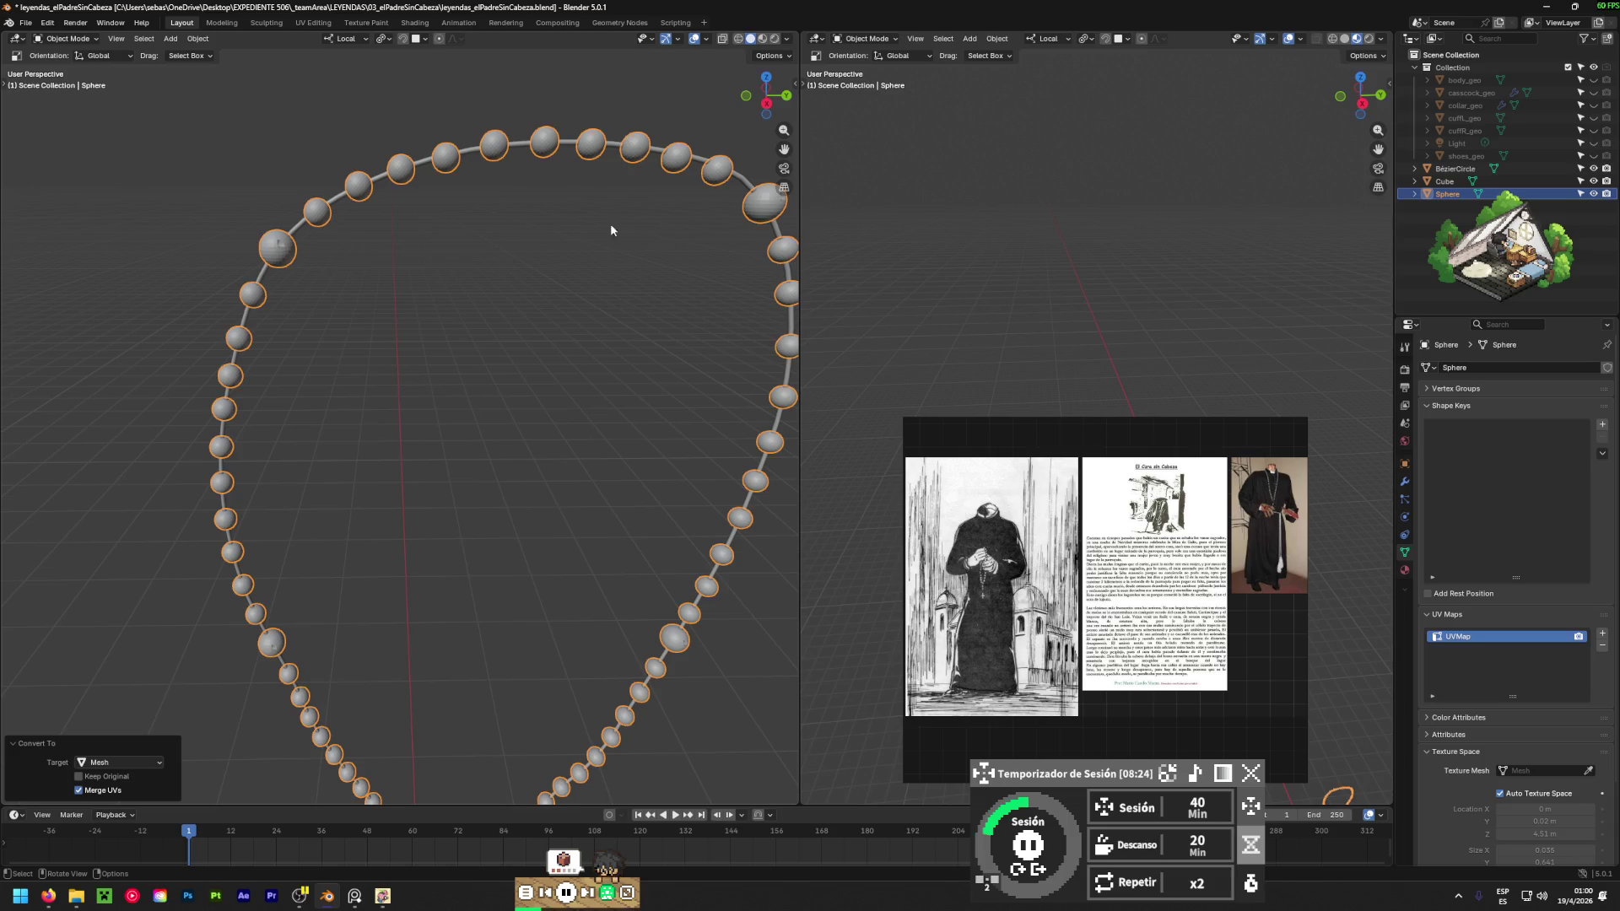
Parent the Sphere beads to the cord with Object (Keep Transform).
left_click(566, 285)
left_click(297, 230)
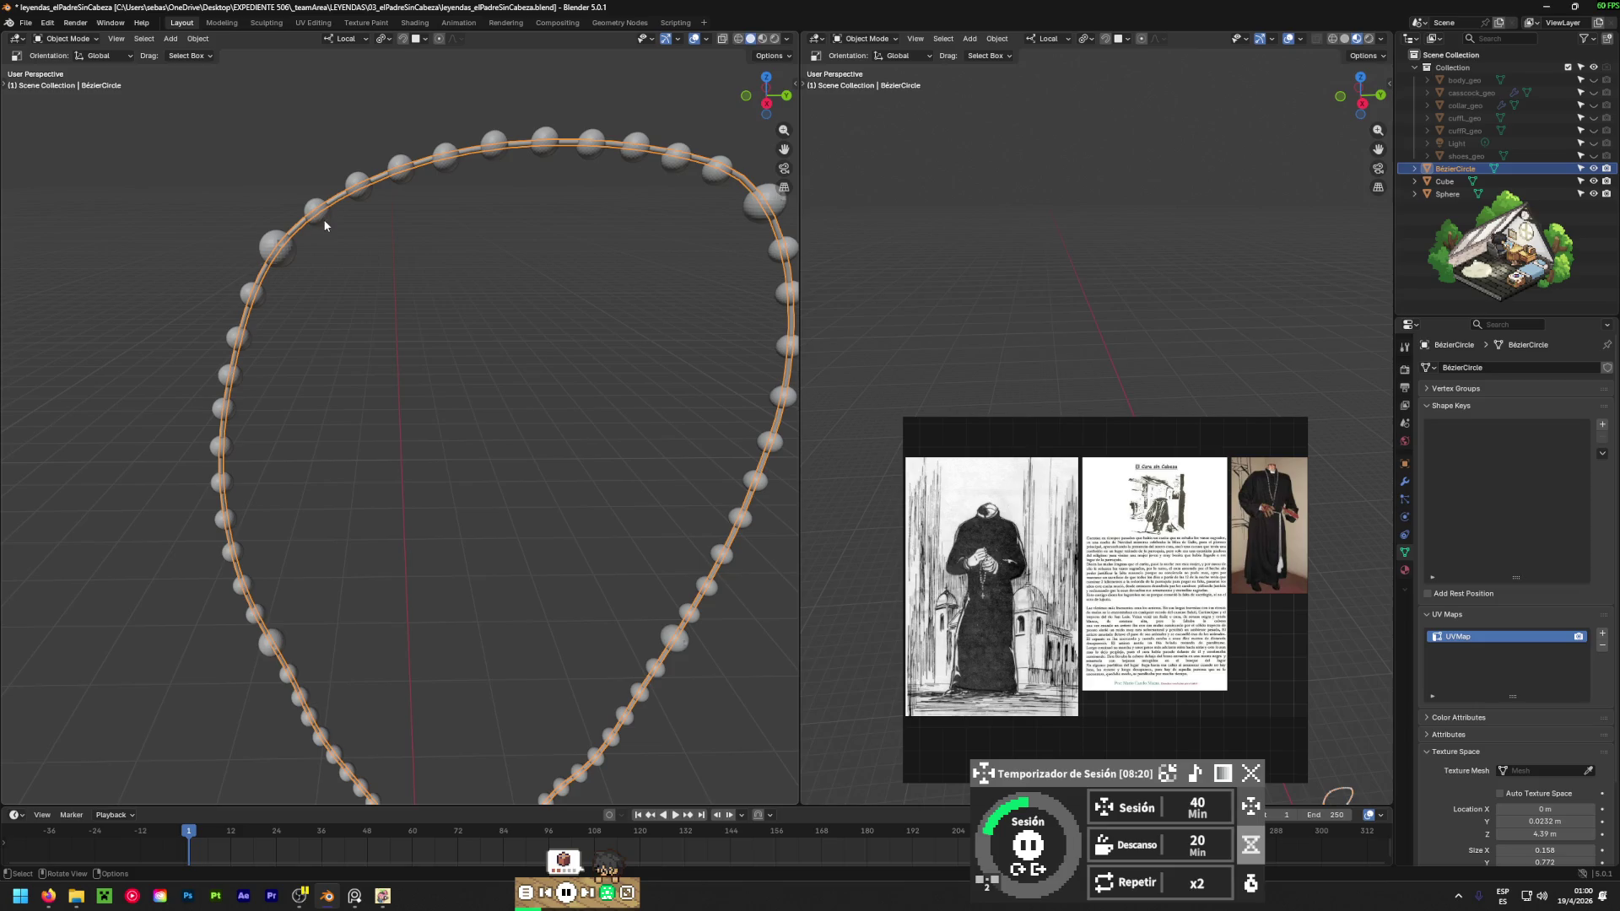
left_click(317, 213)
left_click(297, 230, "shift")
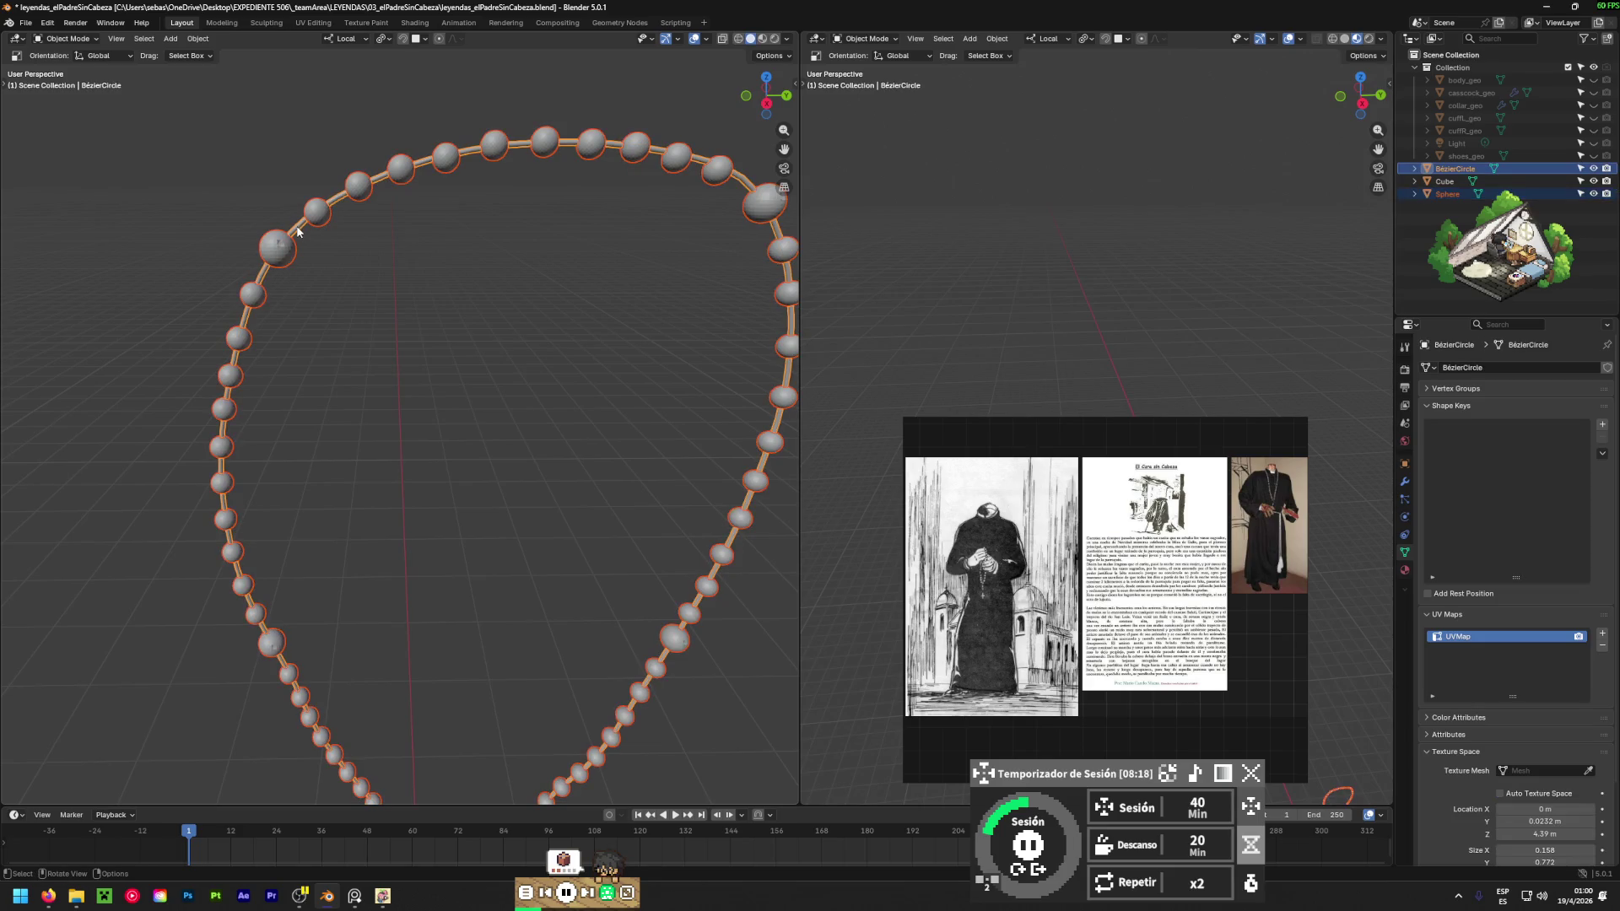
key("ctrl+p")
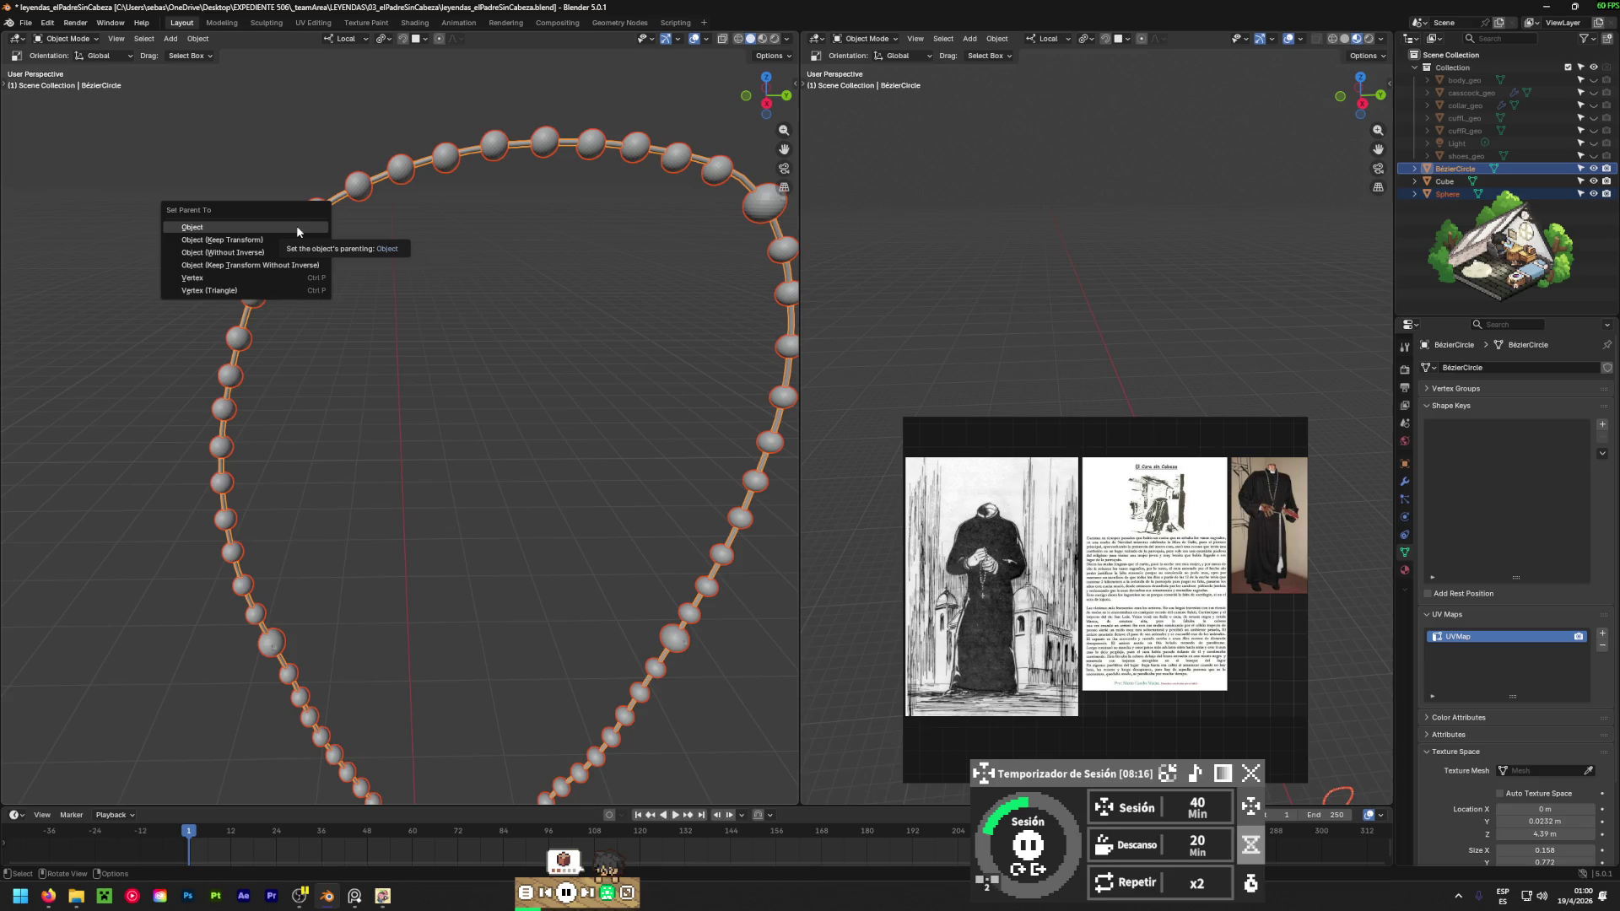
left_click(219, 240)
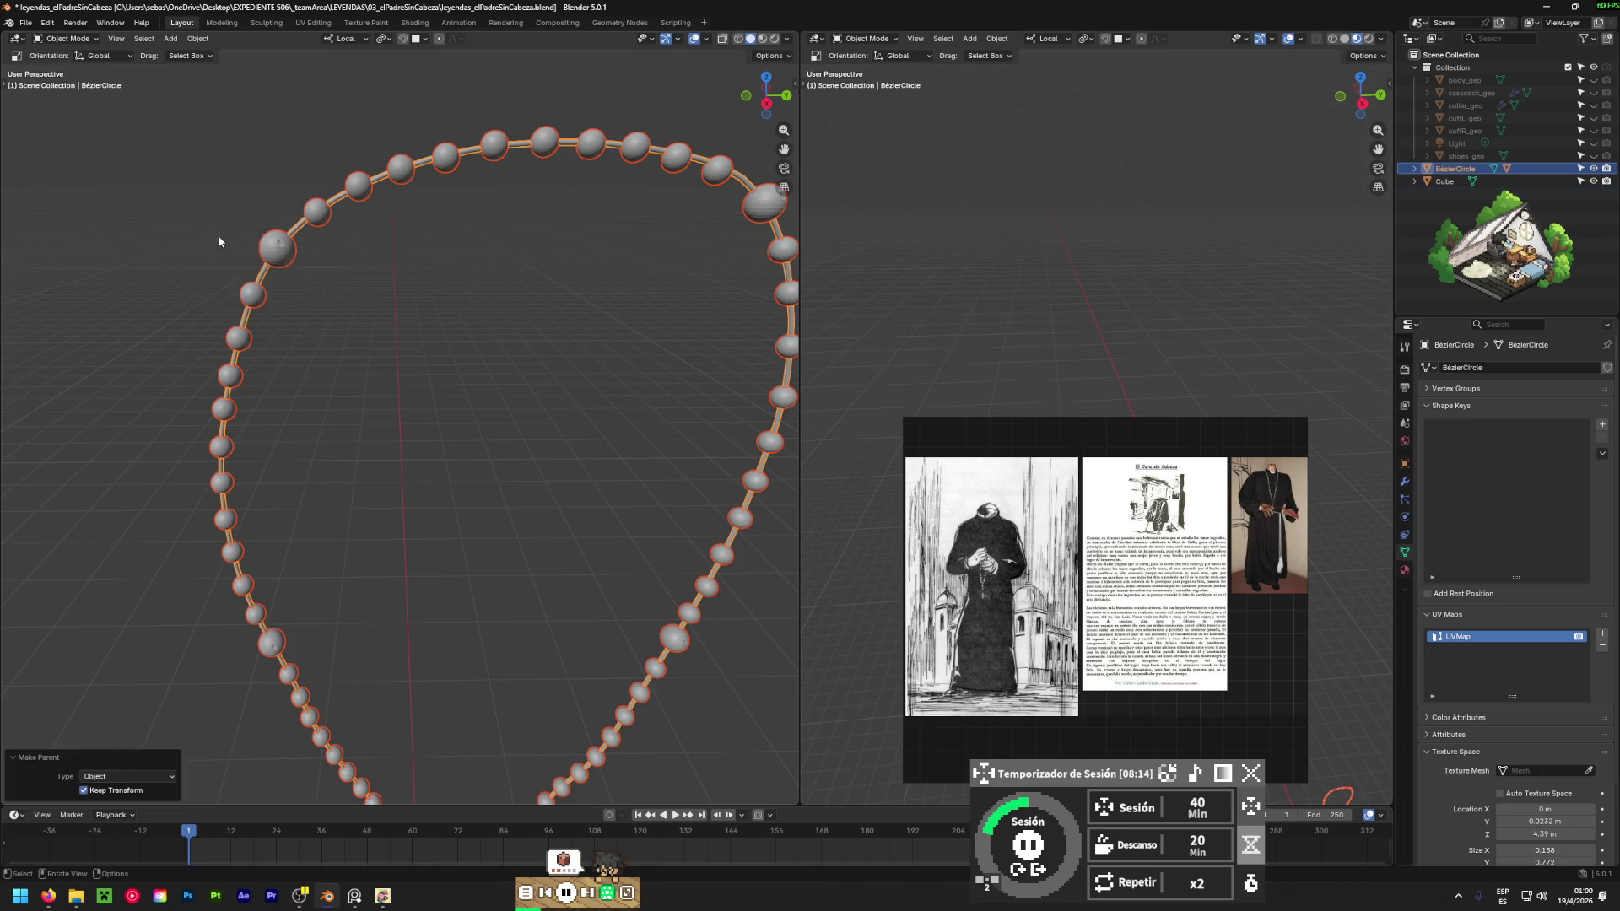
Select the cord alone and enter its Edit Mode.
left_click(540, 153)
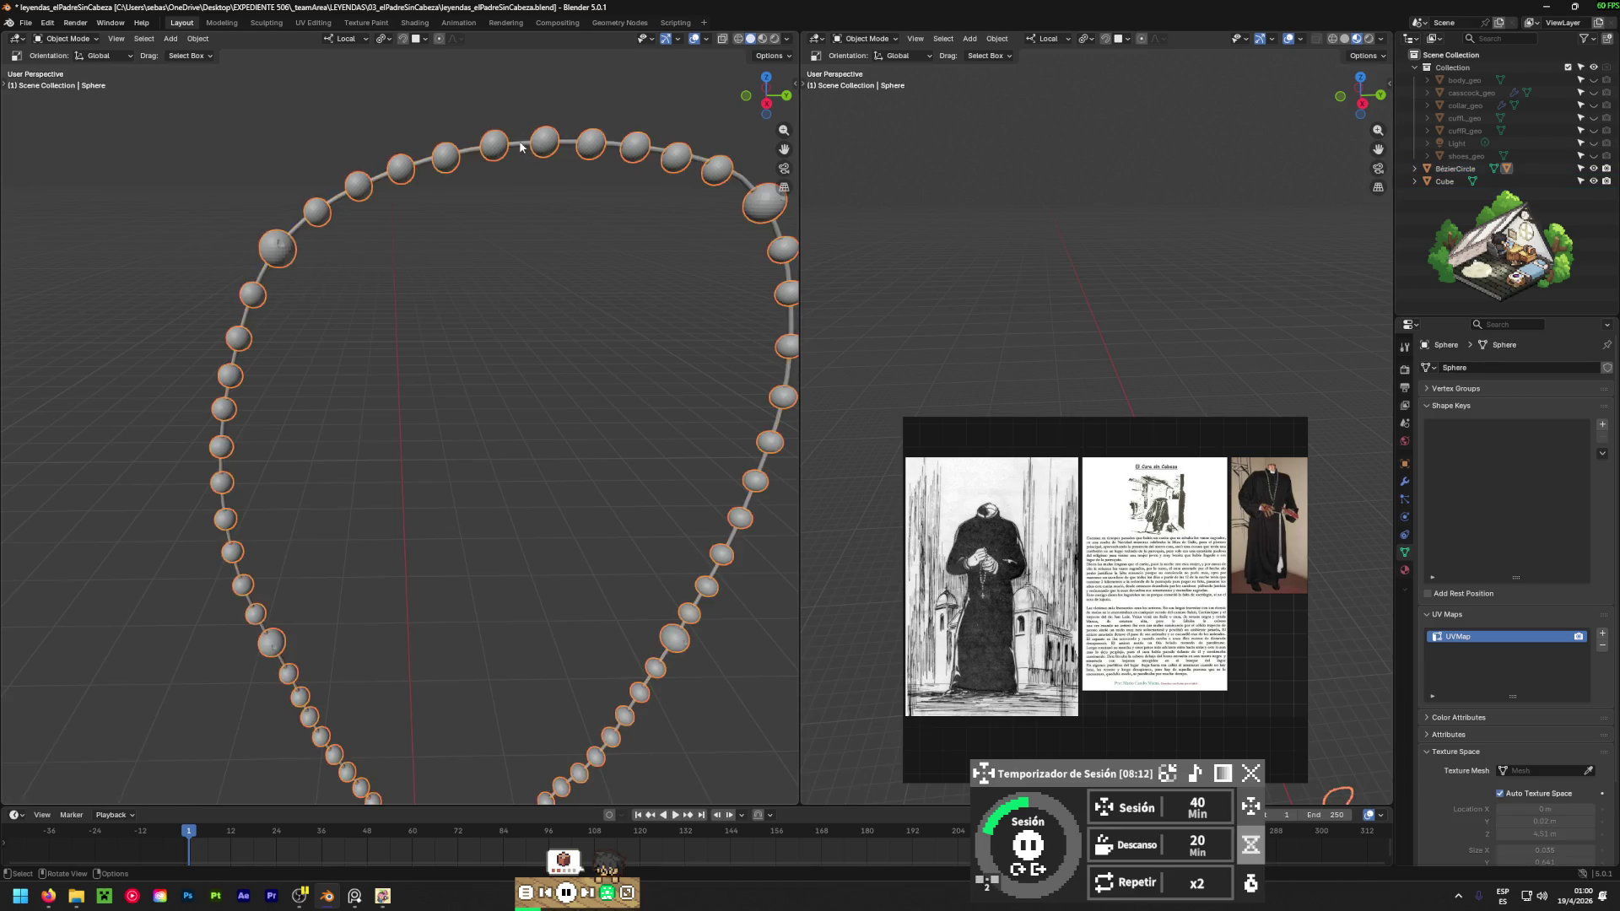
left_click(527, 149)
key("Tab")
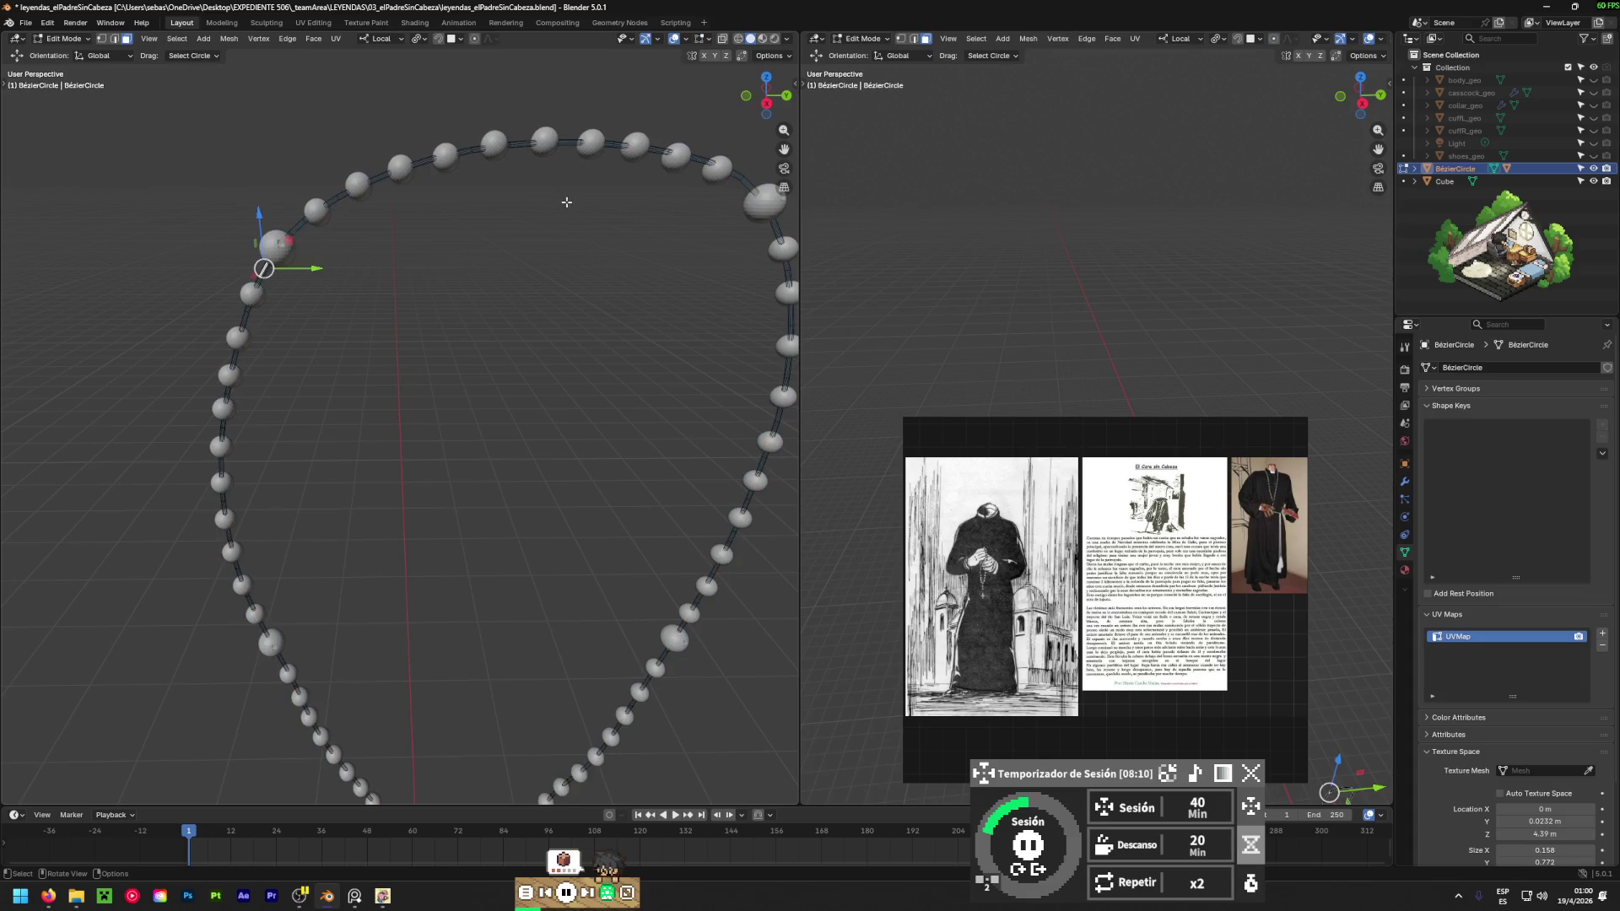
Move a cord point along X with proportional editing on, then undo the move.
scroll(566, 203, "down", 5)
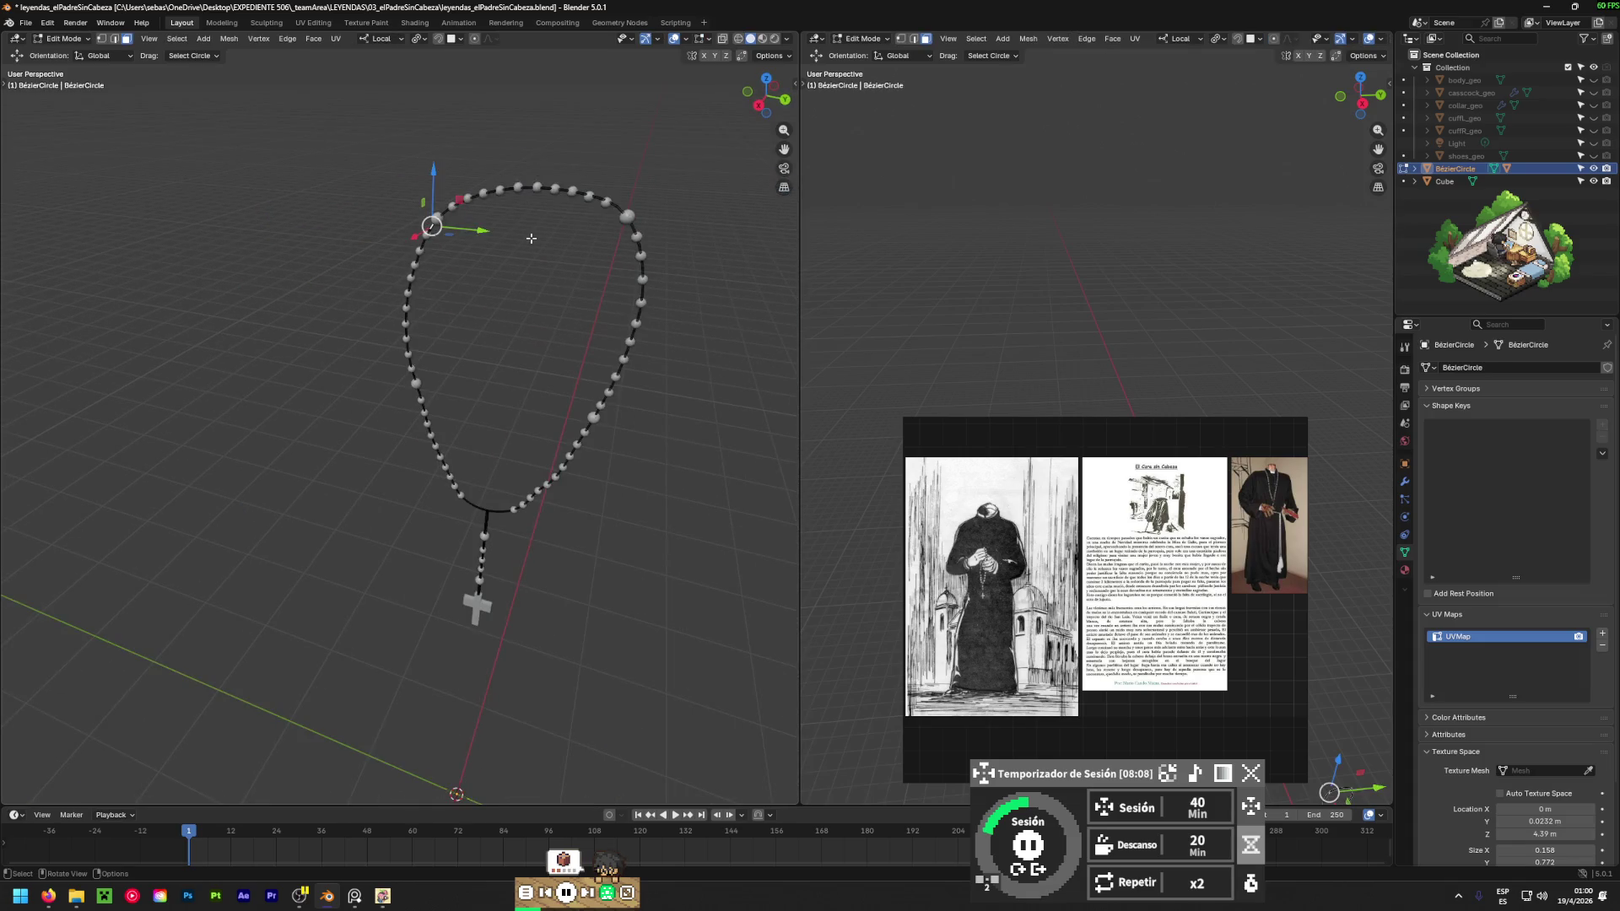
key("o")
middle_click_drag(531, 239, 319, 326, "shift")
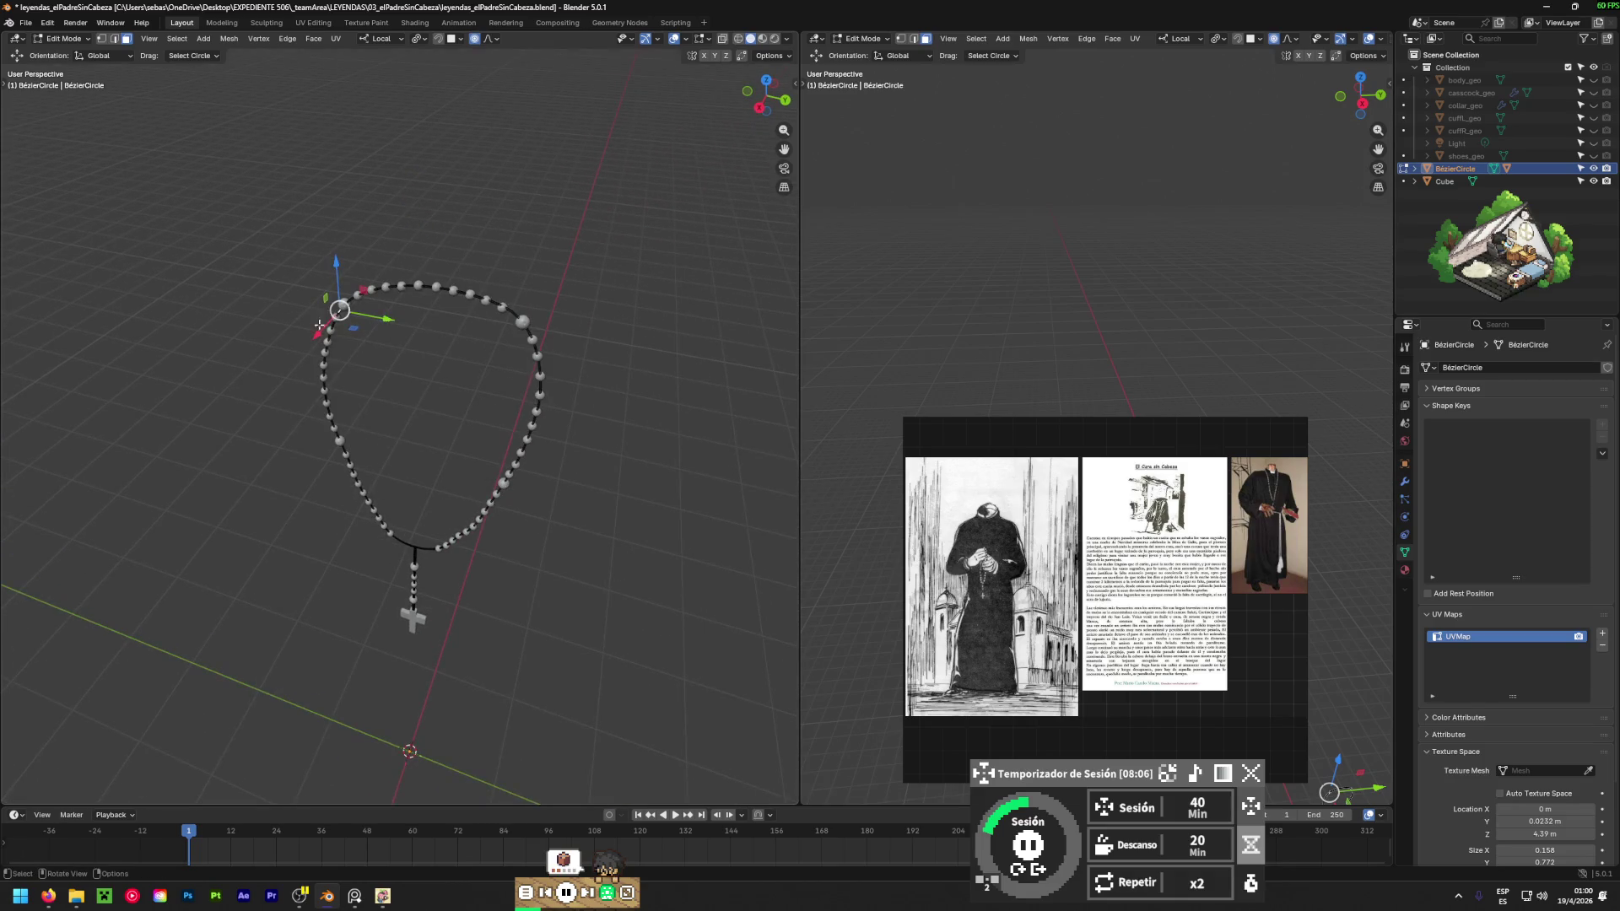
key("g")
key("x")
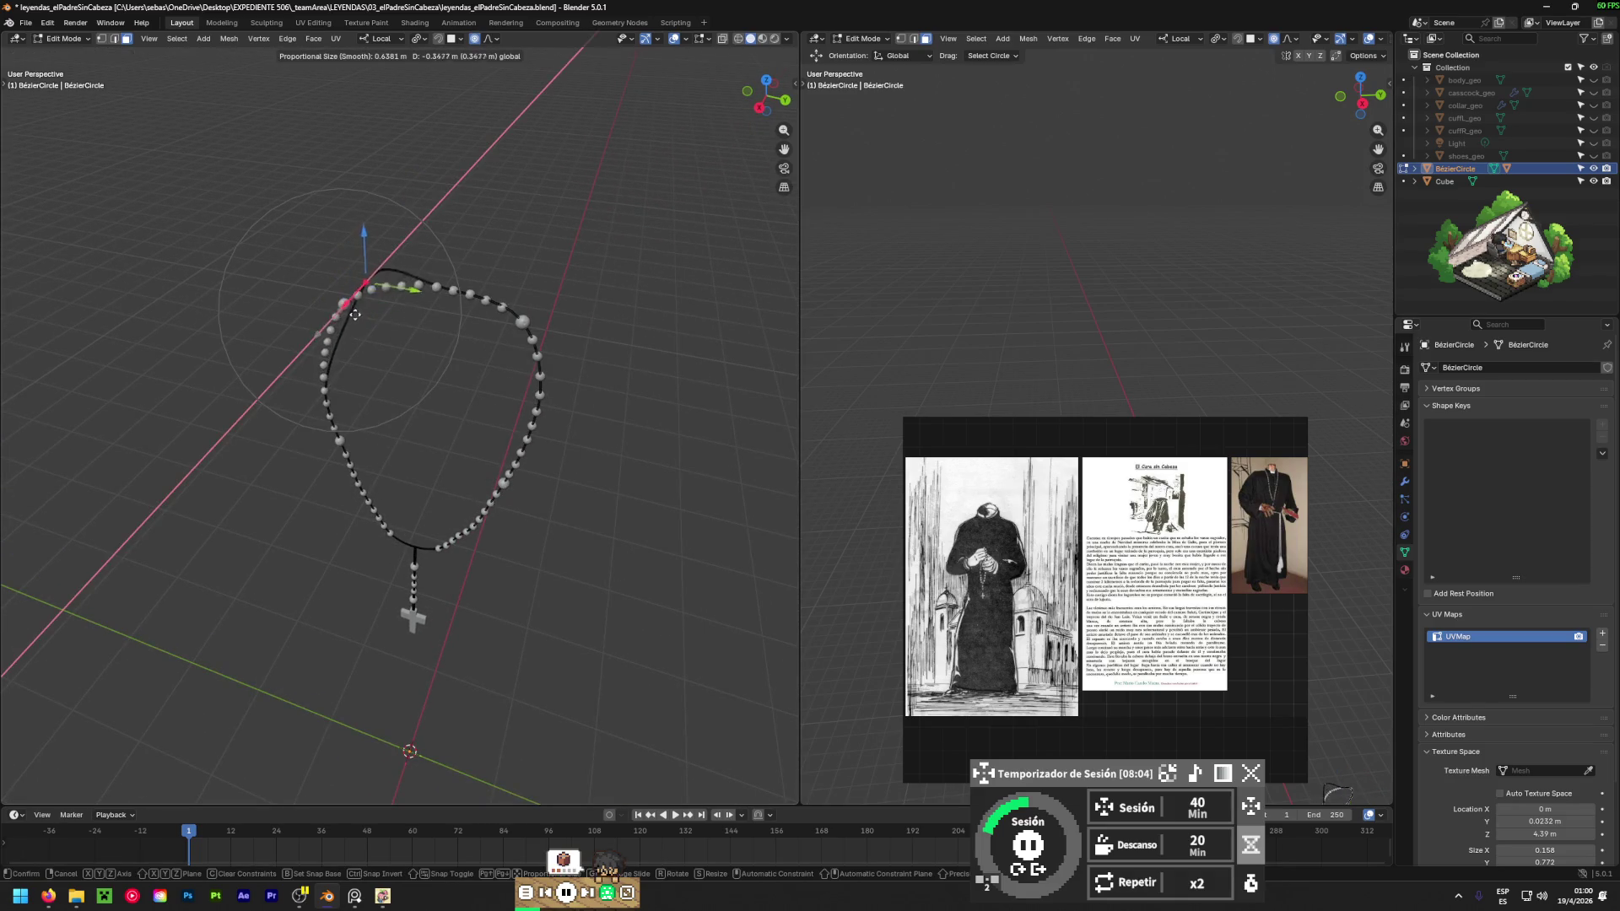
left_click(370, 308)
key("ctrl+z")
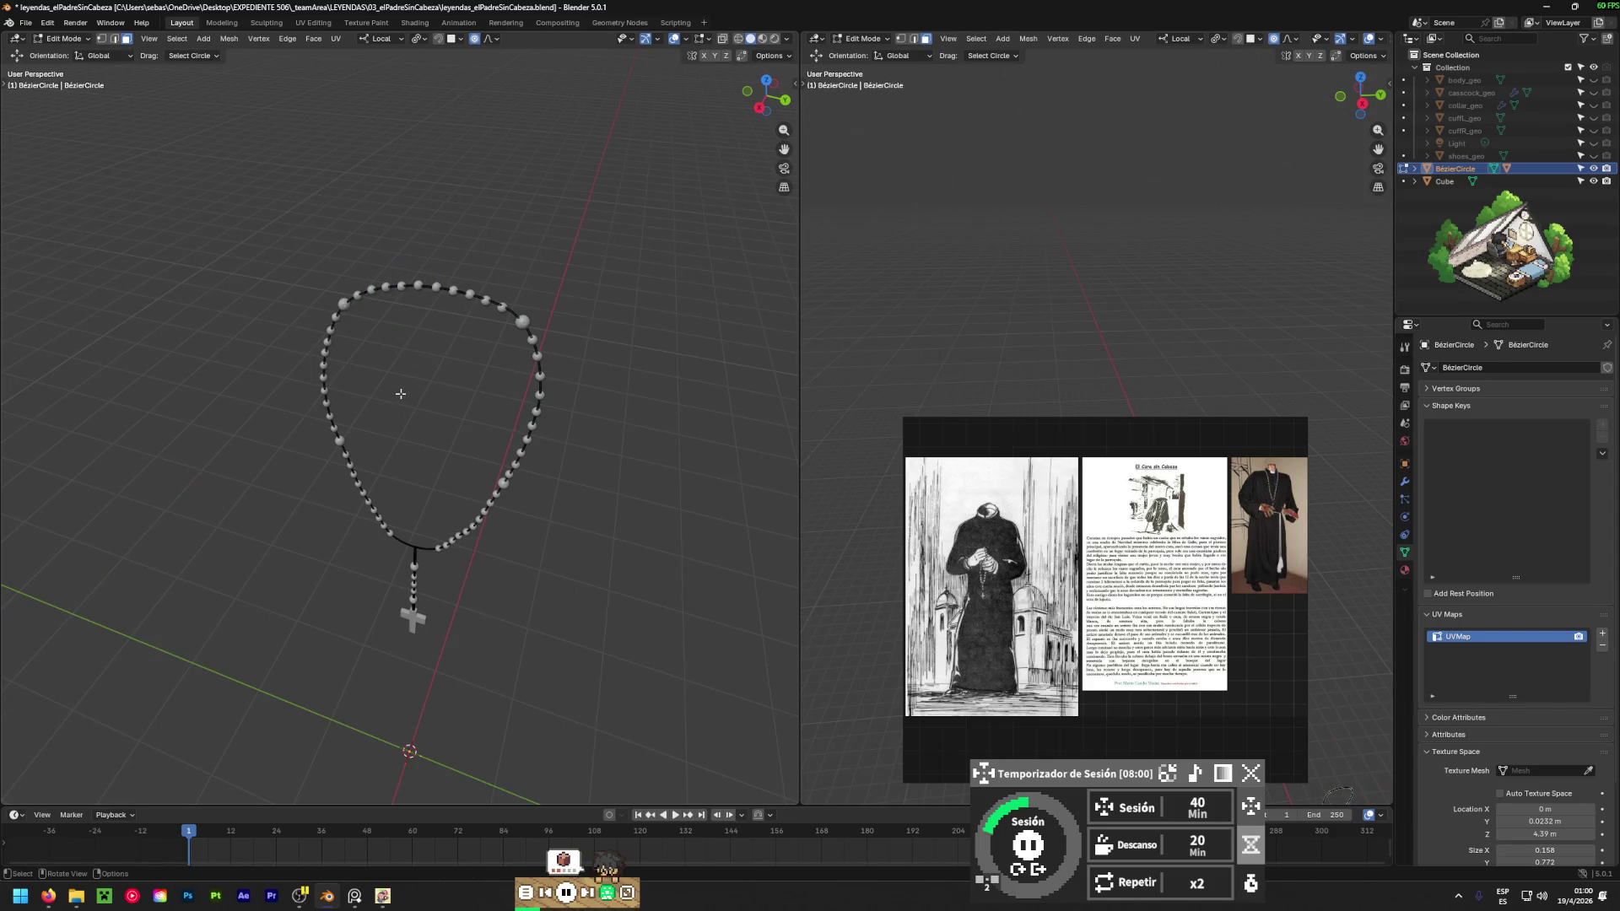
Orbit around the rosary and undo back out to Object Mode.
mouse_move(400, 393)
middle_mouse_down()
mouse_move(431, 474)
mouse_move(579, 383)
middle_mouse_up()
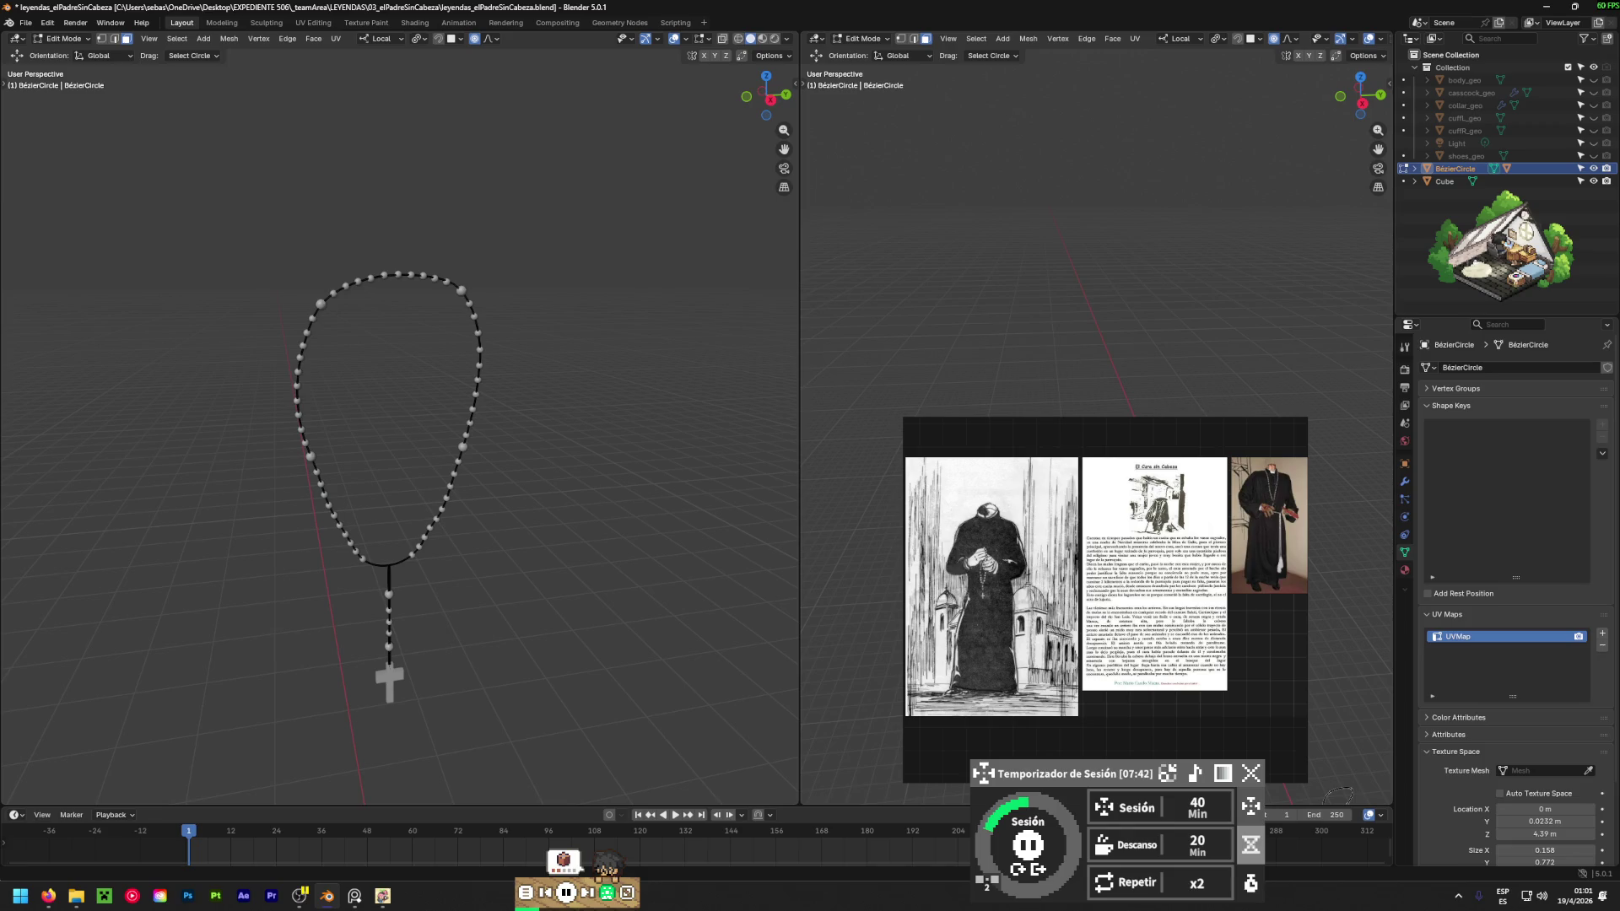
key("alt+Tab")
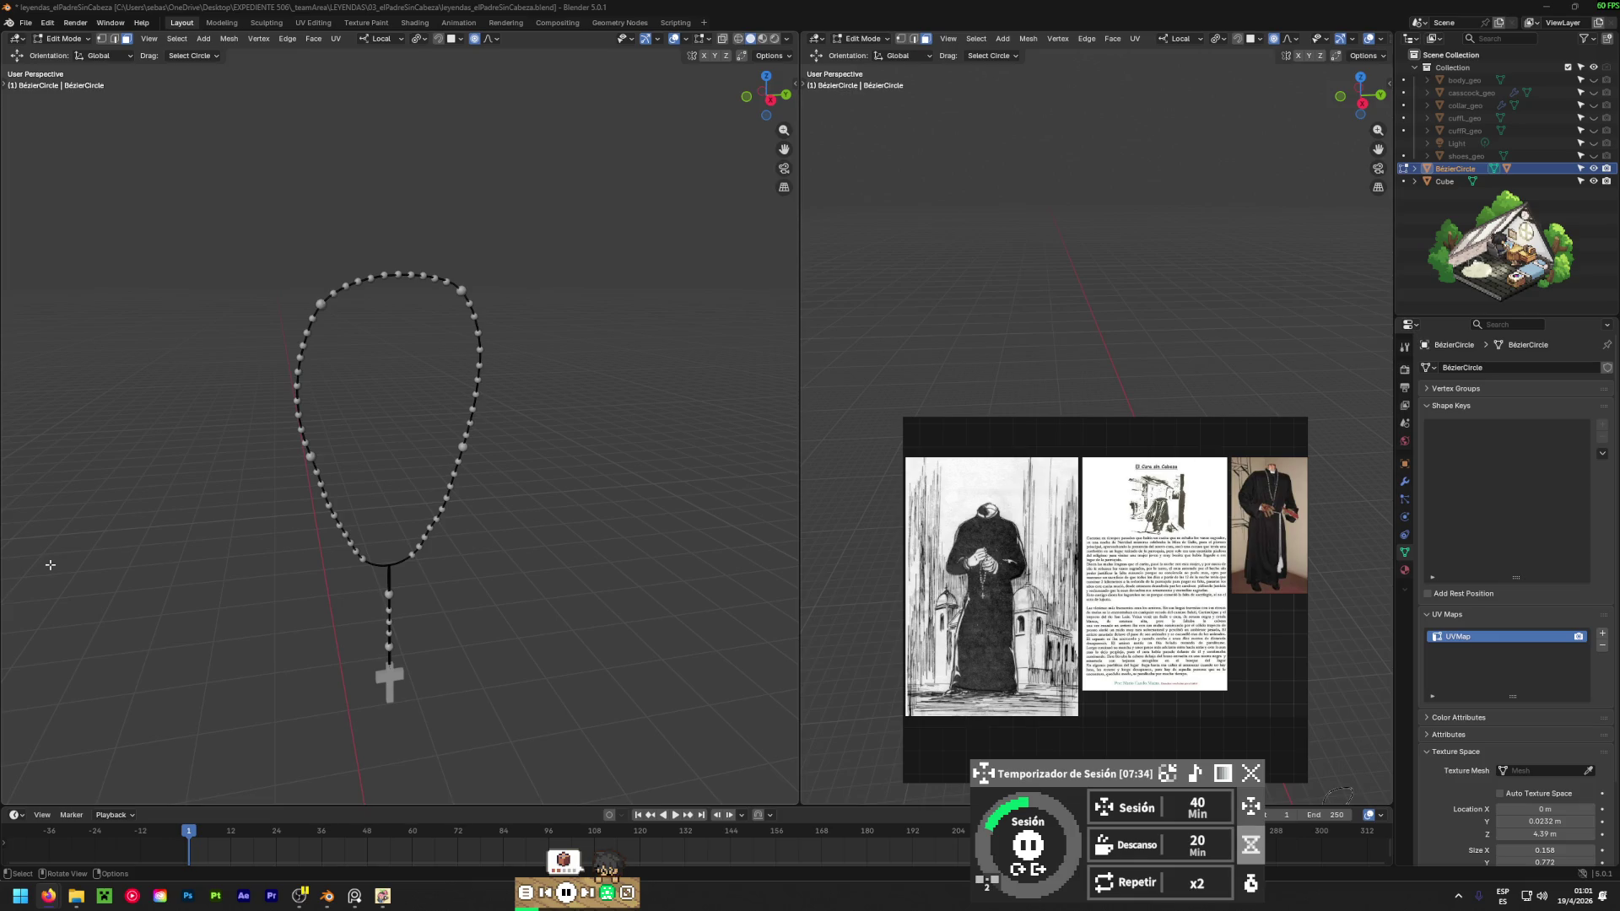
left_click(562, 466)
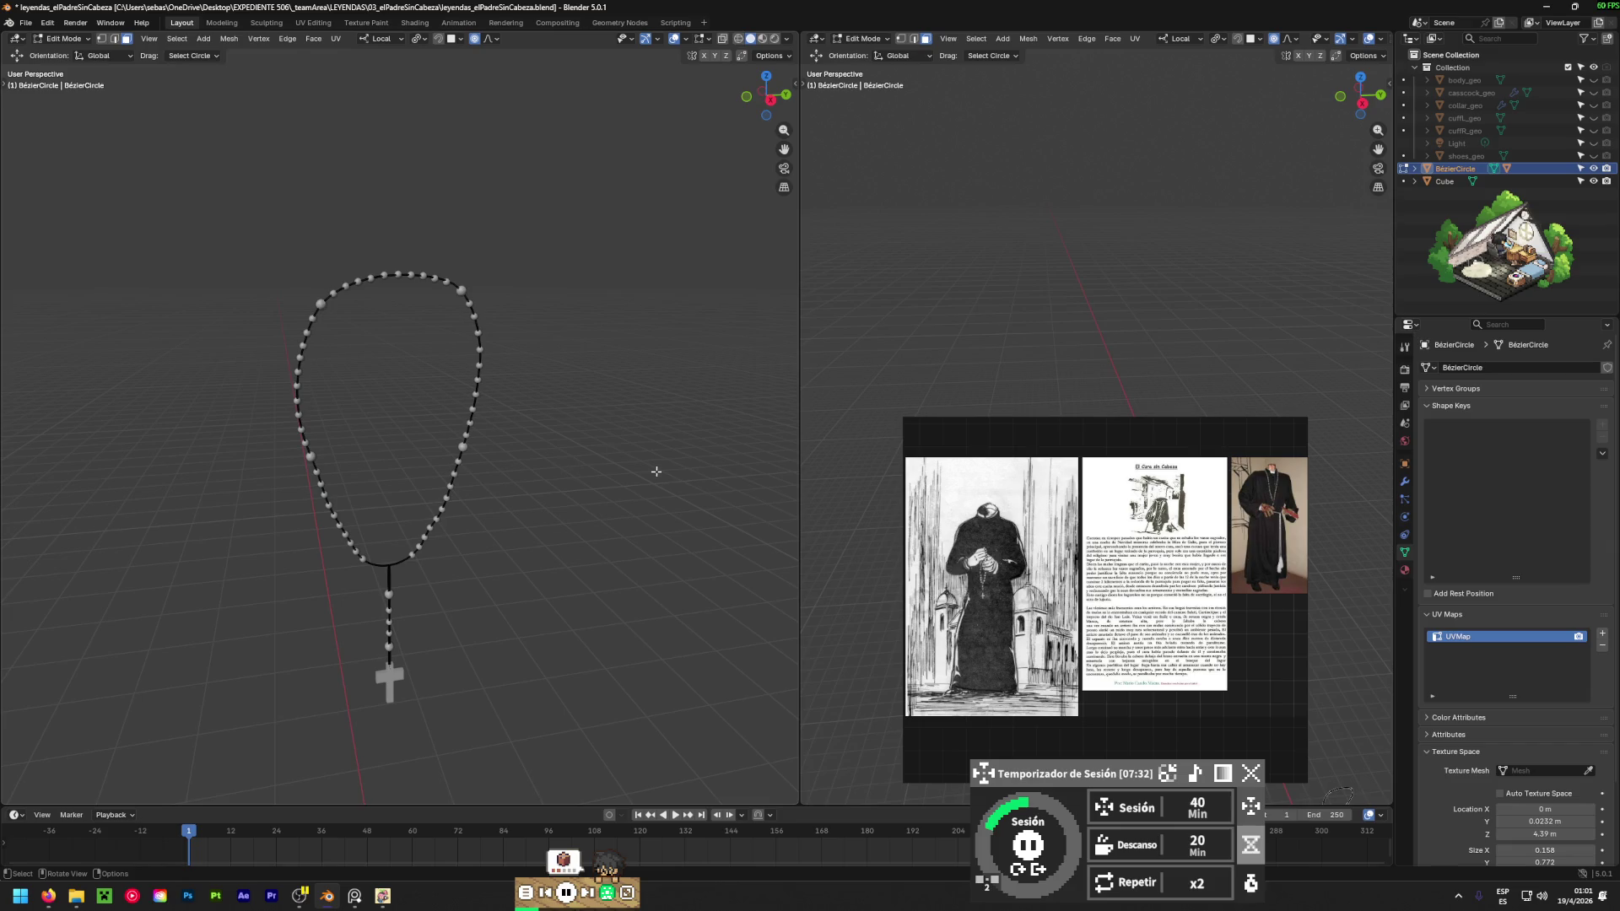
key("ctrl+z")
key("ctrl+z")
Select the Sphere beads and switch the left viewport to Right Orthographic.
key("ctrl+z")
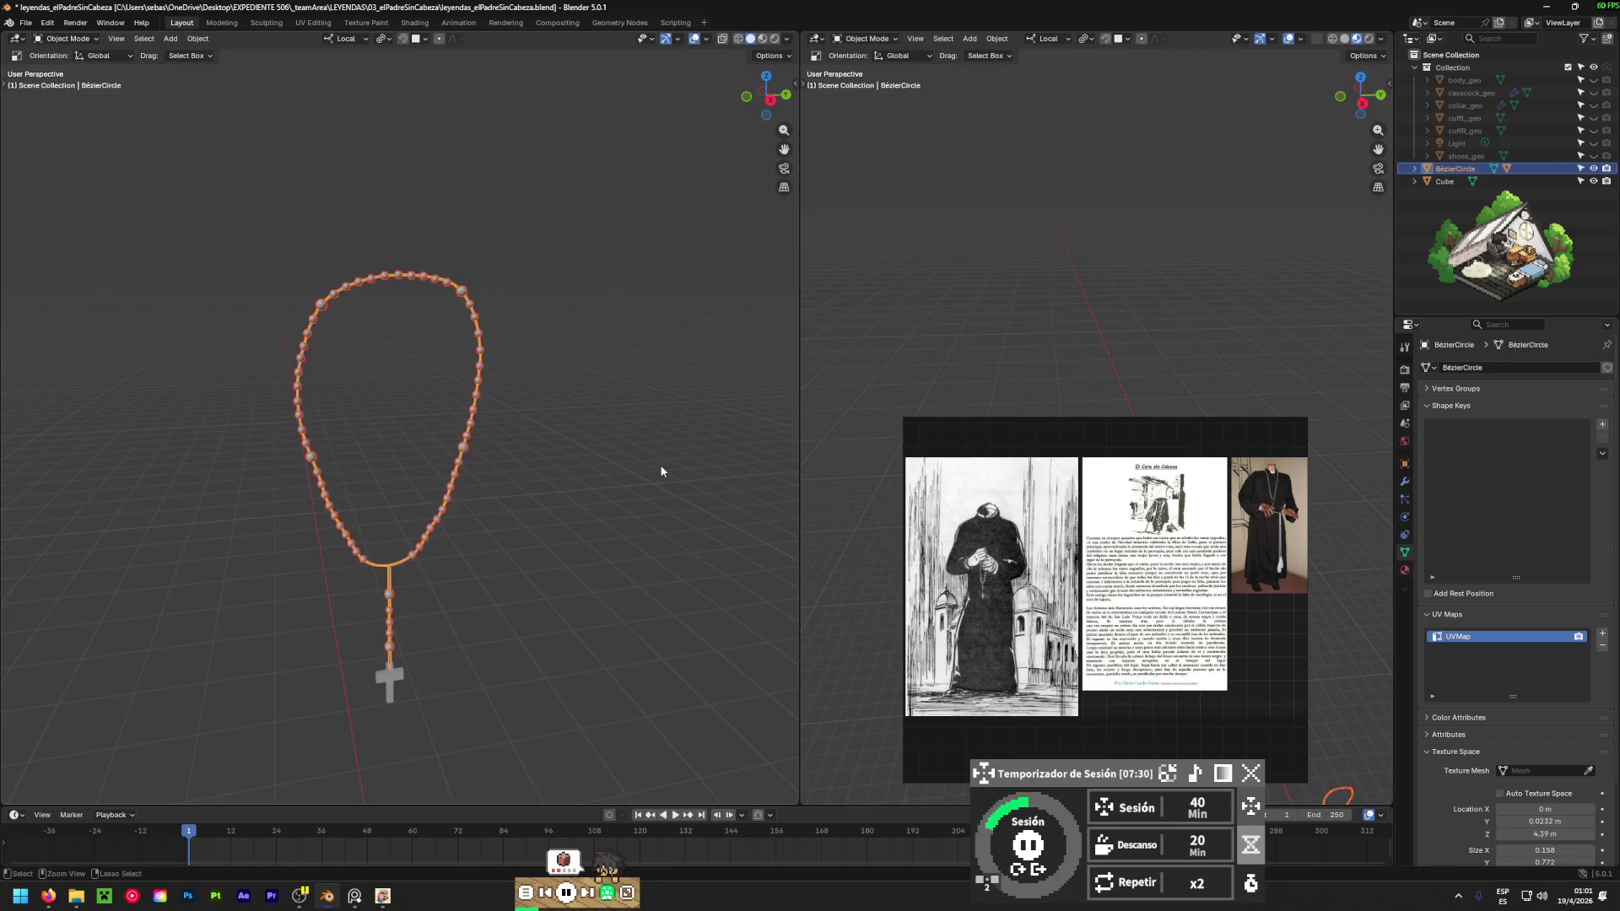
key("ctrl+z")
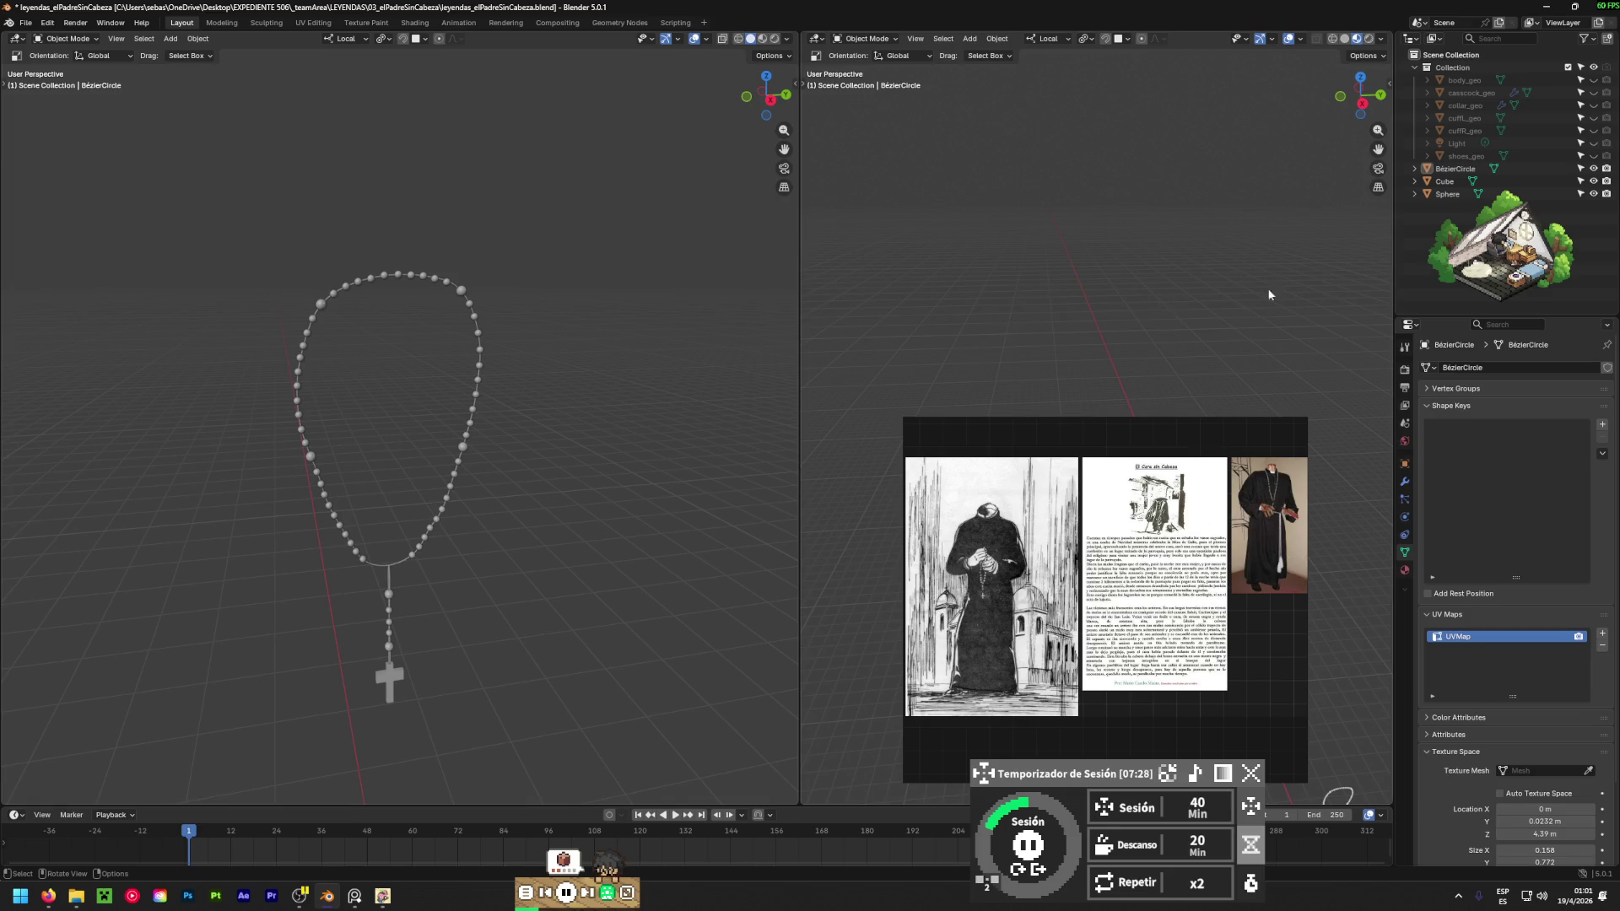
left_click(1512, 262)
mouse_move(1509, 256)
left_mouse_down()
mouse_move(1534, 327)
mouse_move(1511, 478)
left_mouse_up()
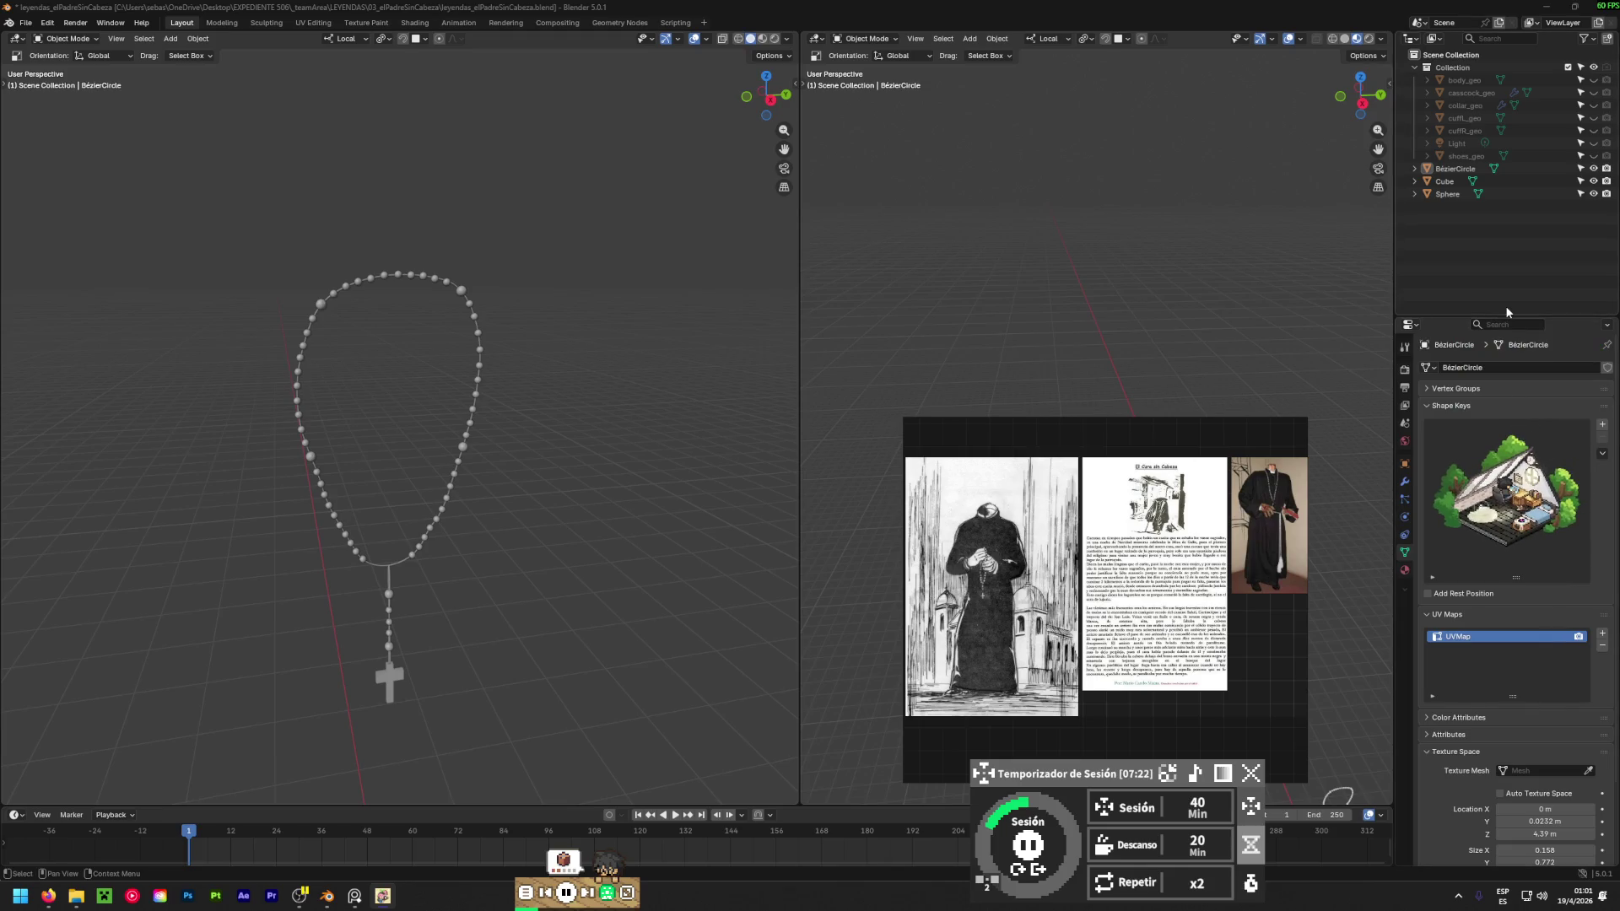
left_click(1453, 196)
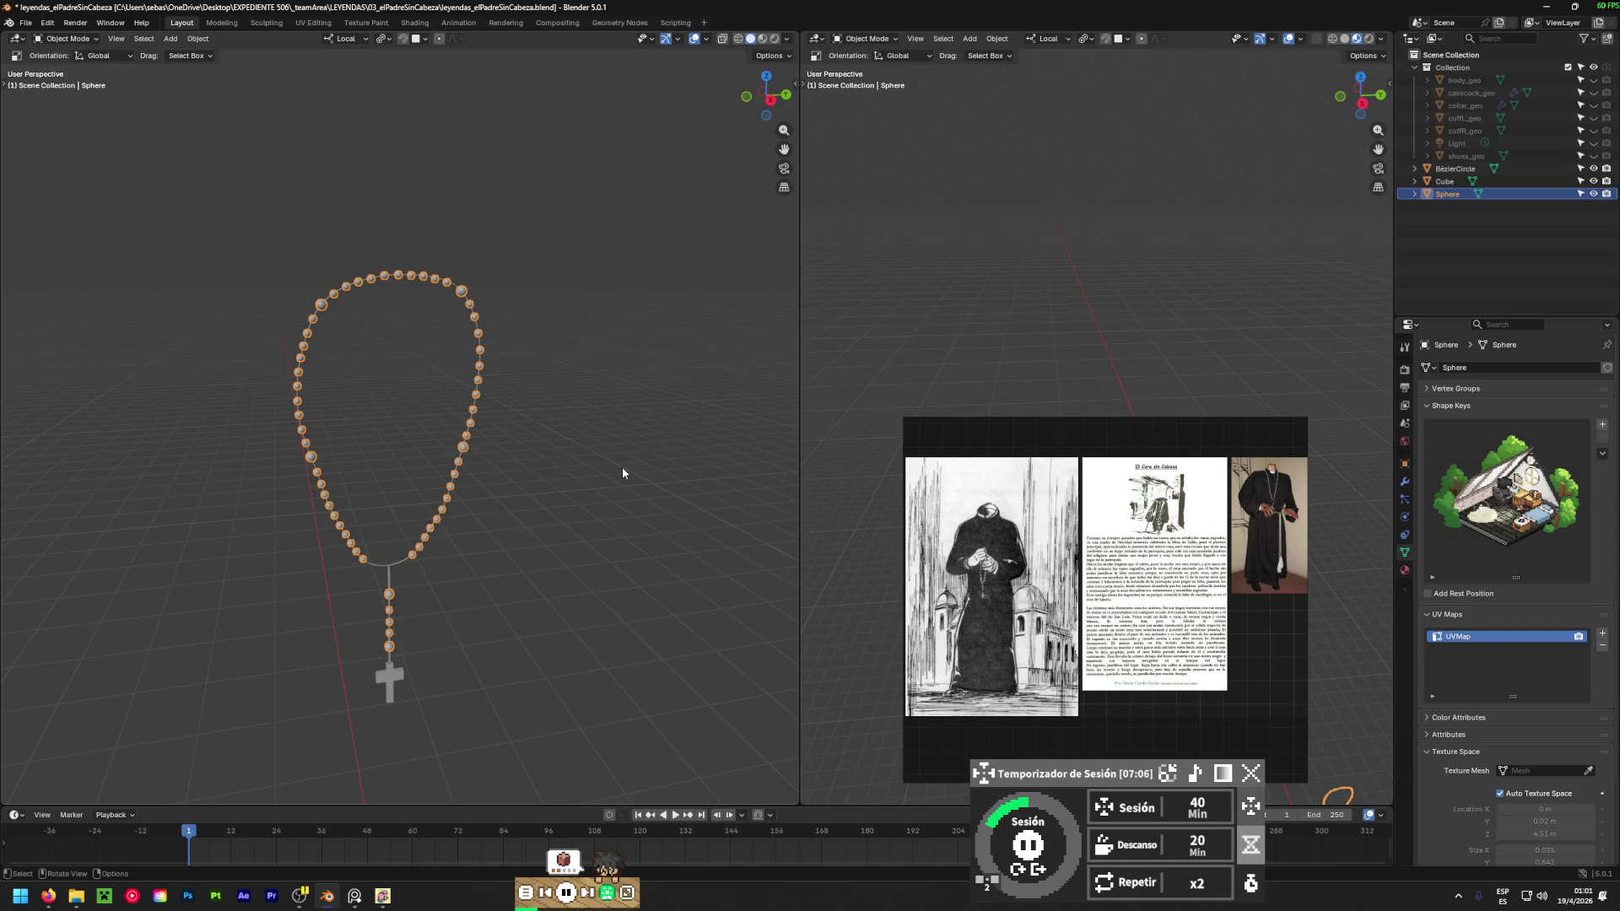
mouse_move(694, 341)
middle_mouse_down("alt")
mouse_move(646, 464)
mouse_move(319, 463)
middle_mouse_up("alt")
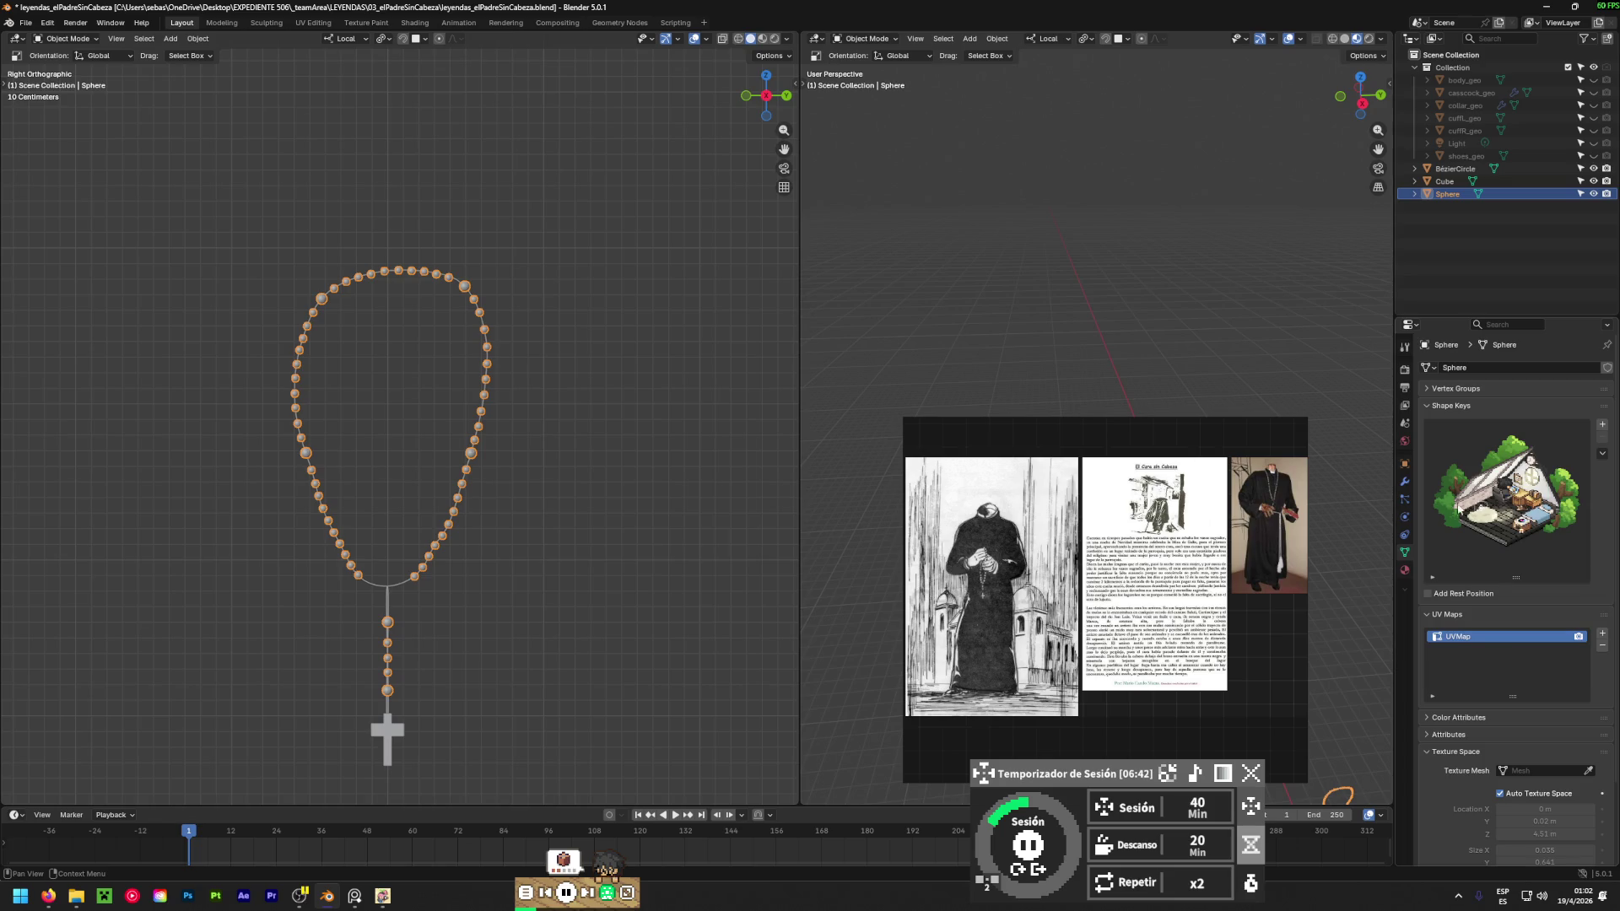
left_click(1446, 169)
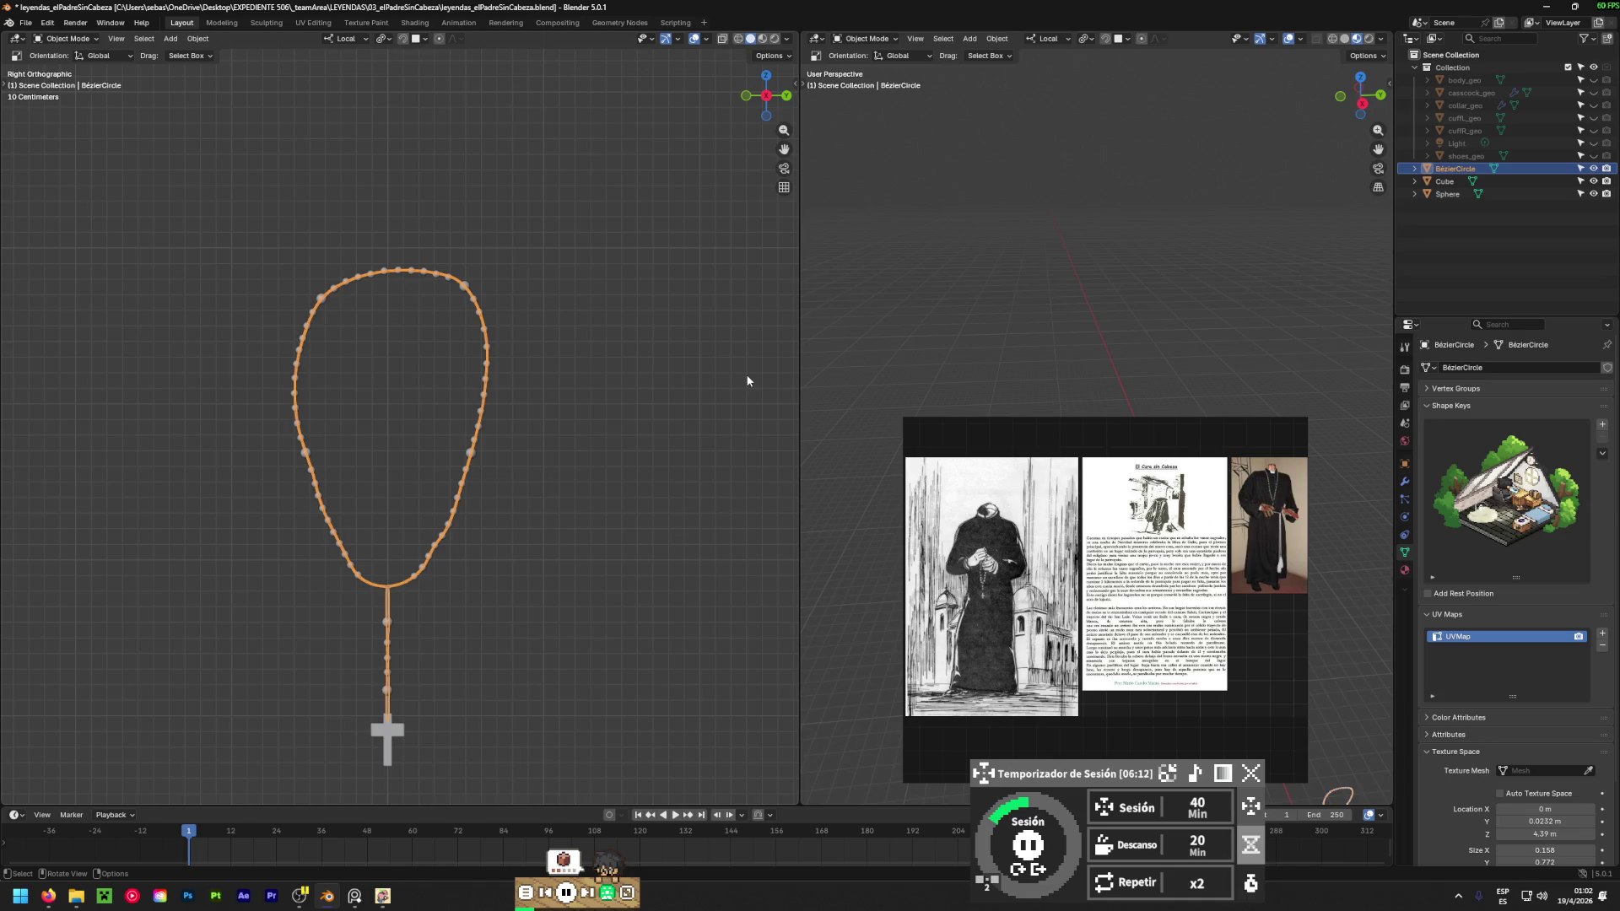
left_click(1471, 220)
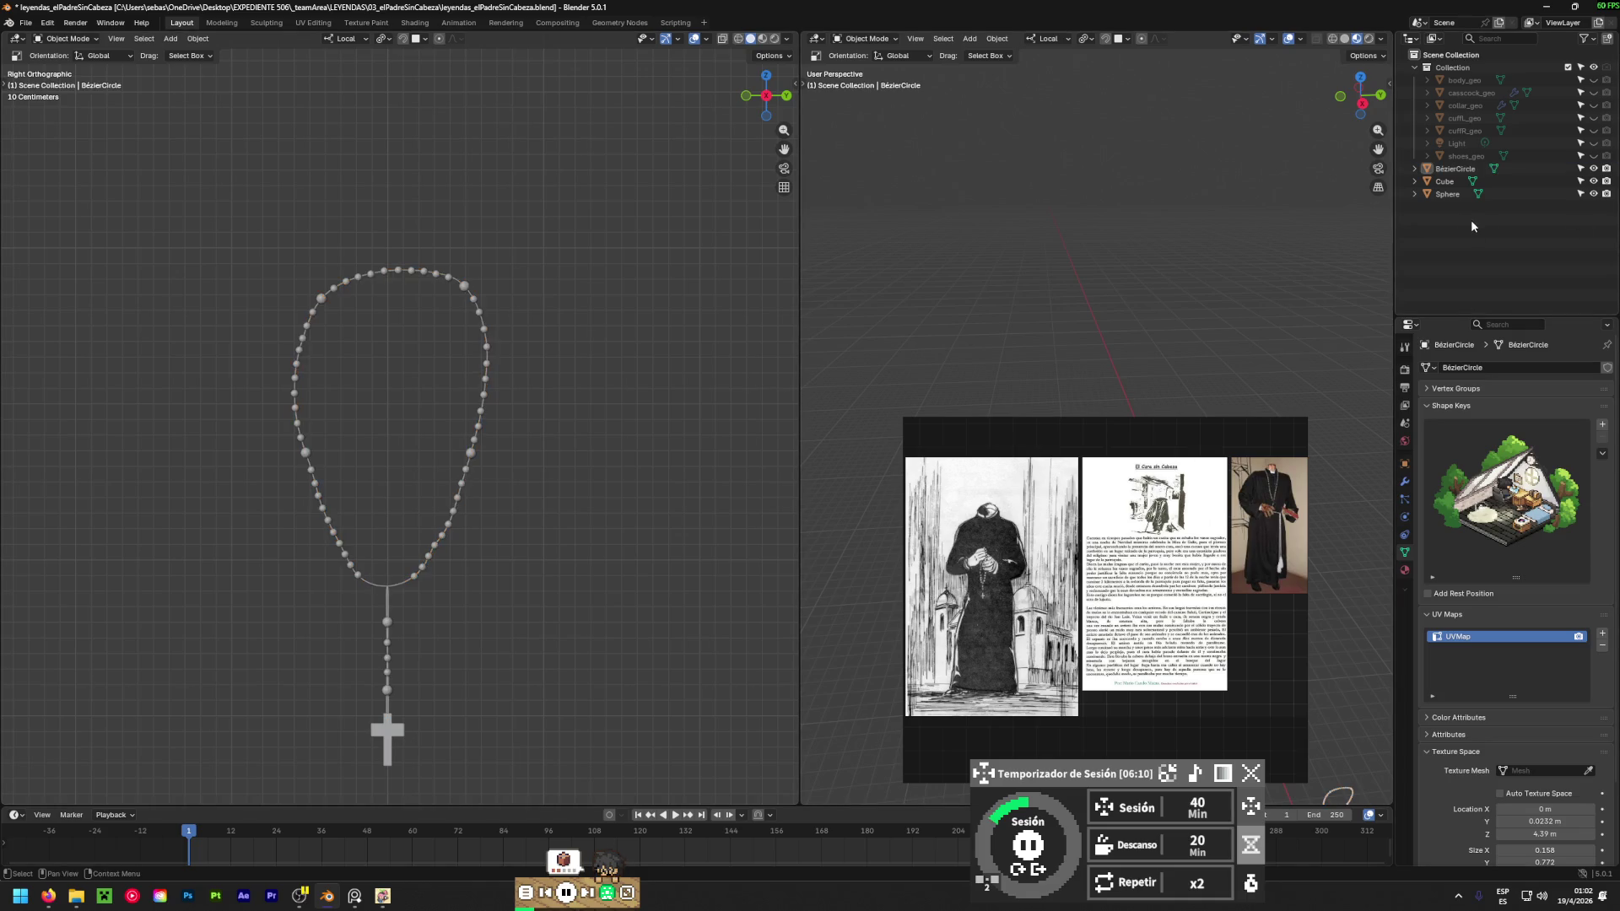
left_click(1439, 171)
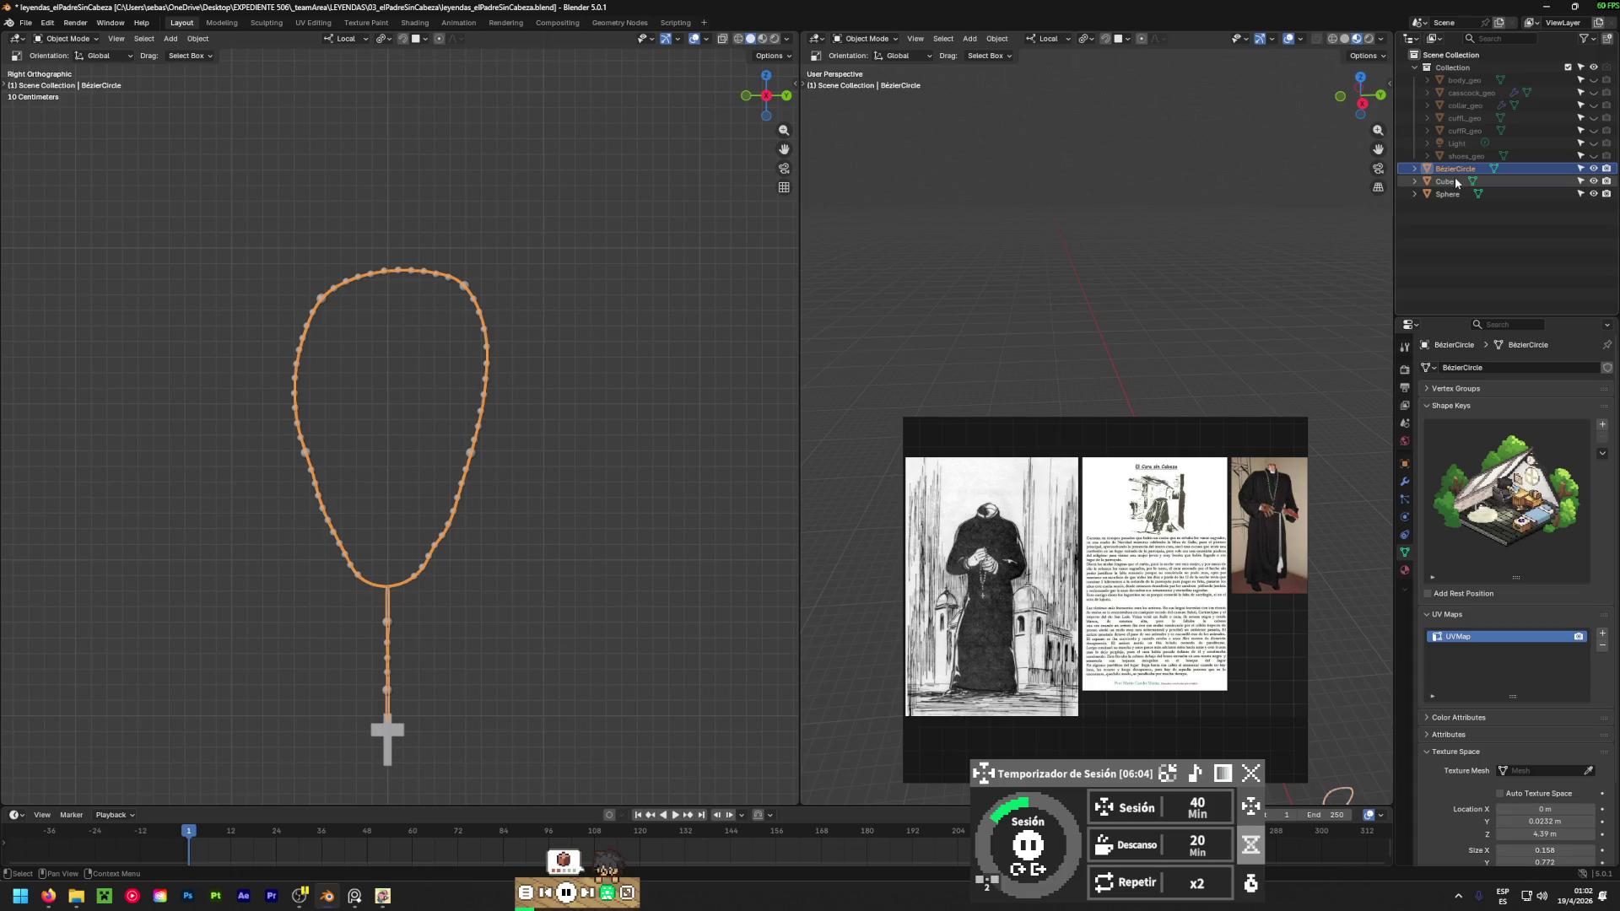
left_click(1456, 182)
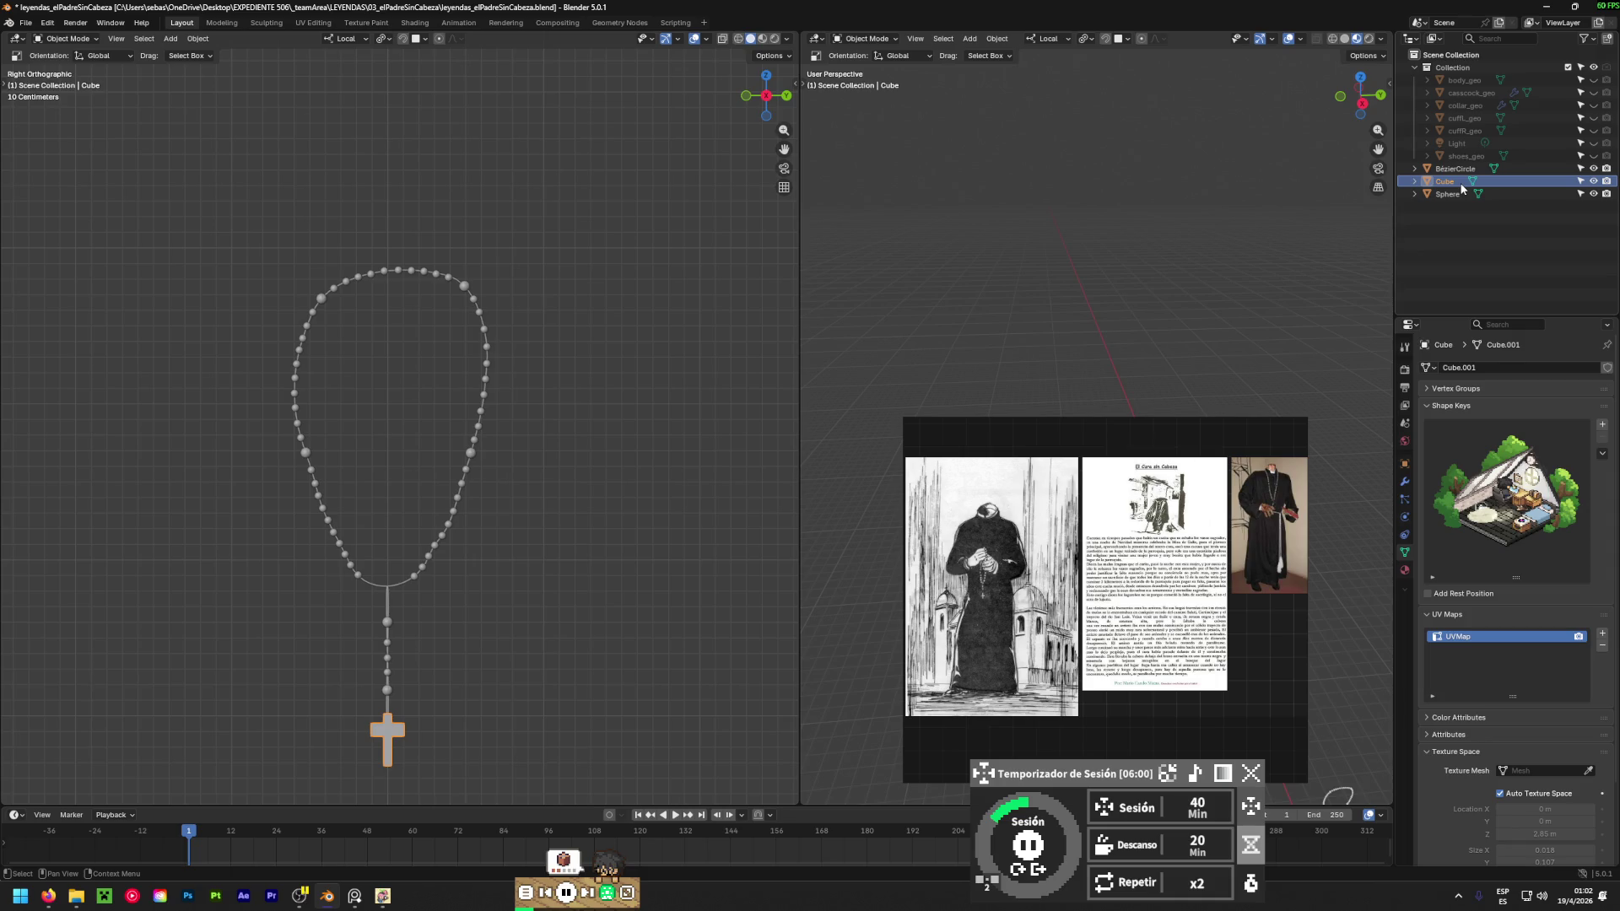
left_click(1455, 192)
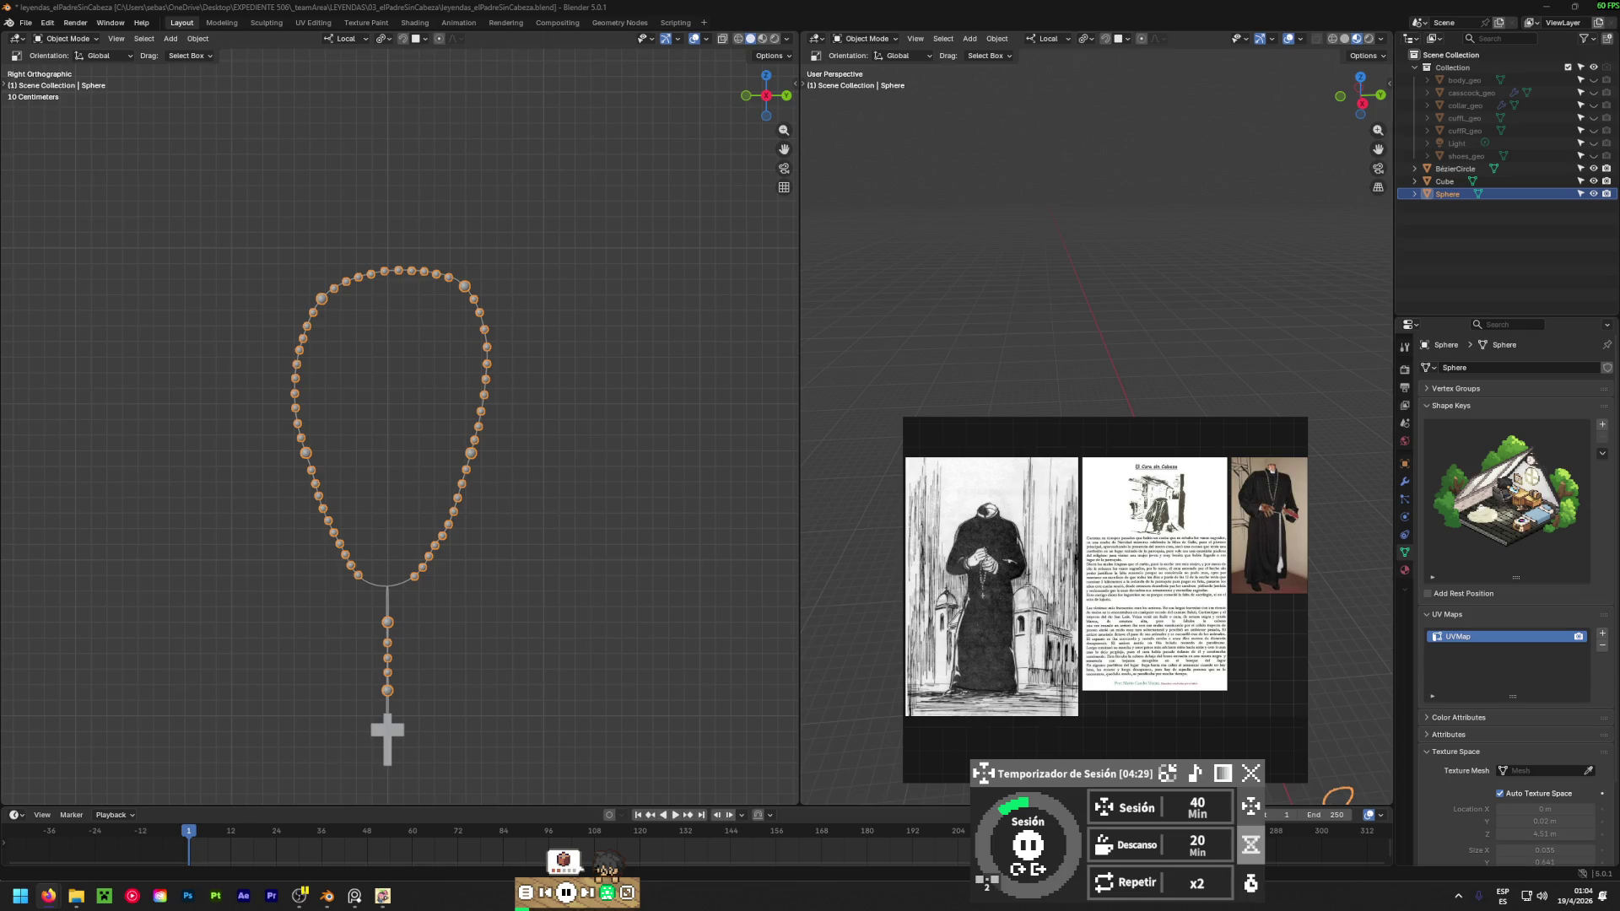
key("alt+Tab")
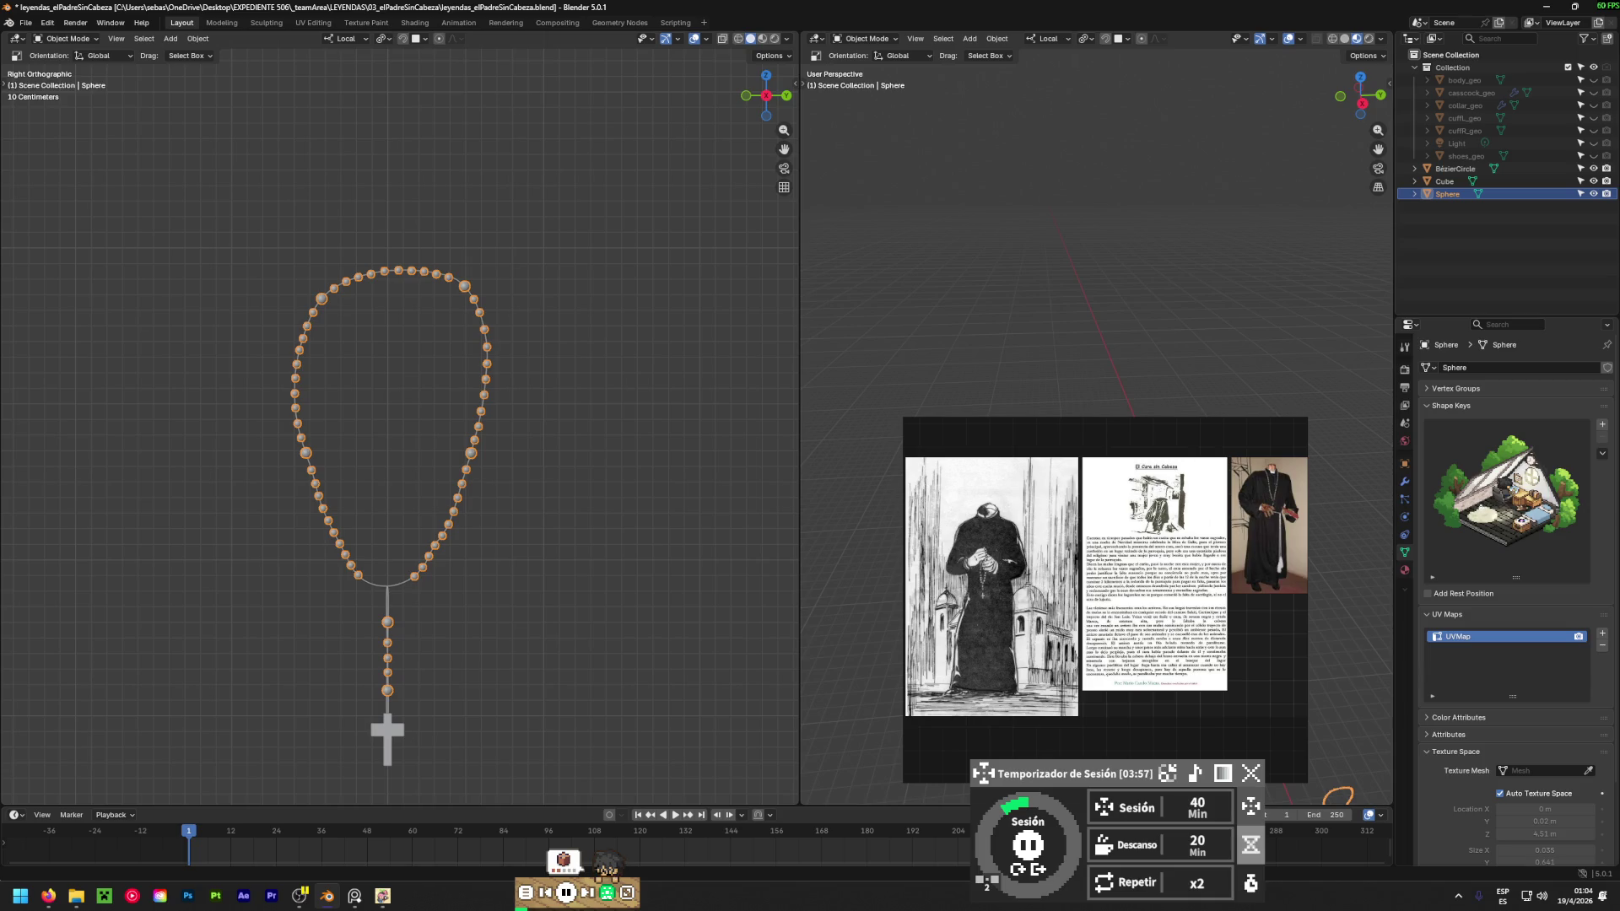
key("alt+Tab")
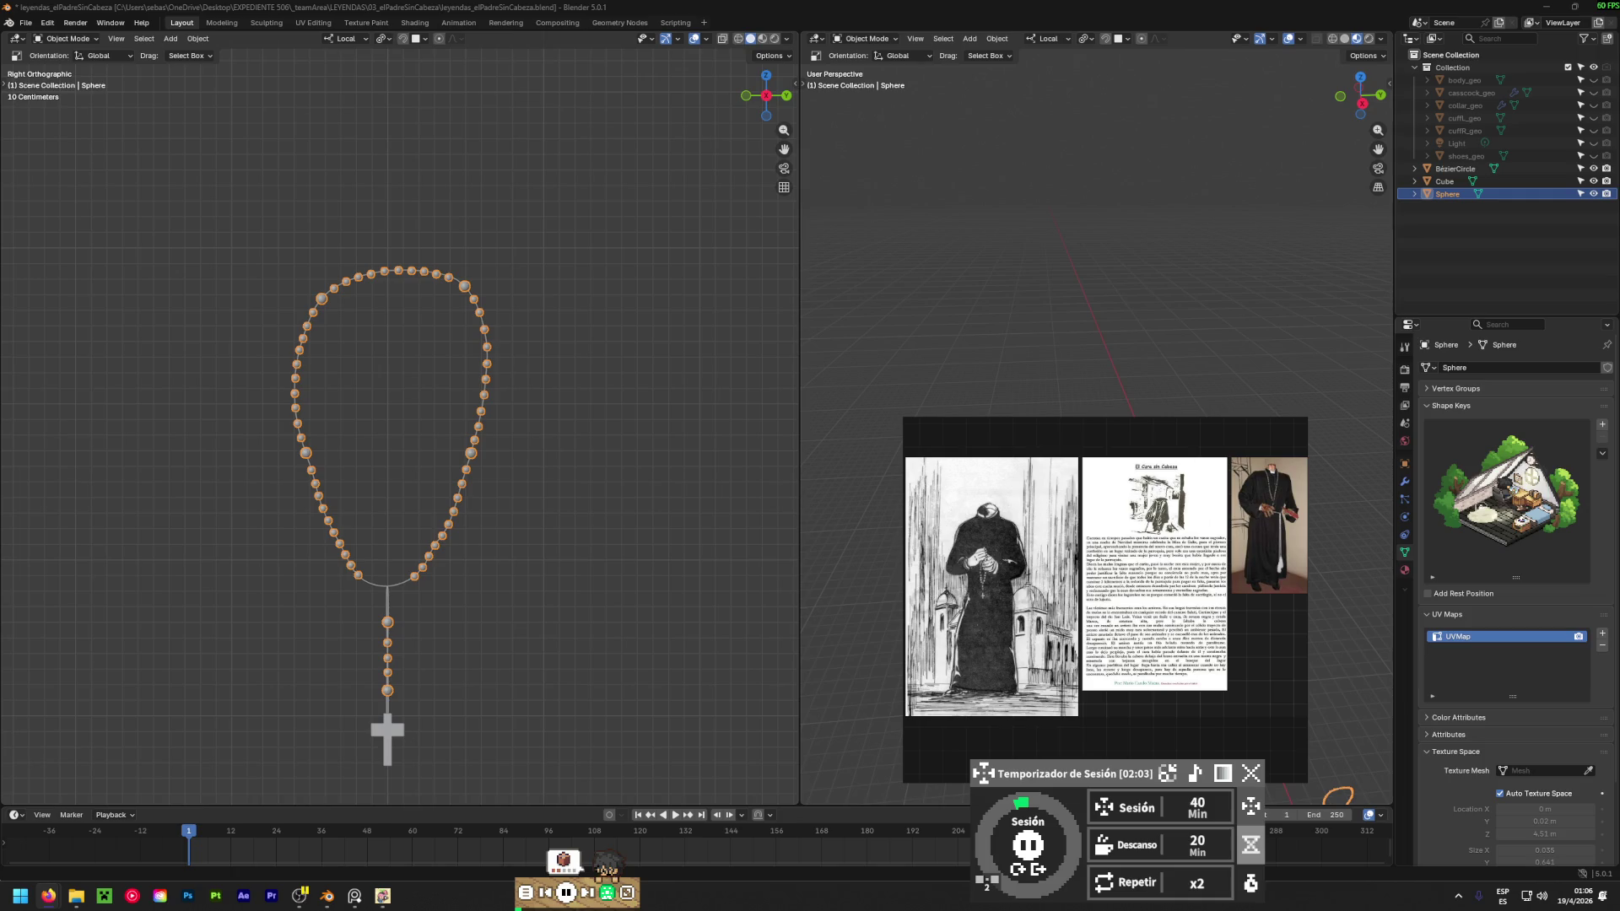
Deselect the rosary beads and add a Plain Axes empty at the world origin.
left_click(401, 555)
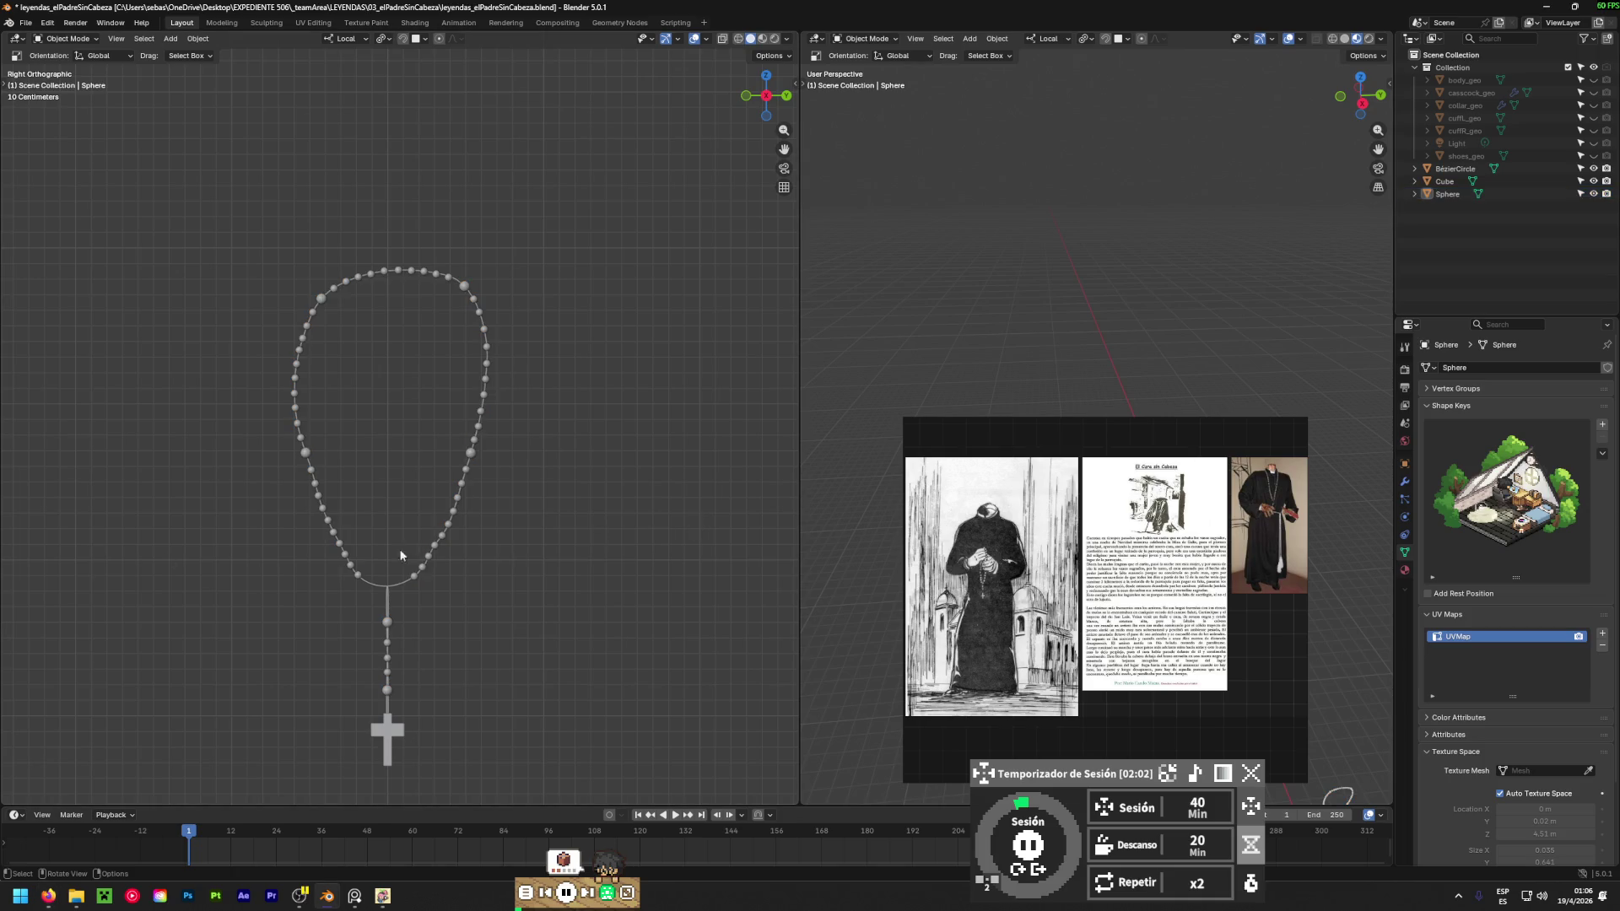
right_click(292, 524)
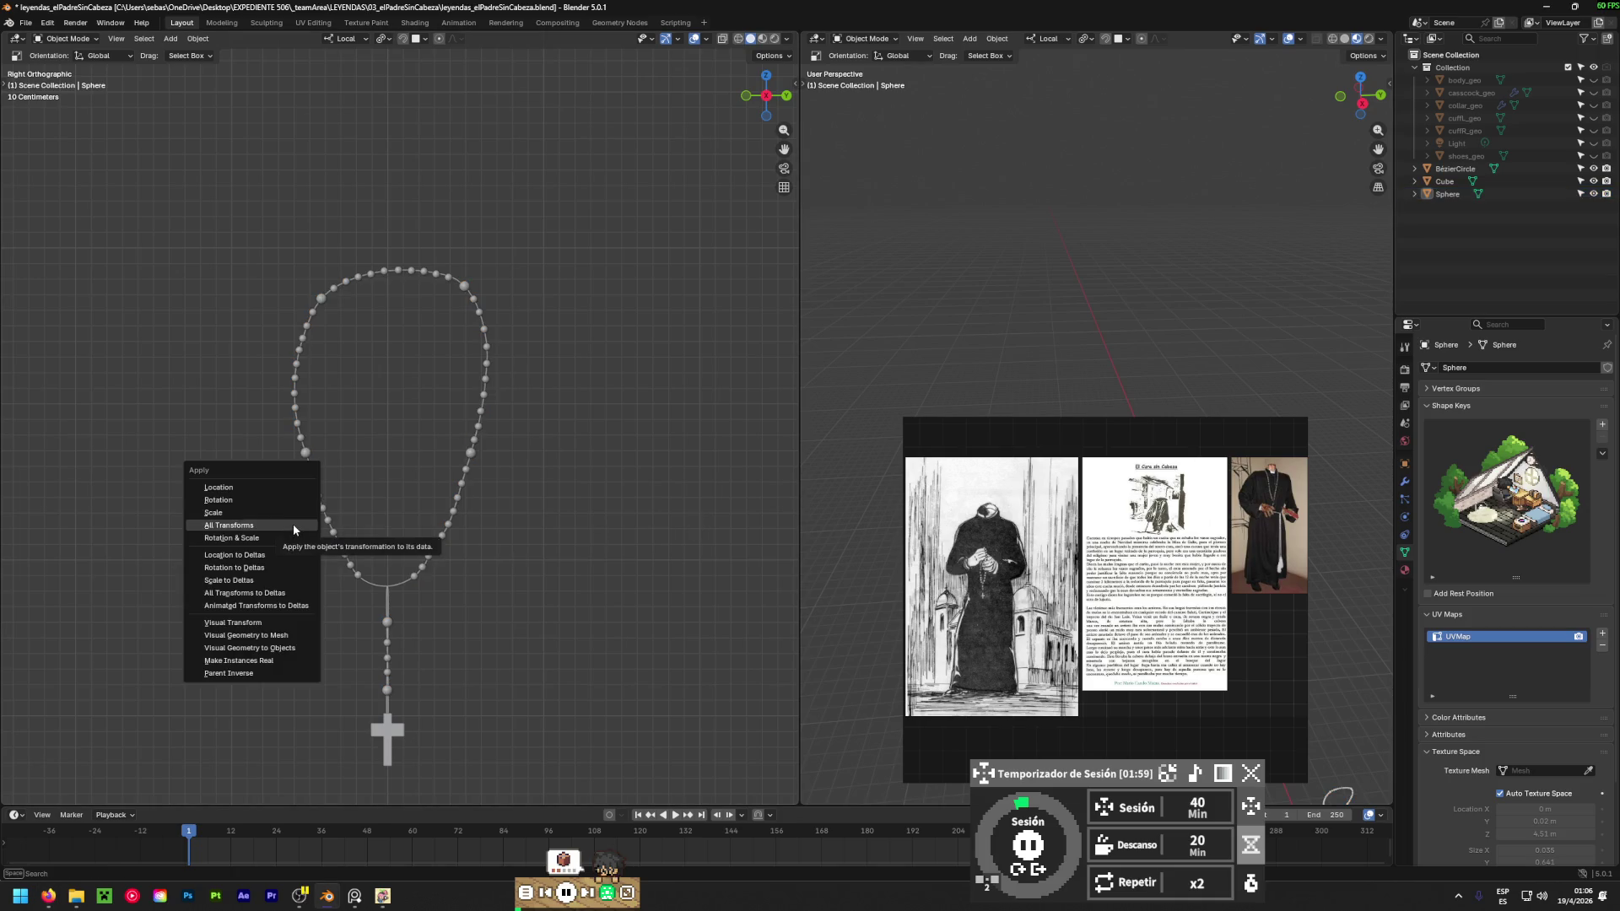
key("z")
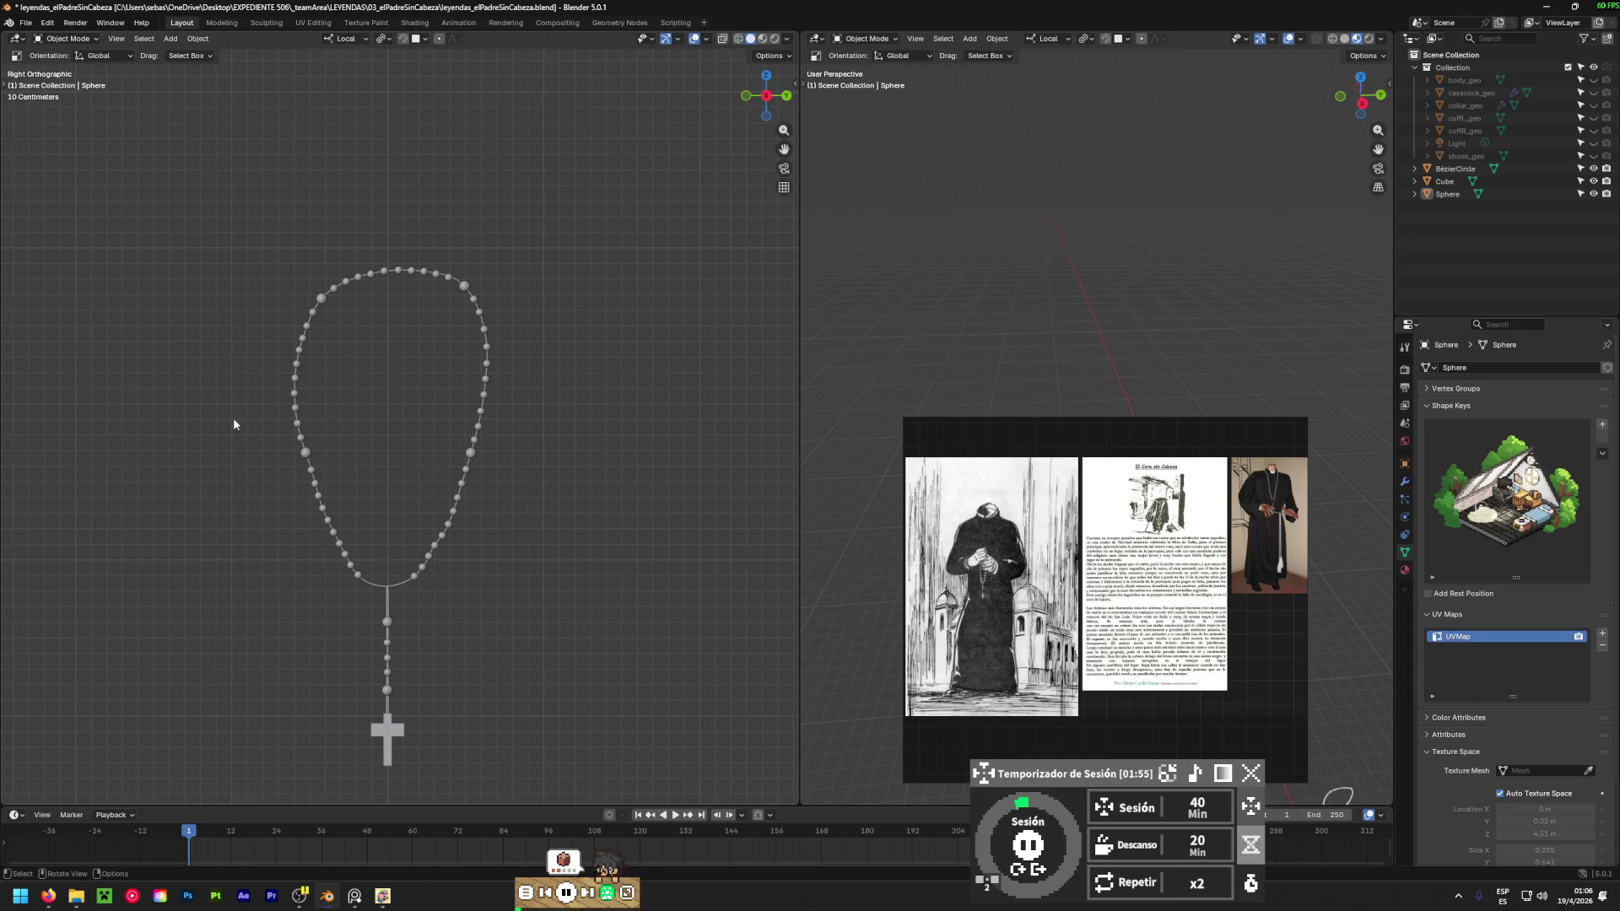
key("shift+a")
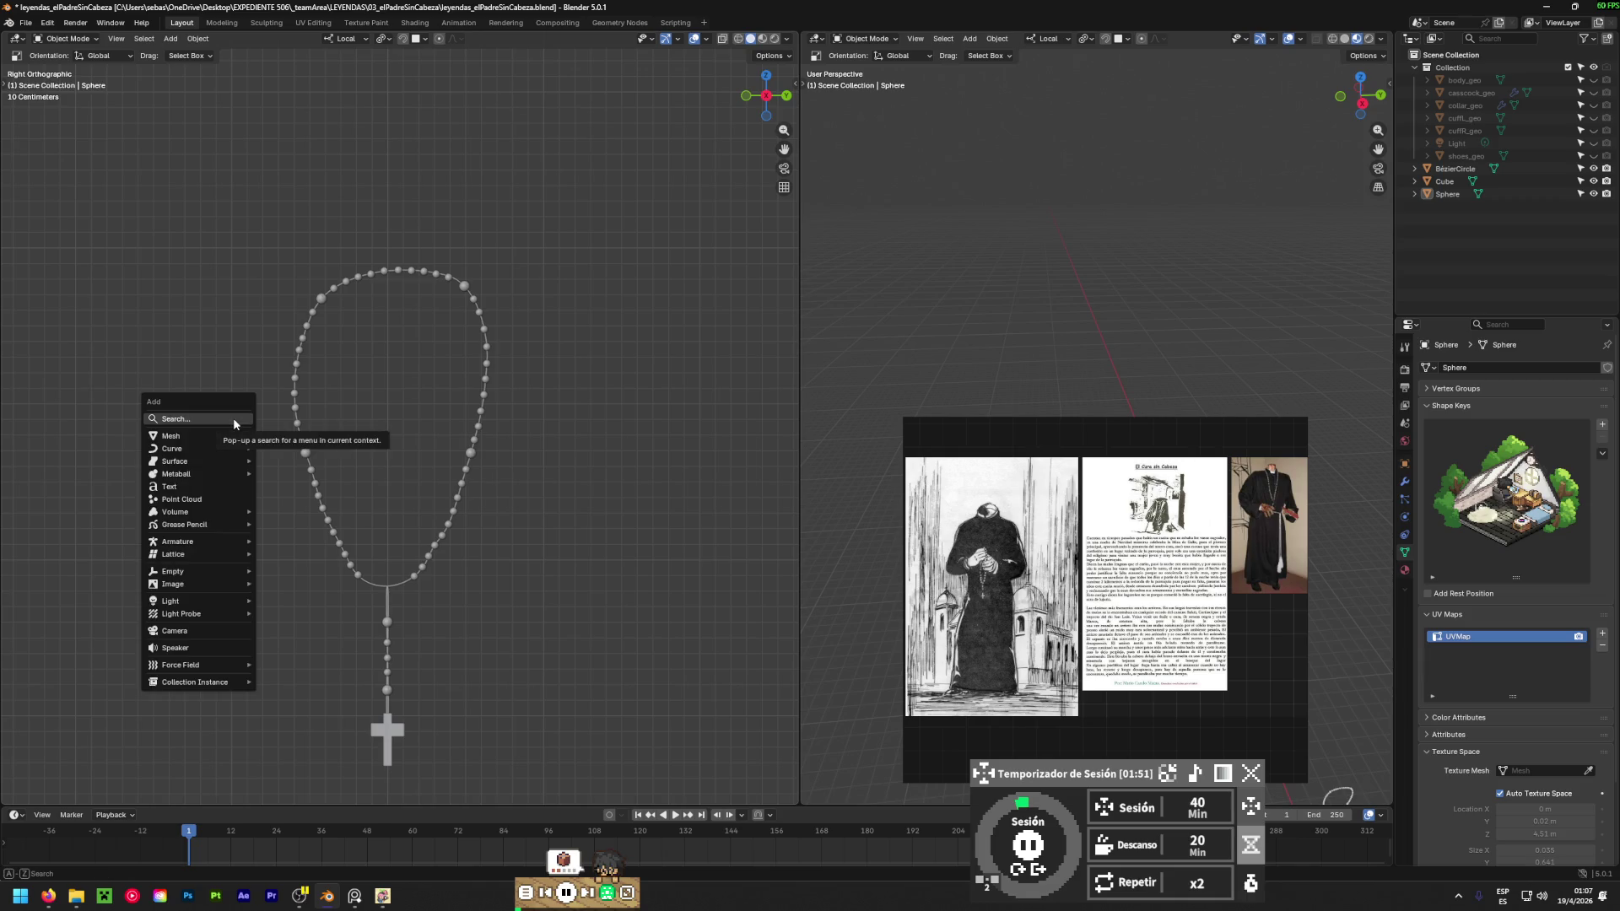
mouse_move(179, 575)
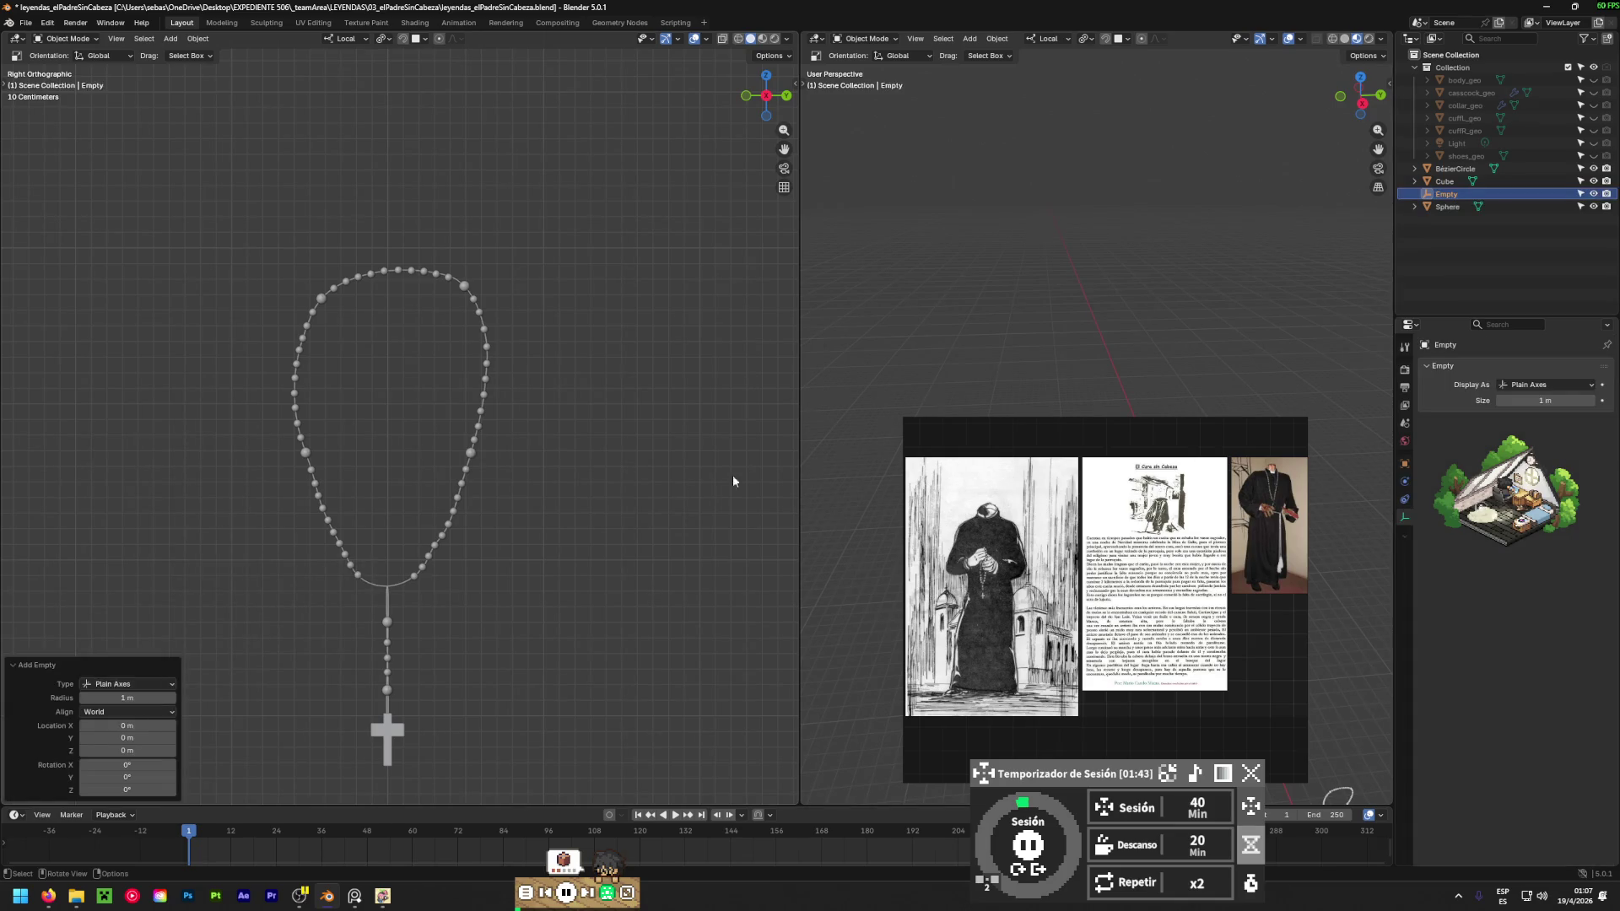
mouse_move(1092, 439)
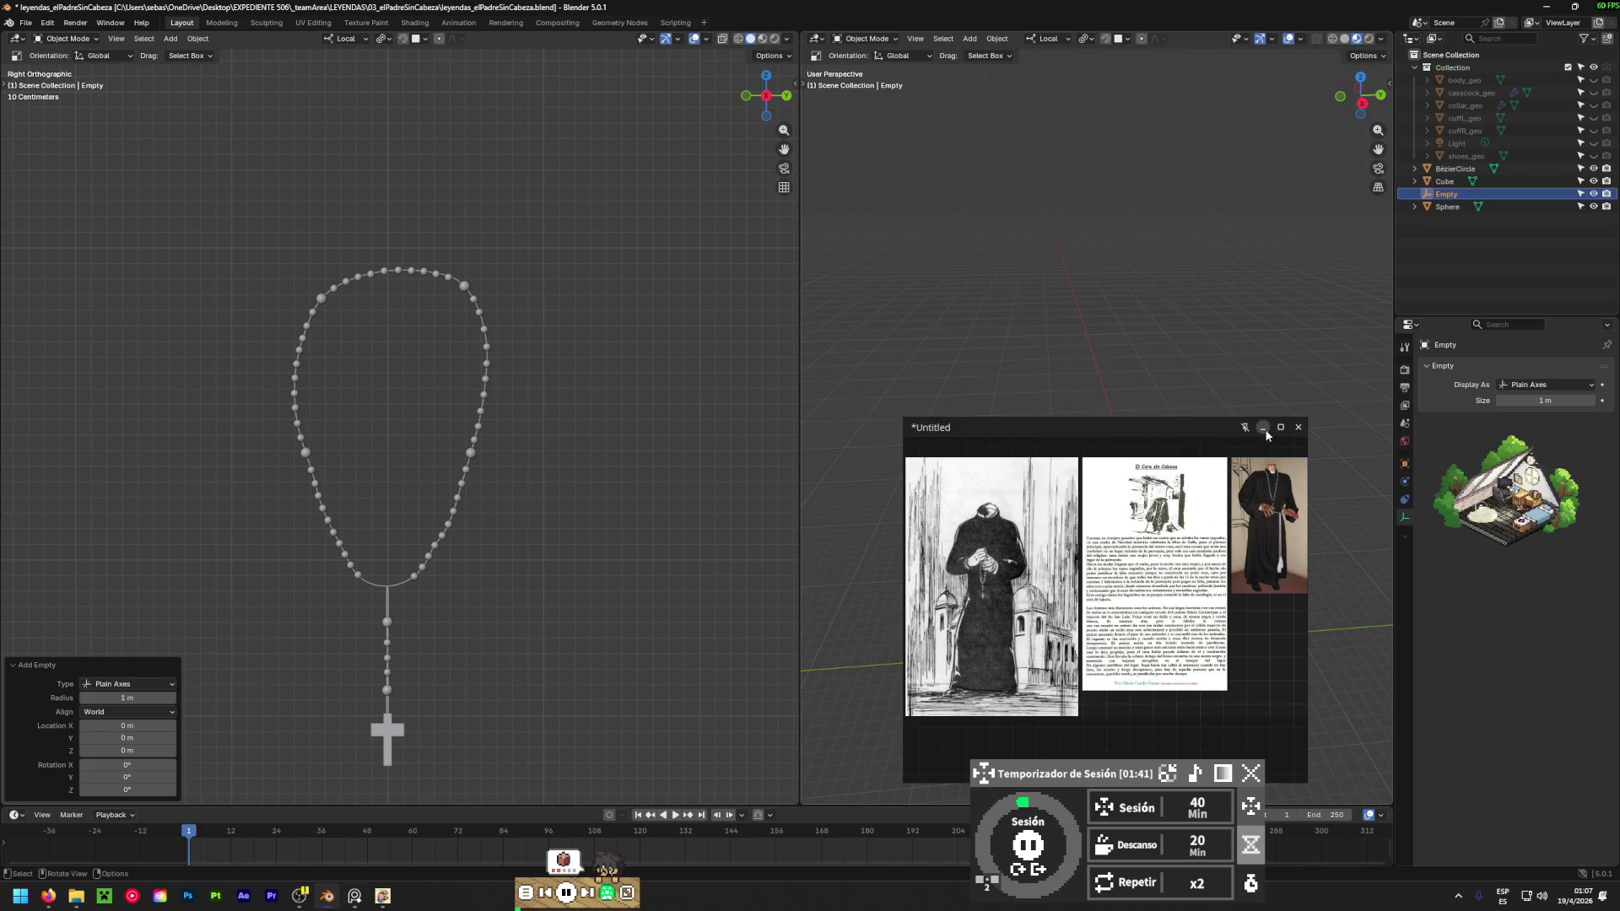
Minimize the reference images window and frame the new empty in the perspective view.
left_click(1263, 428)
mouse_move(886, 590)
middle_mouse_down()
mouse_move(1125, 554)
mouse_move(1209, 658)
mouse_move(1032, 417)
mouse_move(1034, 468)
middle_mouse_up()
key("KP_Decimal")
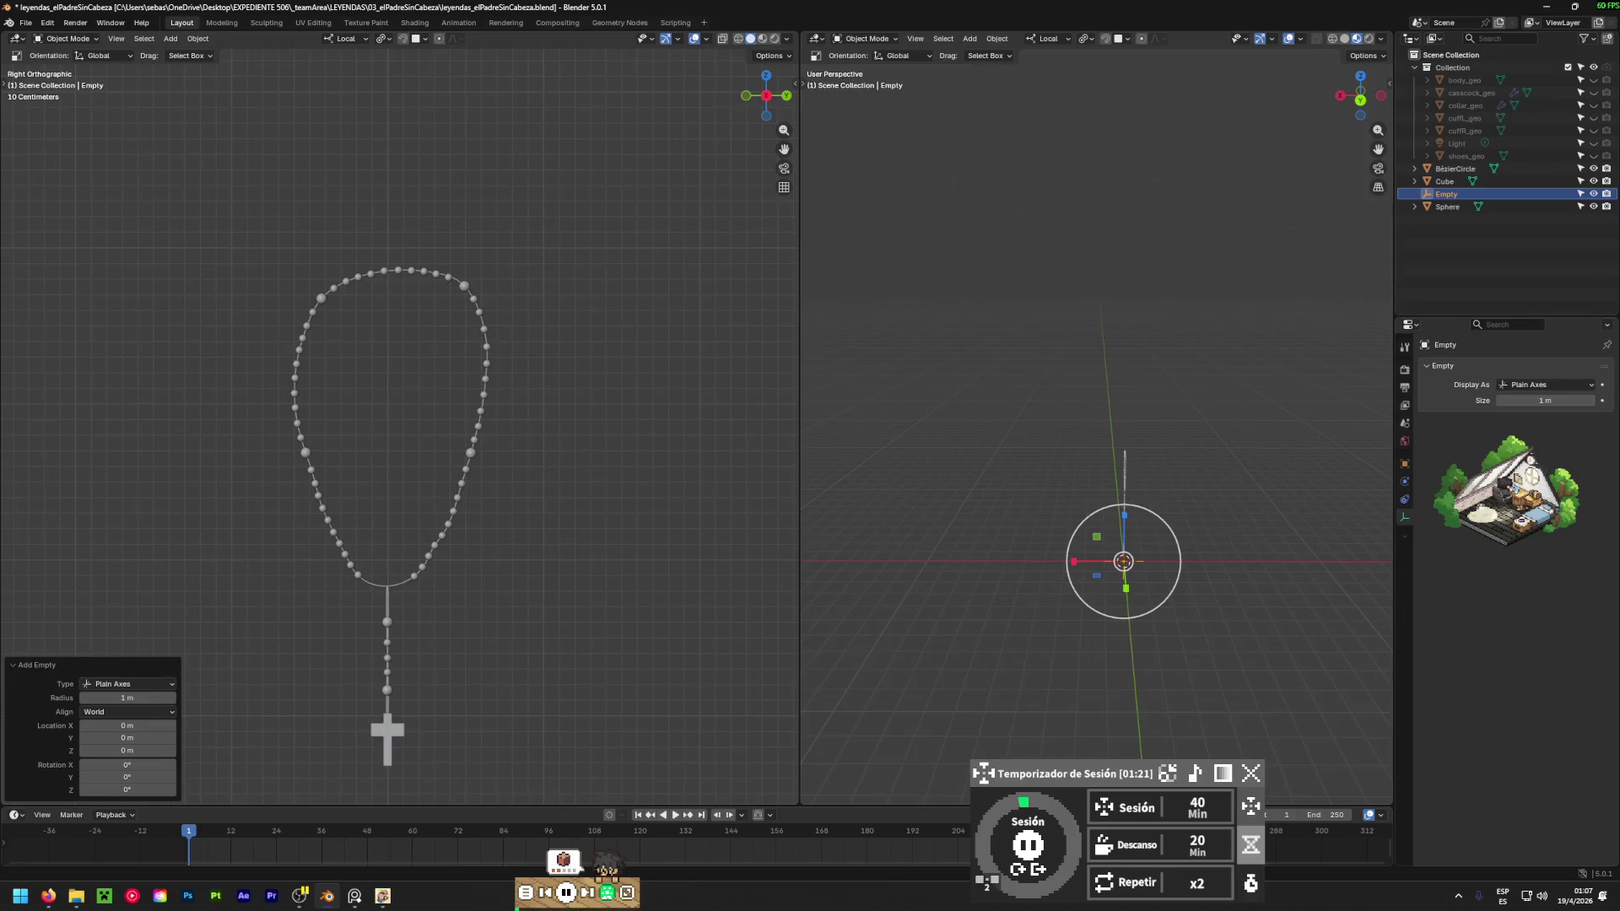
Rename the Empty to rosary_parent in the Outliner, then select the rosary beads.
double_click(1444, 194)
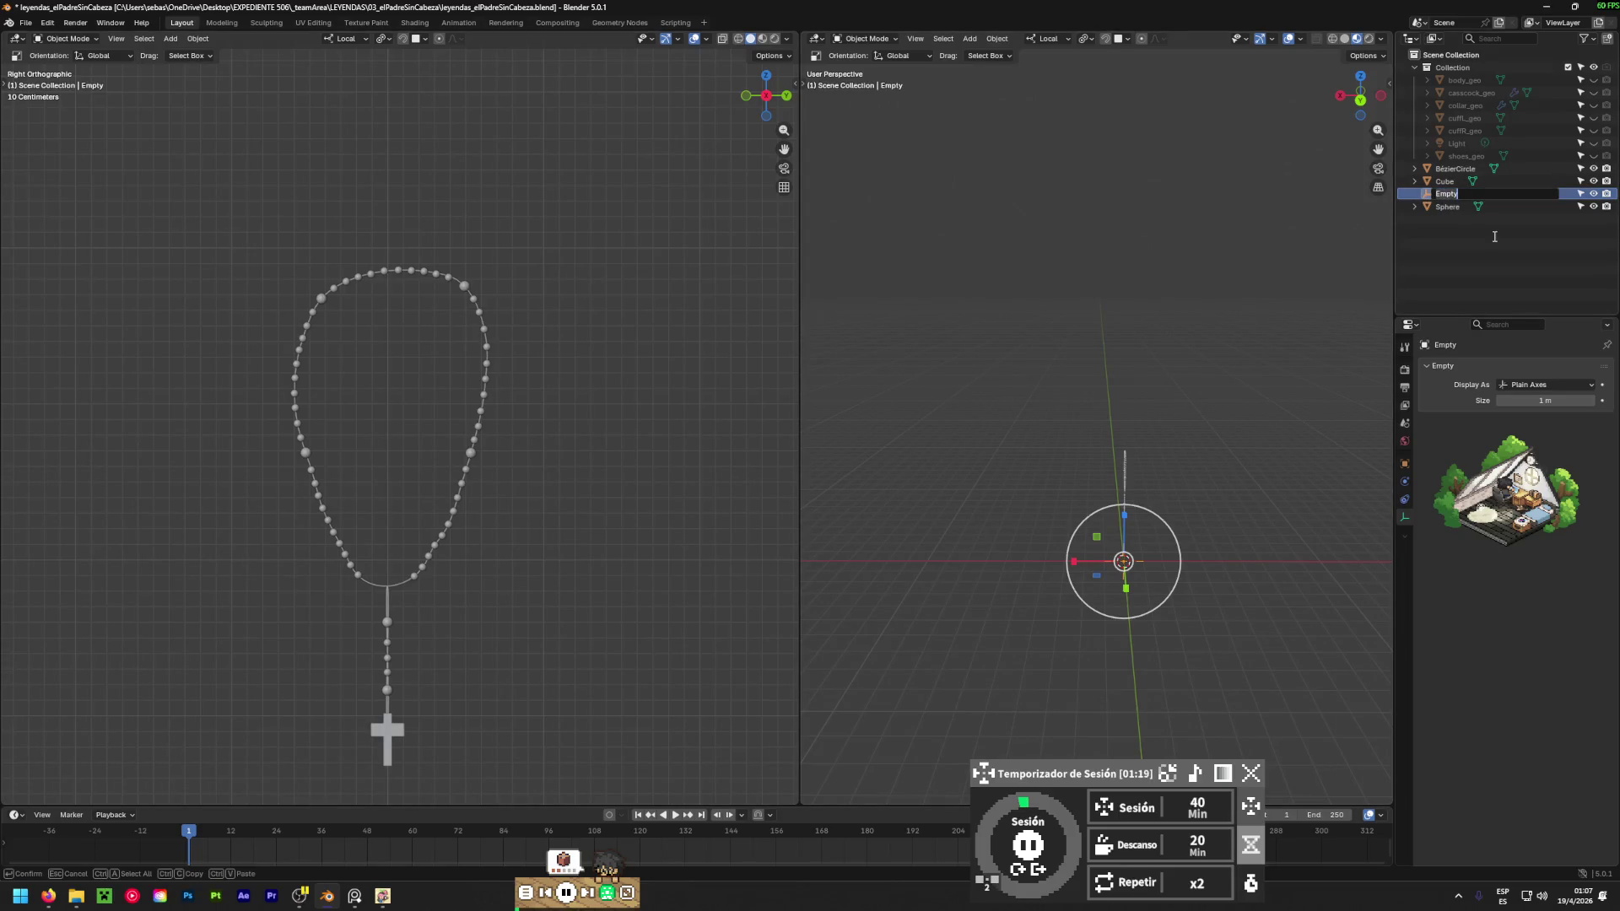
type("rosar")
type("y_parte")
key("BackSpace")
key("BackSpace")
type("et")
type("nt")
key("Return")
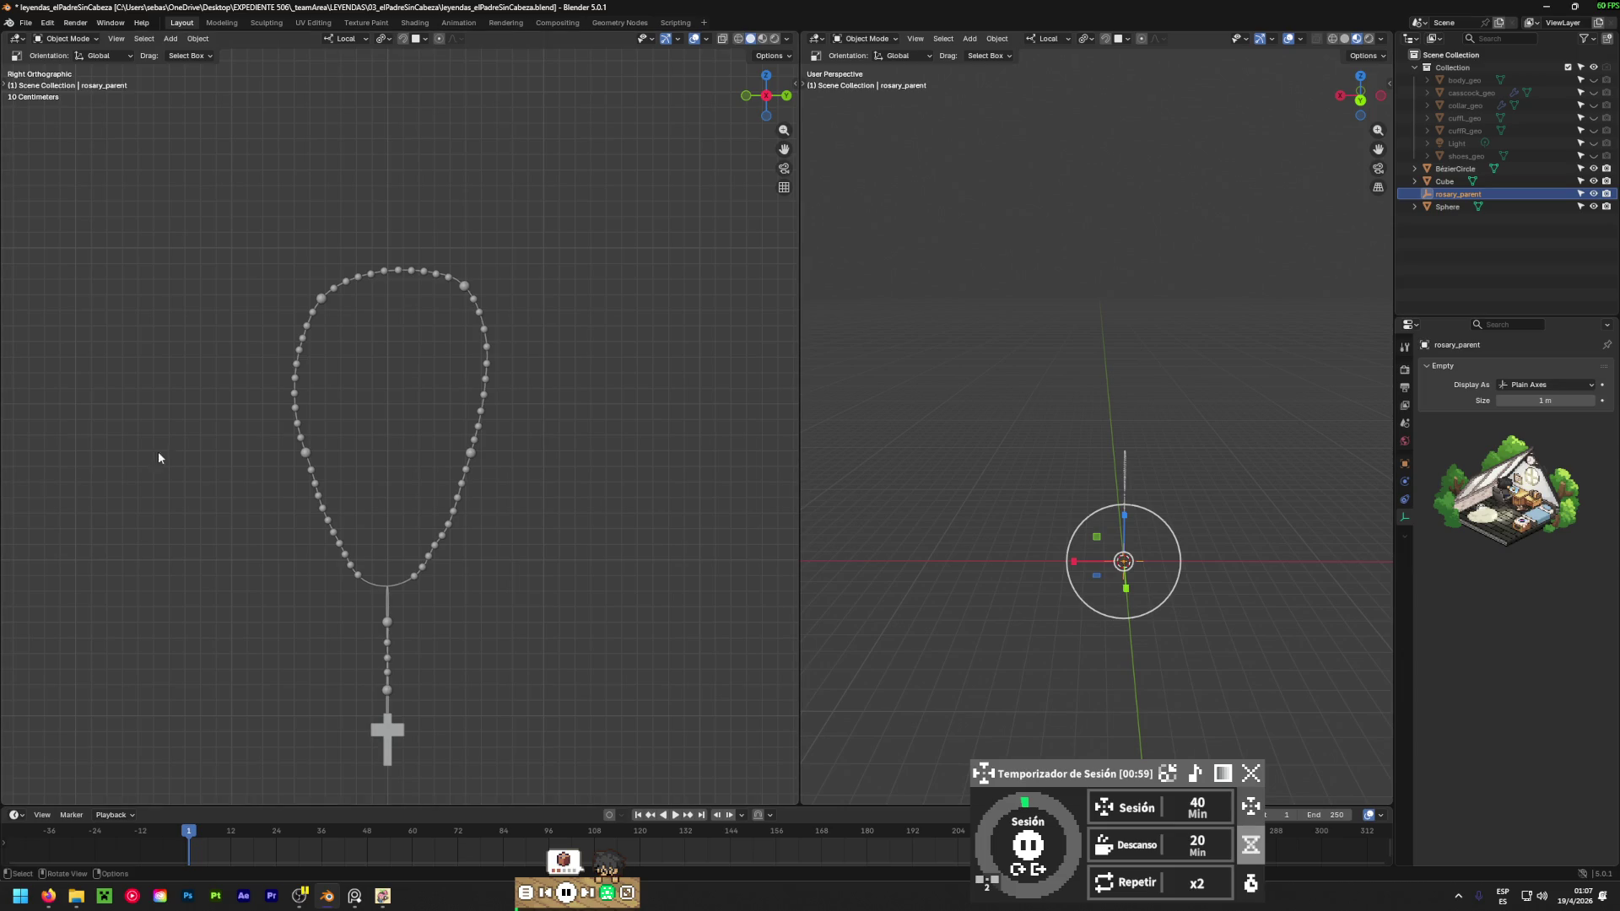
left_click(467, 455)
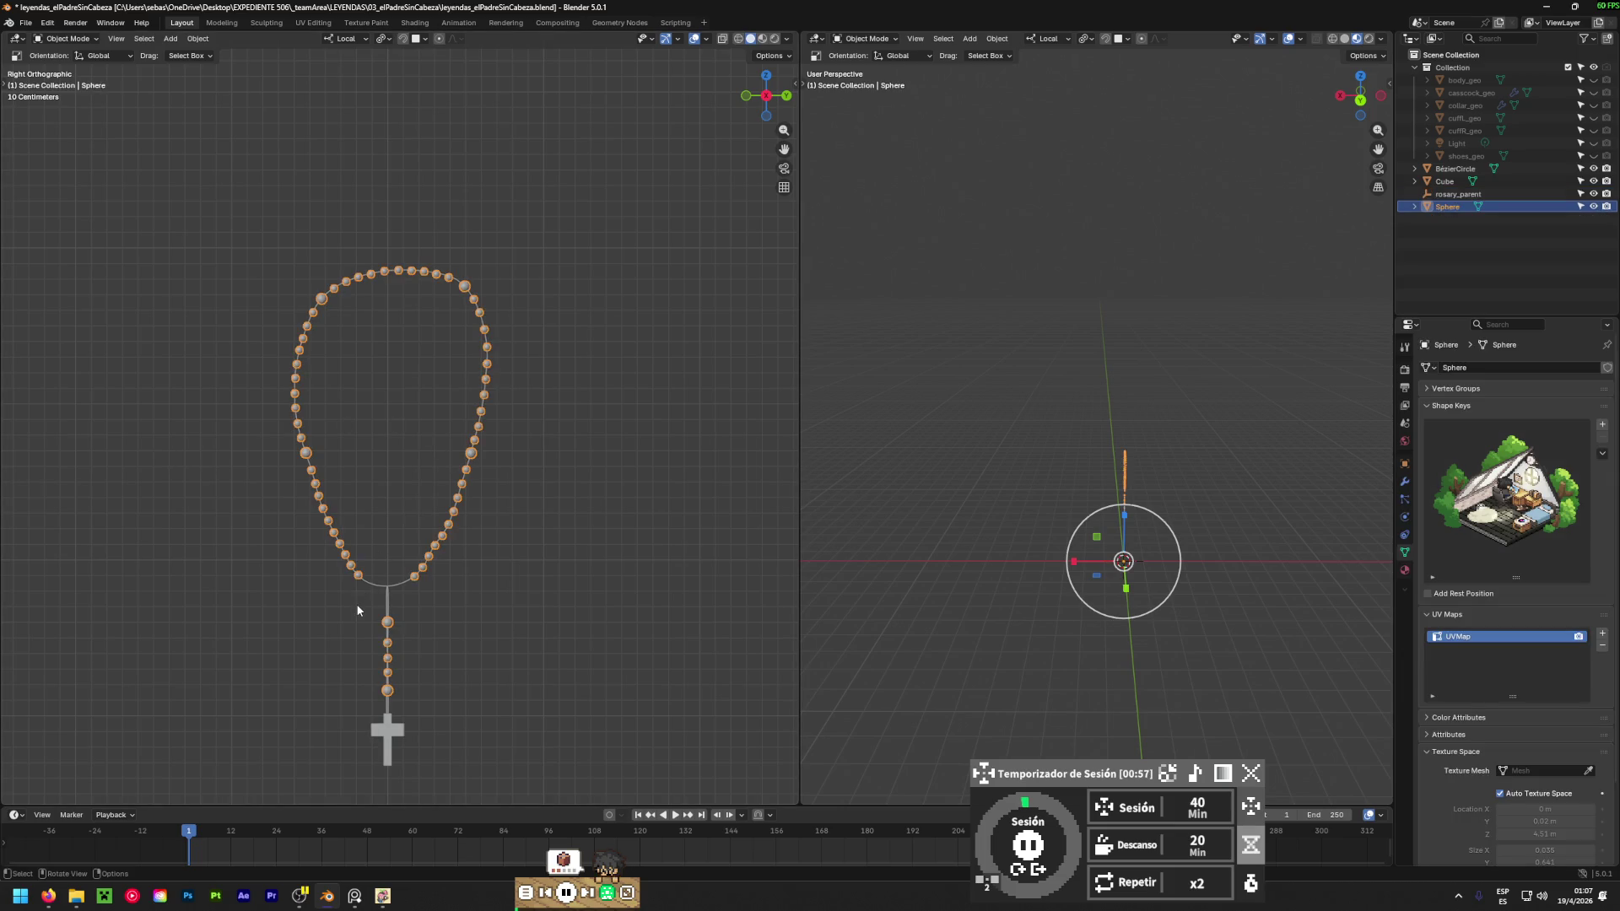
Select the Sphere beads, bead curve, cross and rosary_parent empty together.
scroll(376, 601, "up", 3)
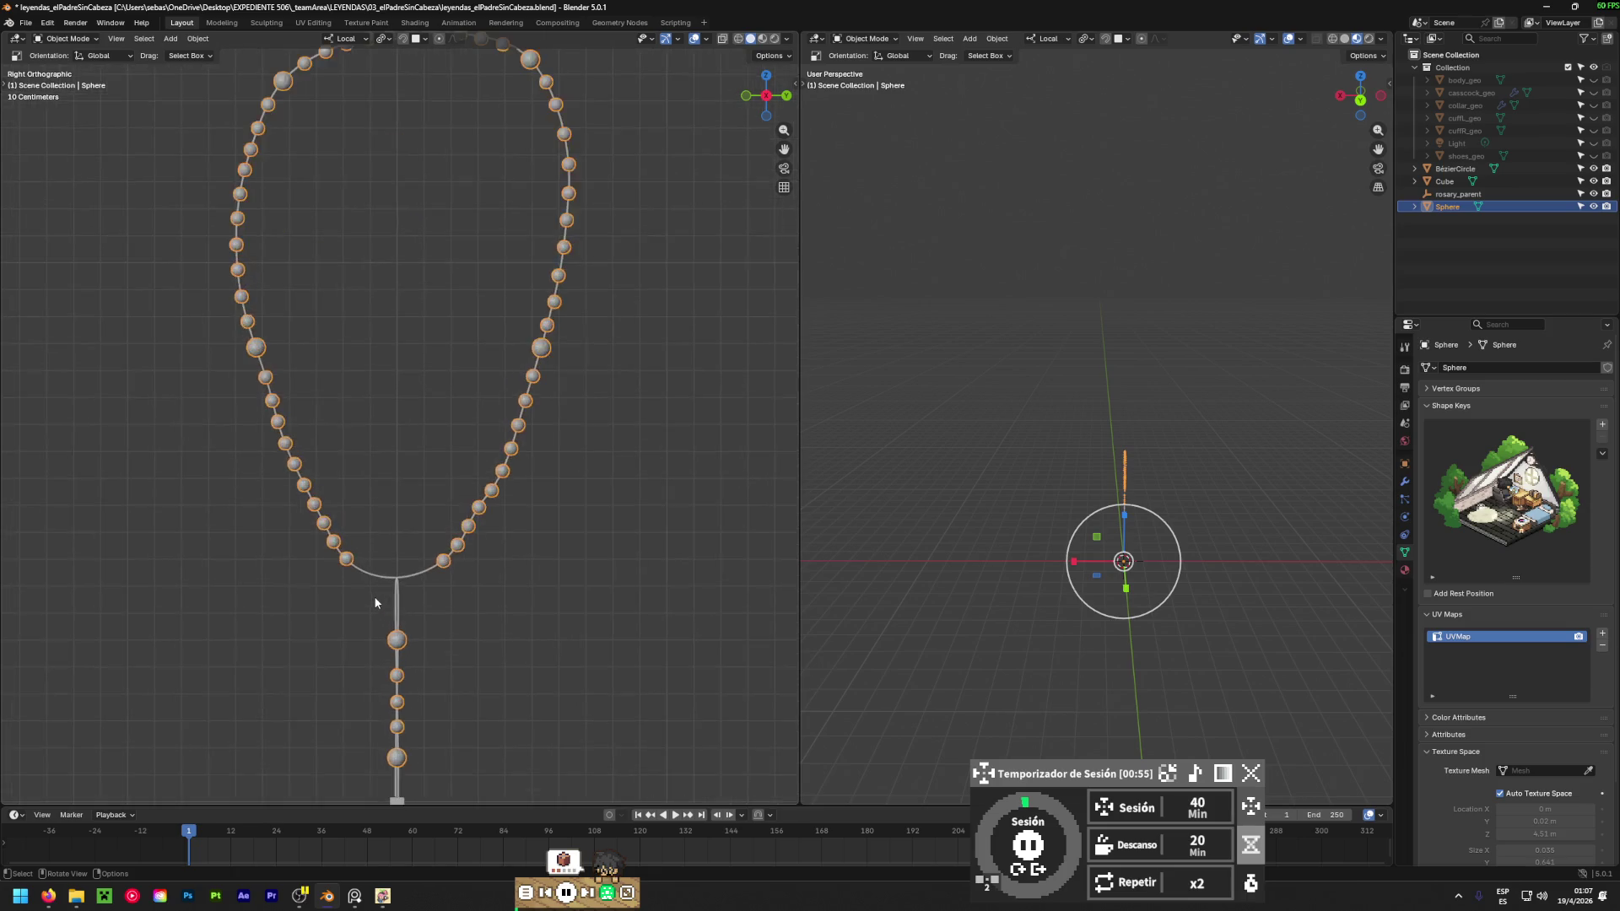
left_click(385, 578, "shift")
scroll(459, 666, "down", 5, "shift")
left_click_drag(425, 631, 377, 617)
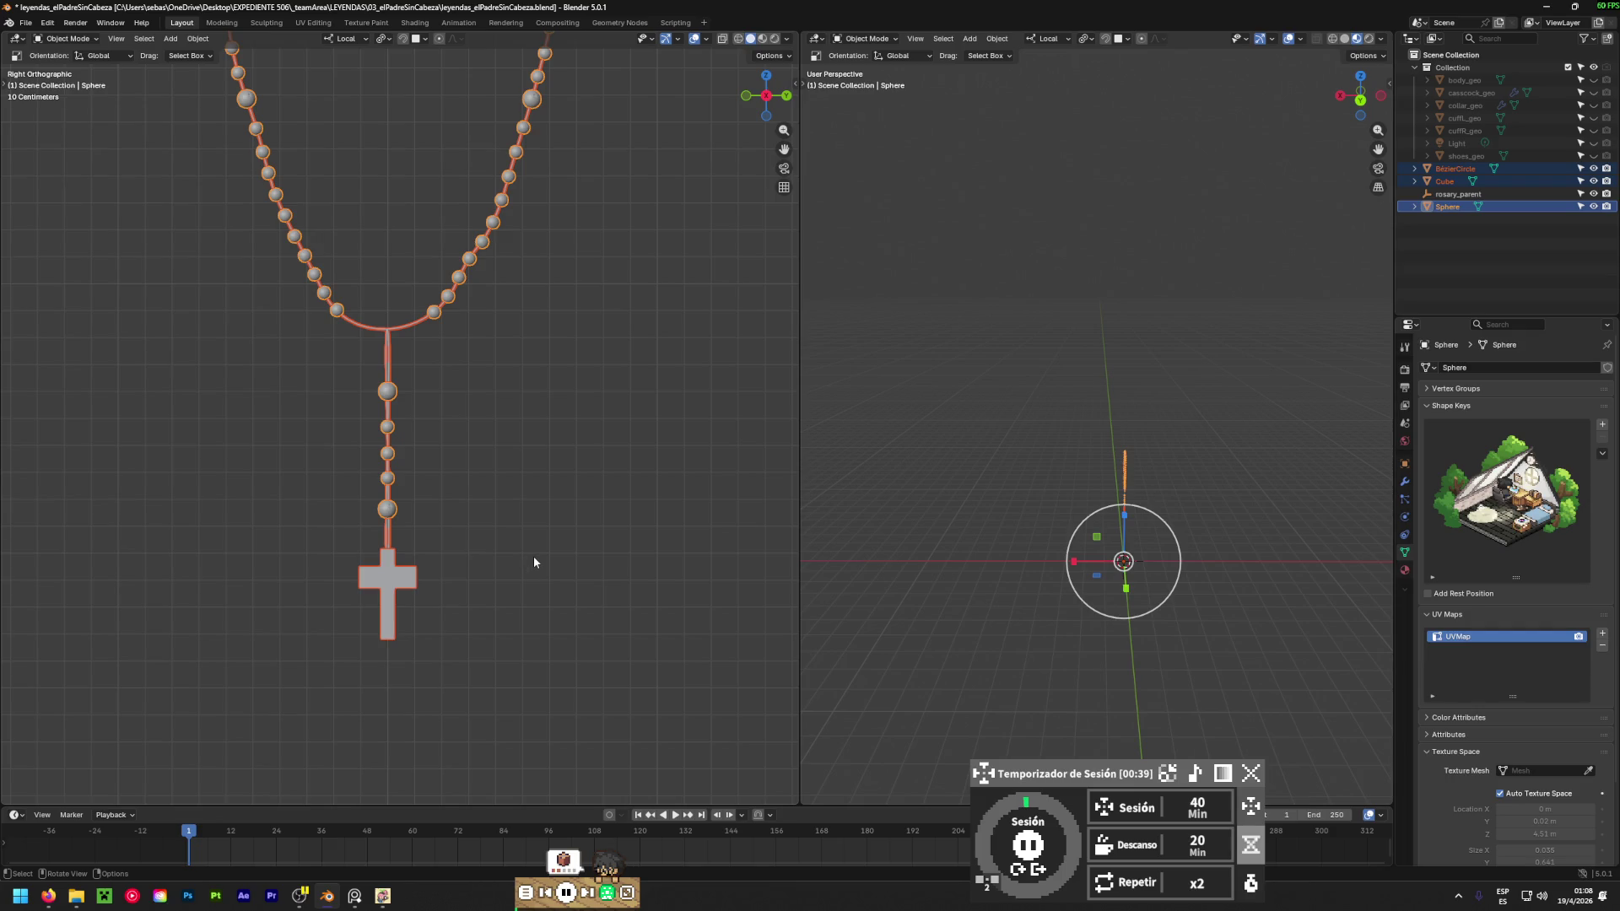
scroll(533, 562, "down", 5)
scroll(540, 548, "down", 6, "shift")
middle_click_drag(987, 588, 1075, 526, "shift")
left_click_drag(1151, 579, 1245, 496, "shift")
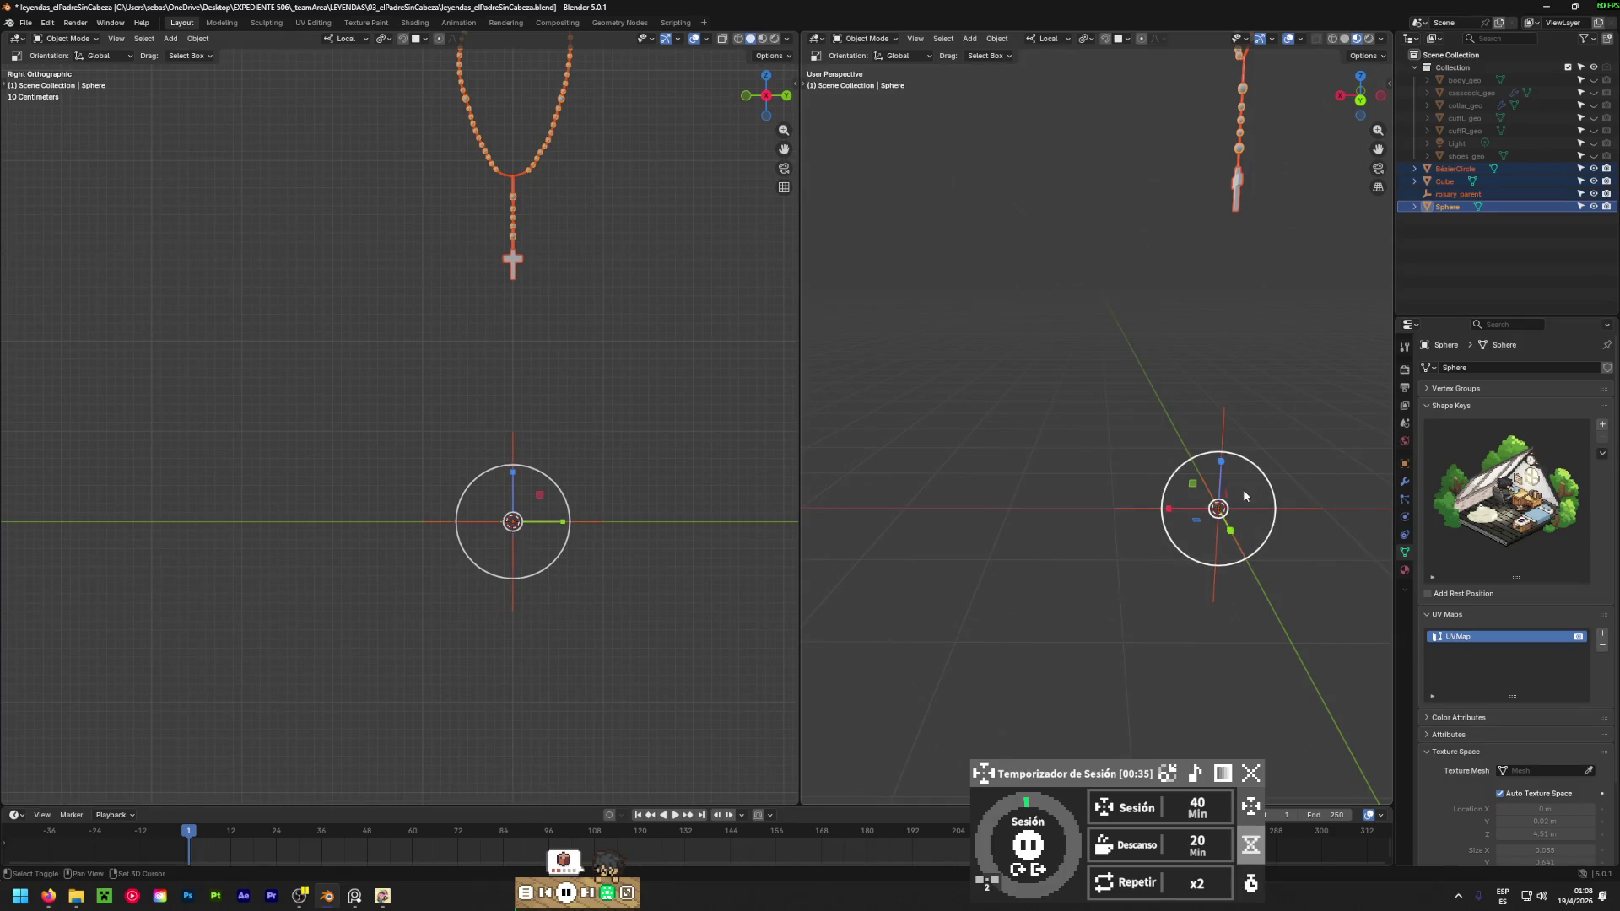
middle_click_drag(611, 347, 570, 449, "shift")
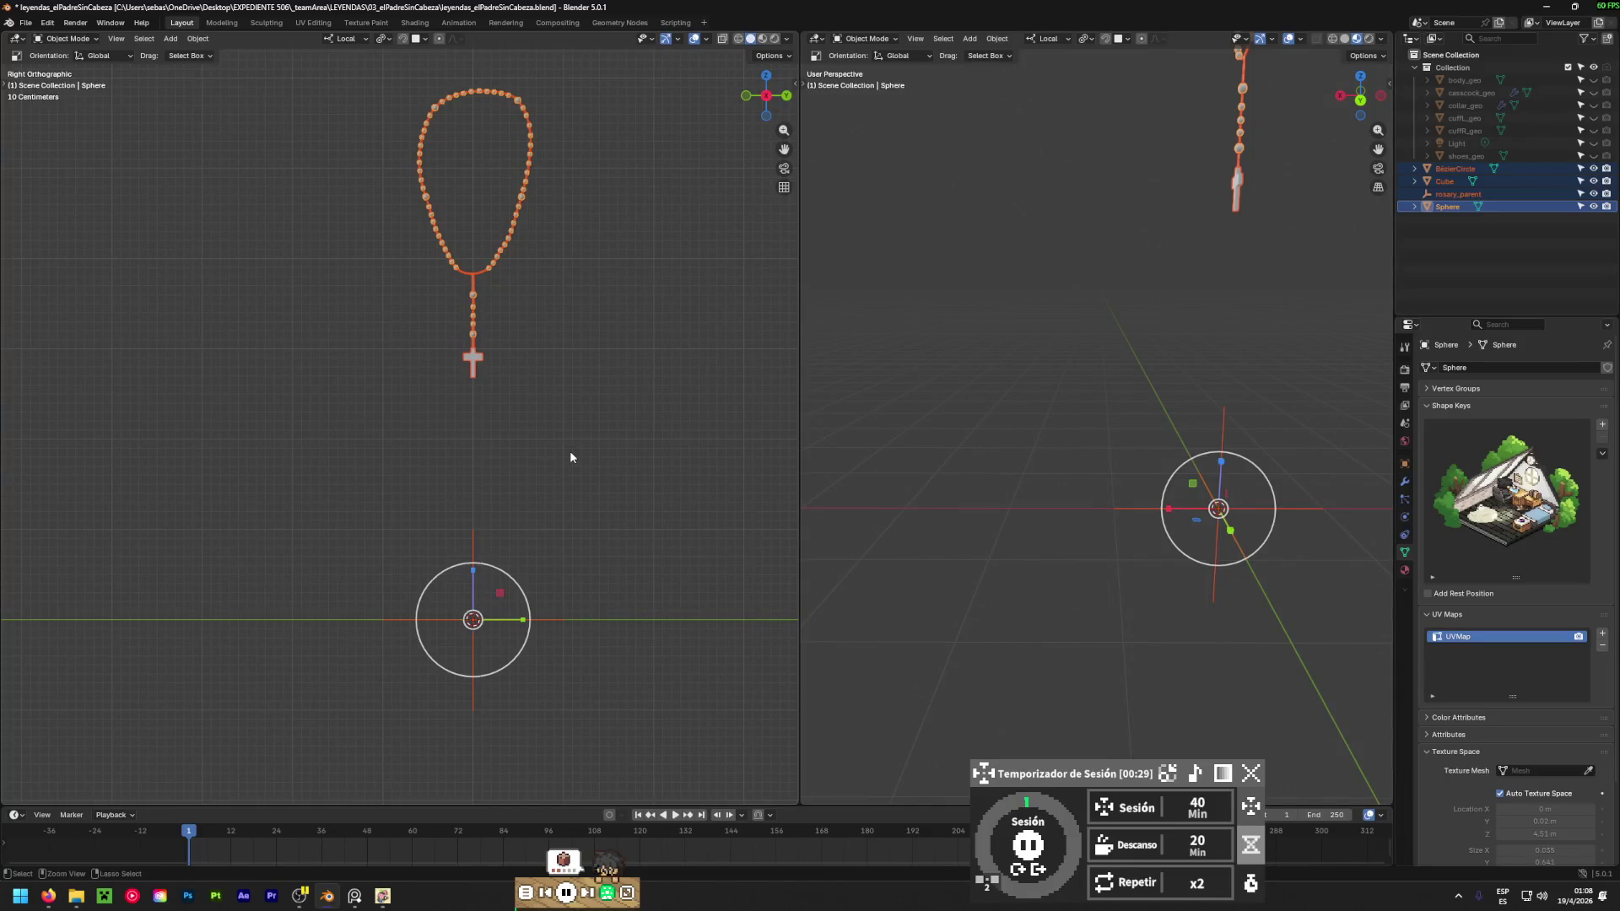
Parent them to Sphere with Object (Keep Transform) and check the children in the Outliner.
key("ctrl+p")
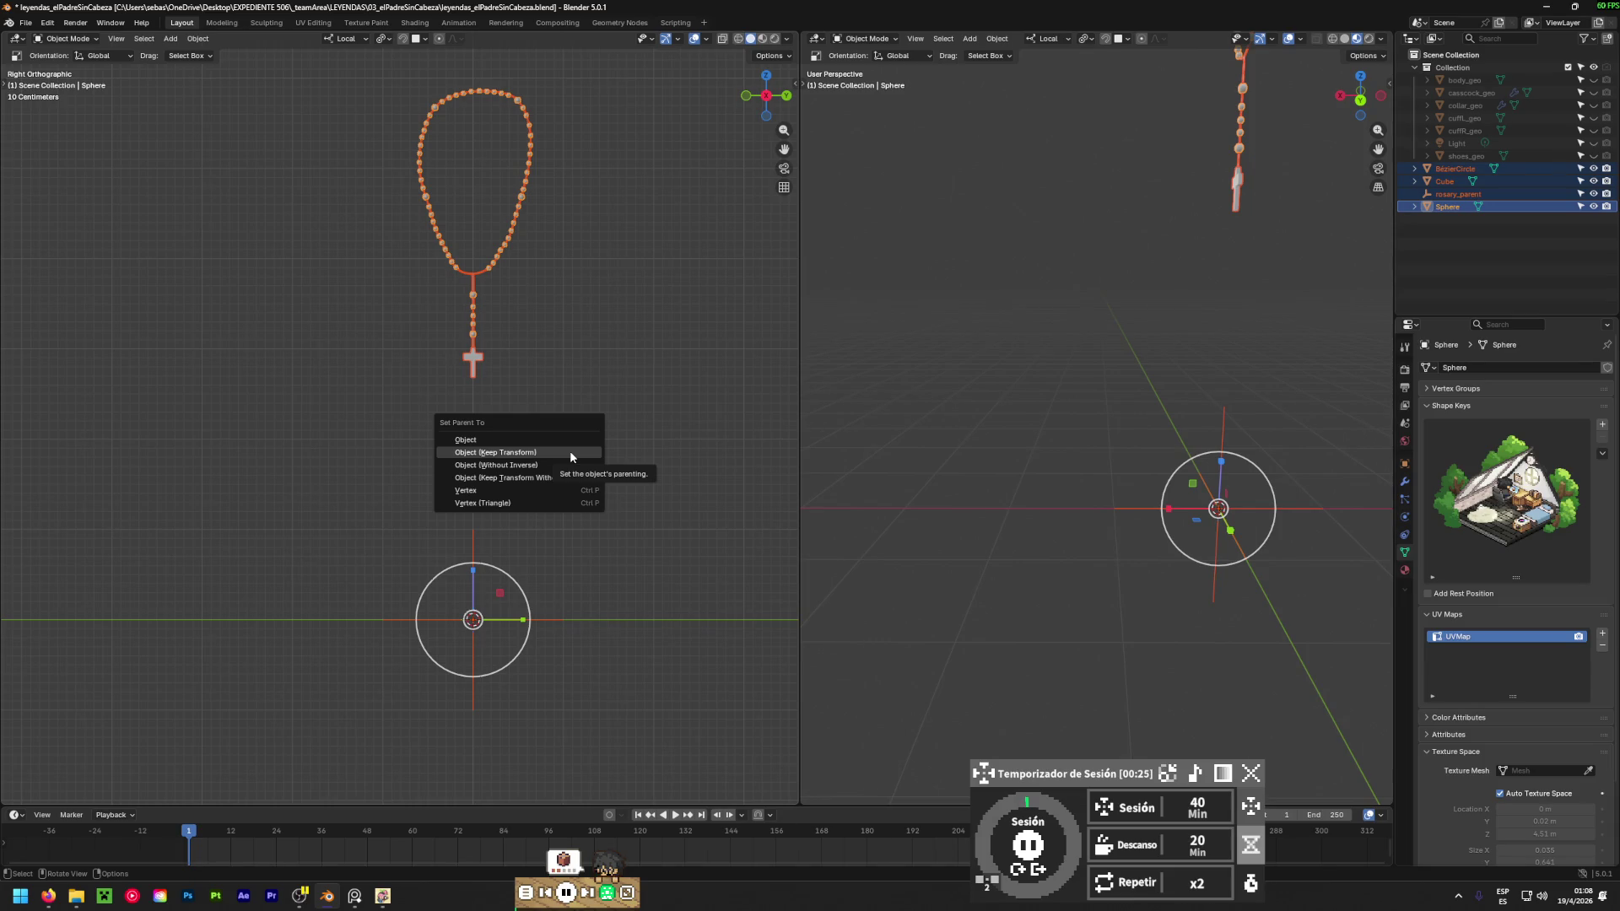
left_click(570, 454)
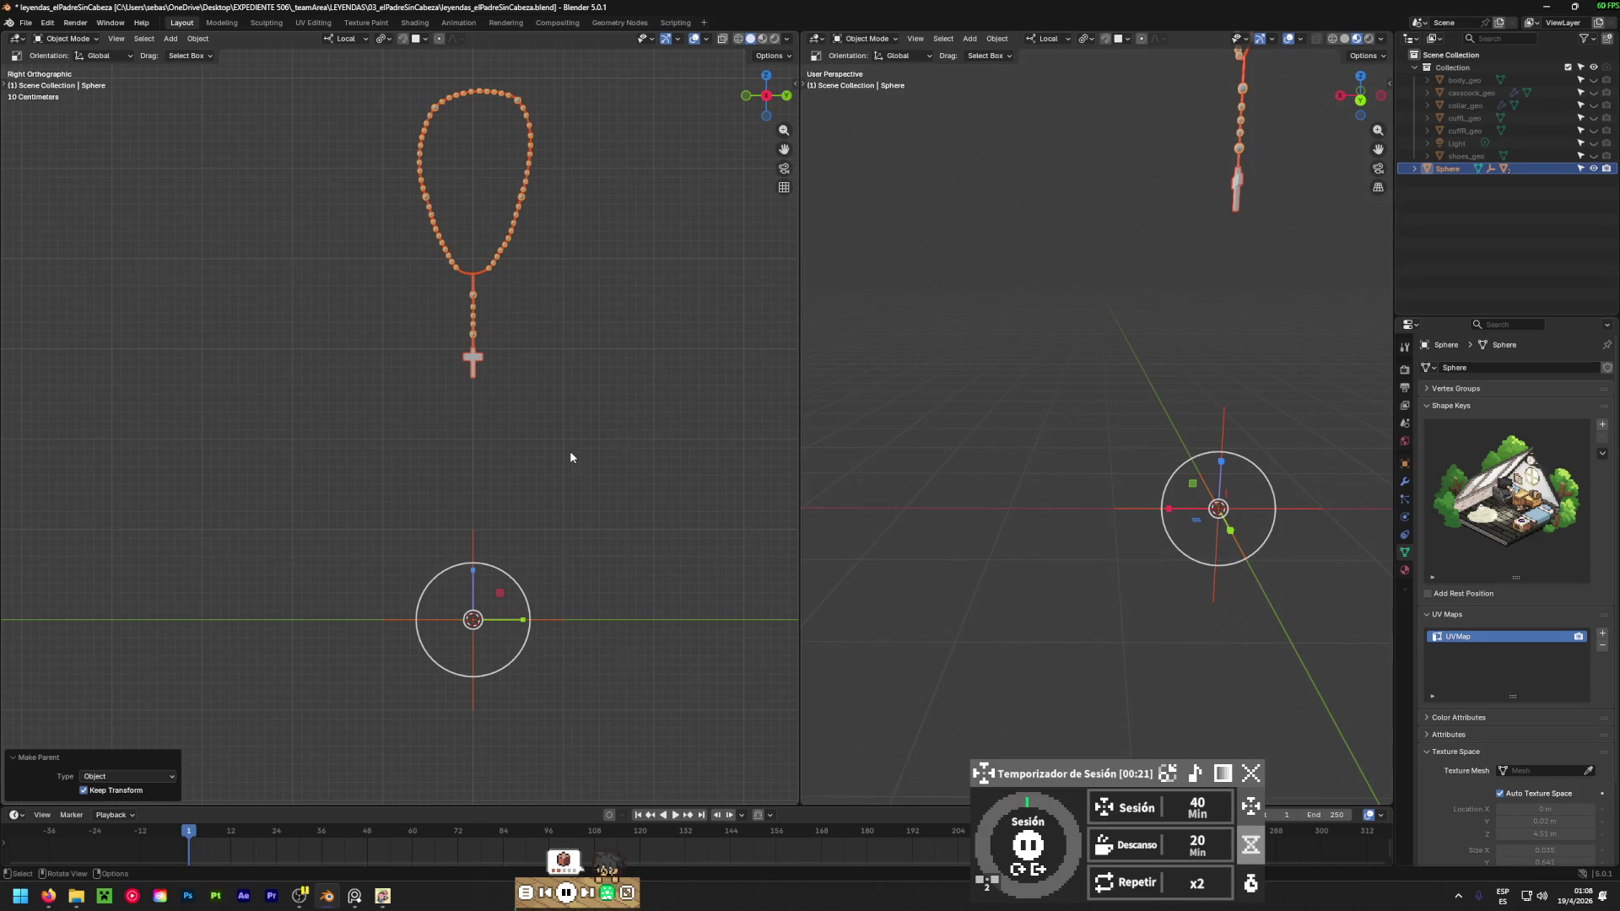
left_click(1414, 169)
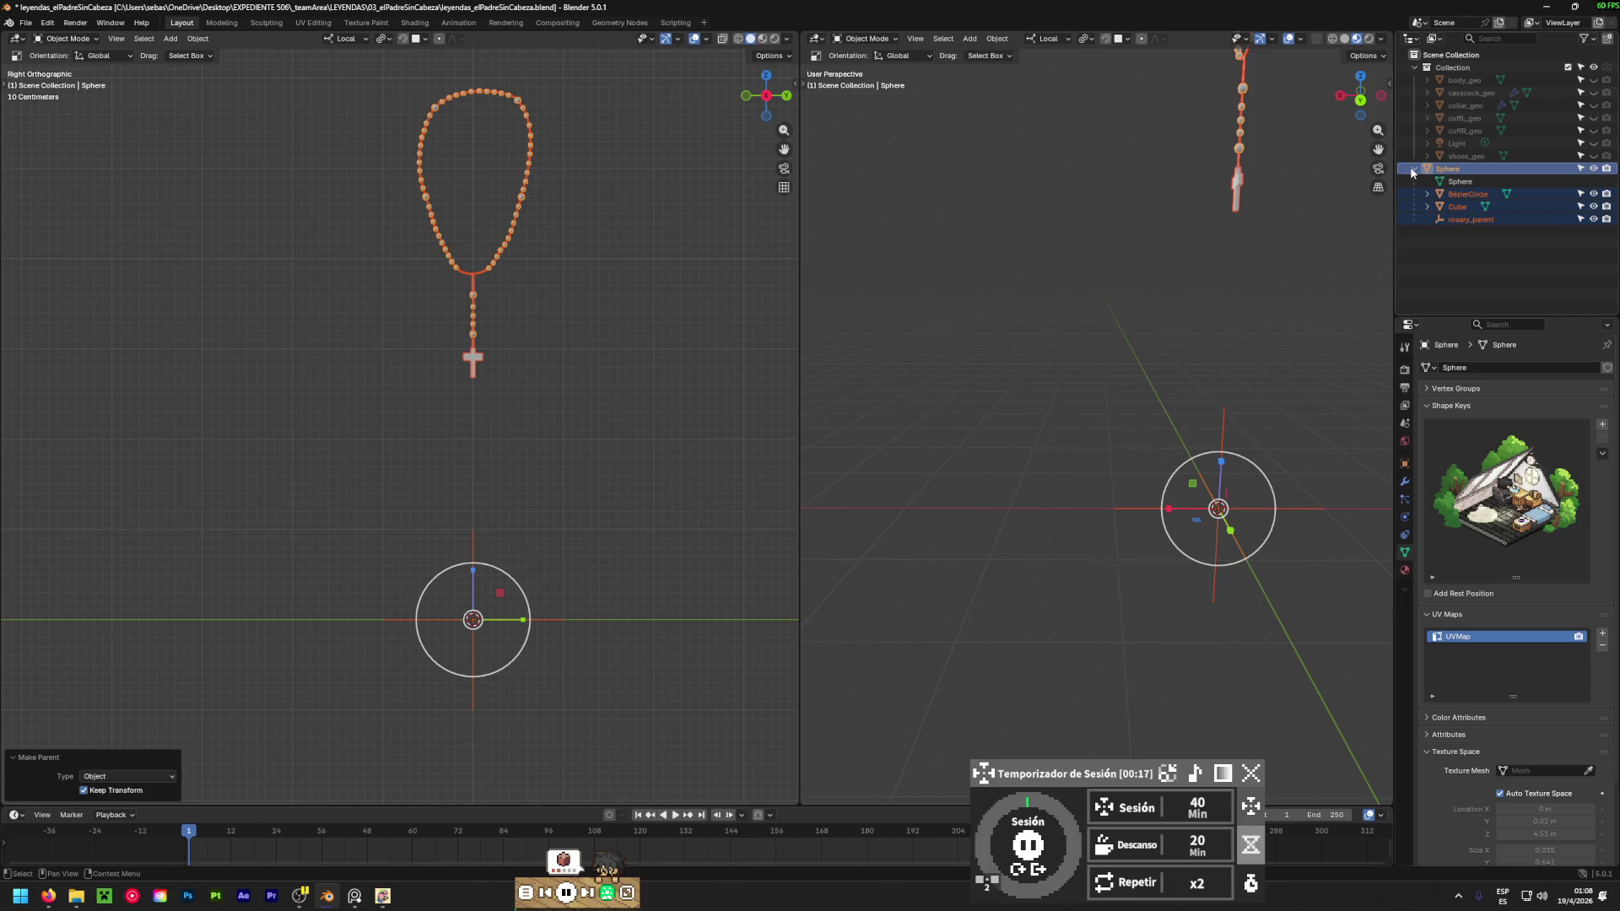
left_click(1414, 169)
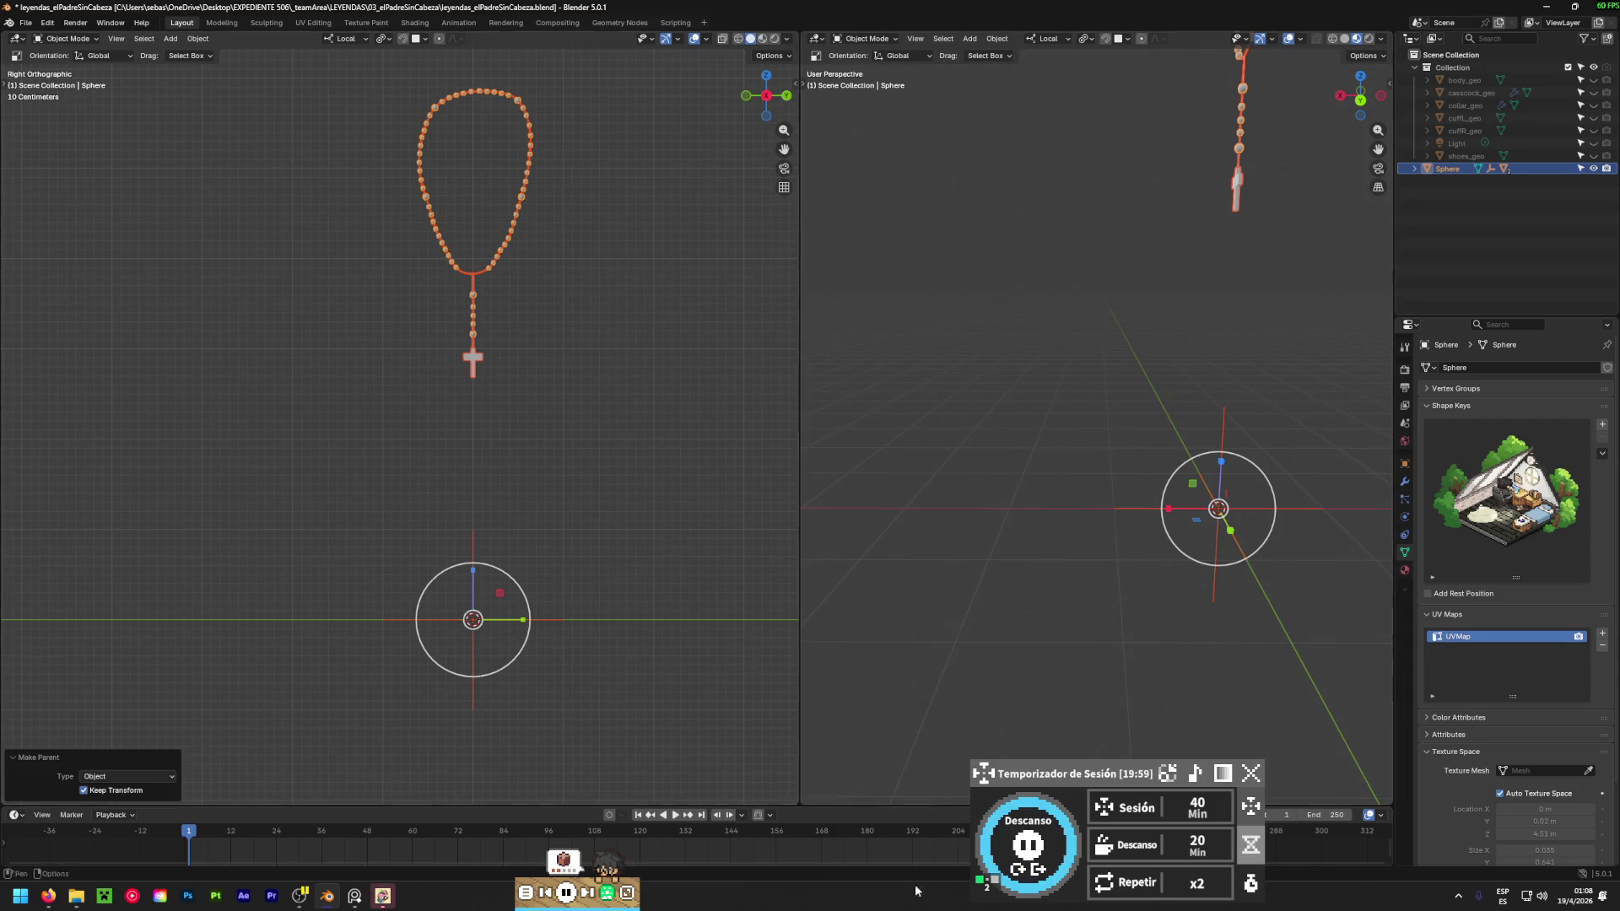
Pause the break timer and the current music track, and open the full music room panel.
left_click(1031, 855)
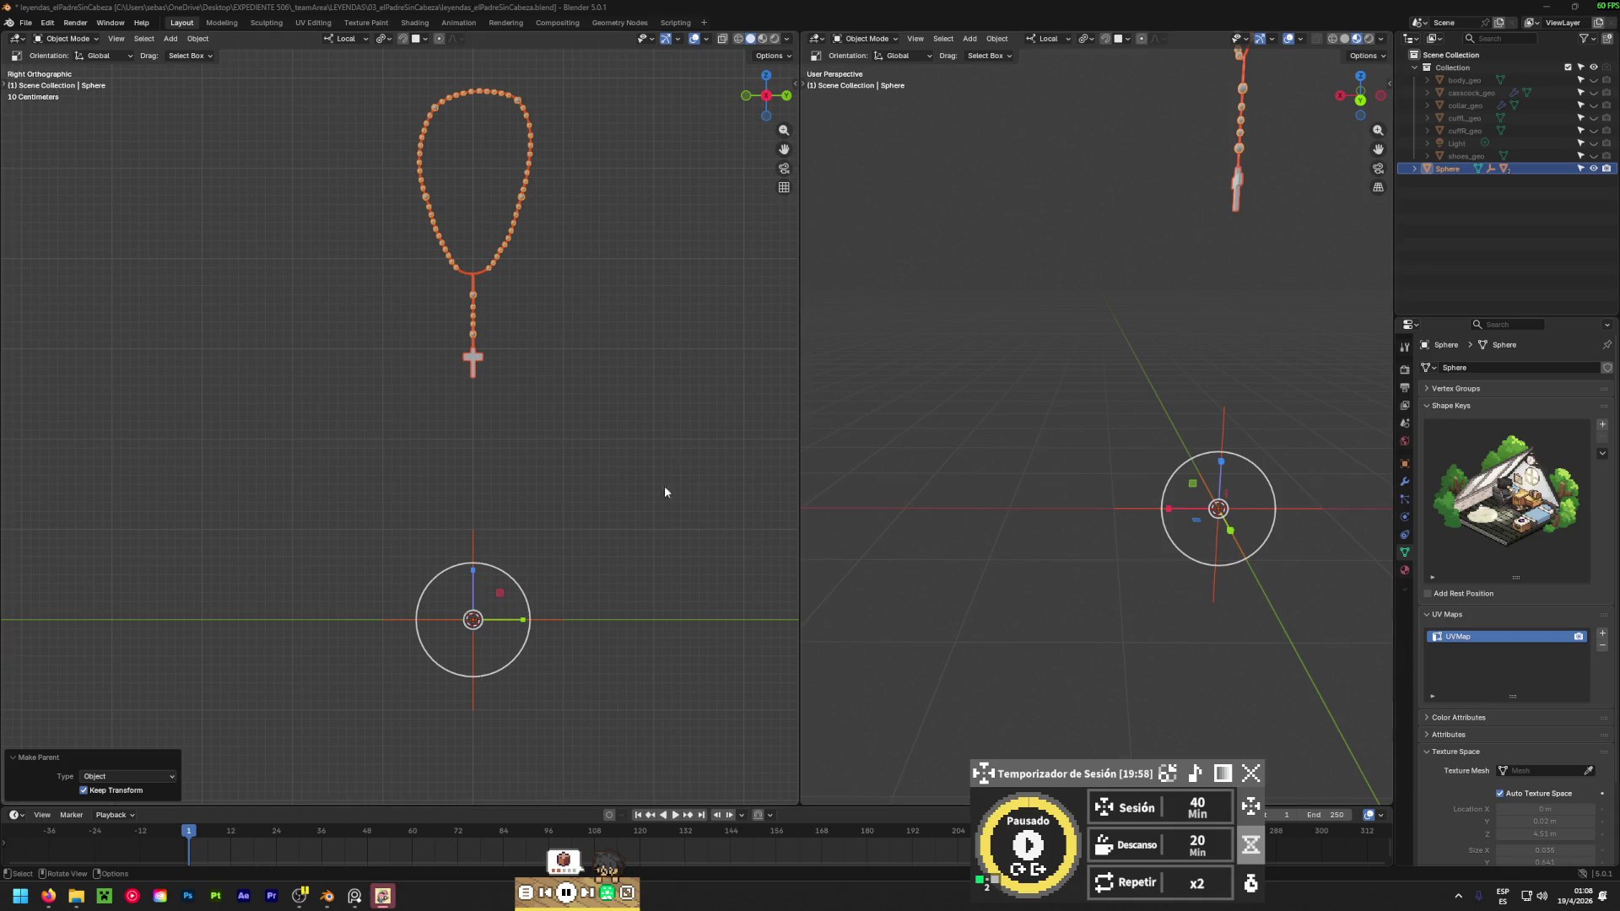
left_click(567, 892)
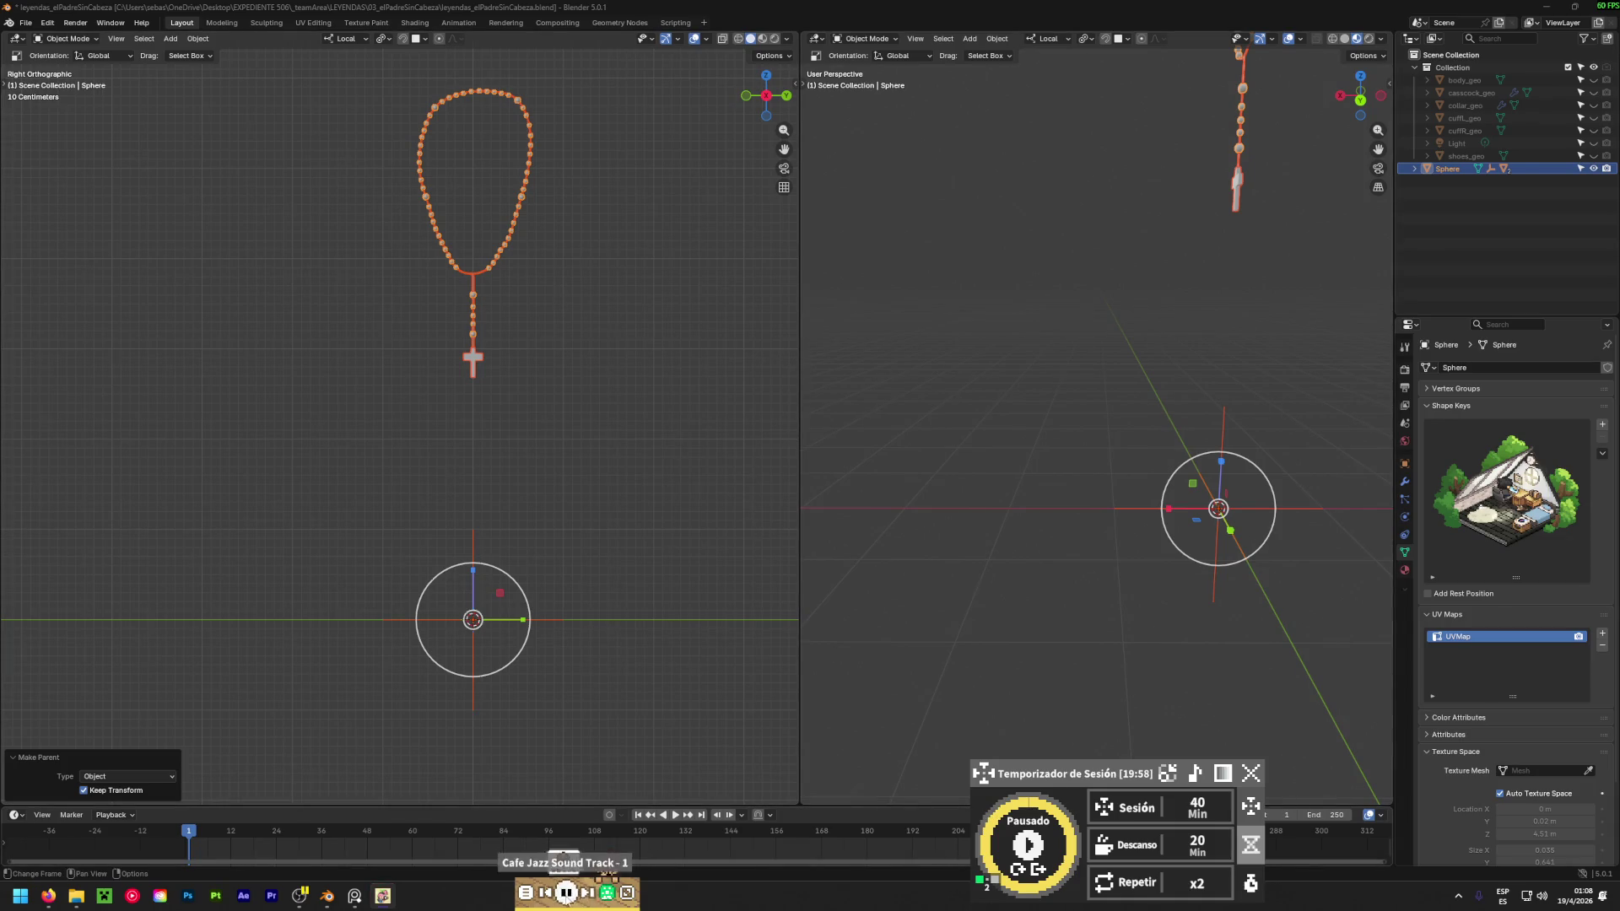
left_click(563, 860)
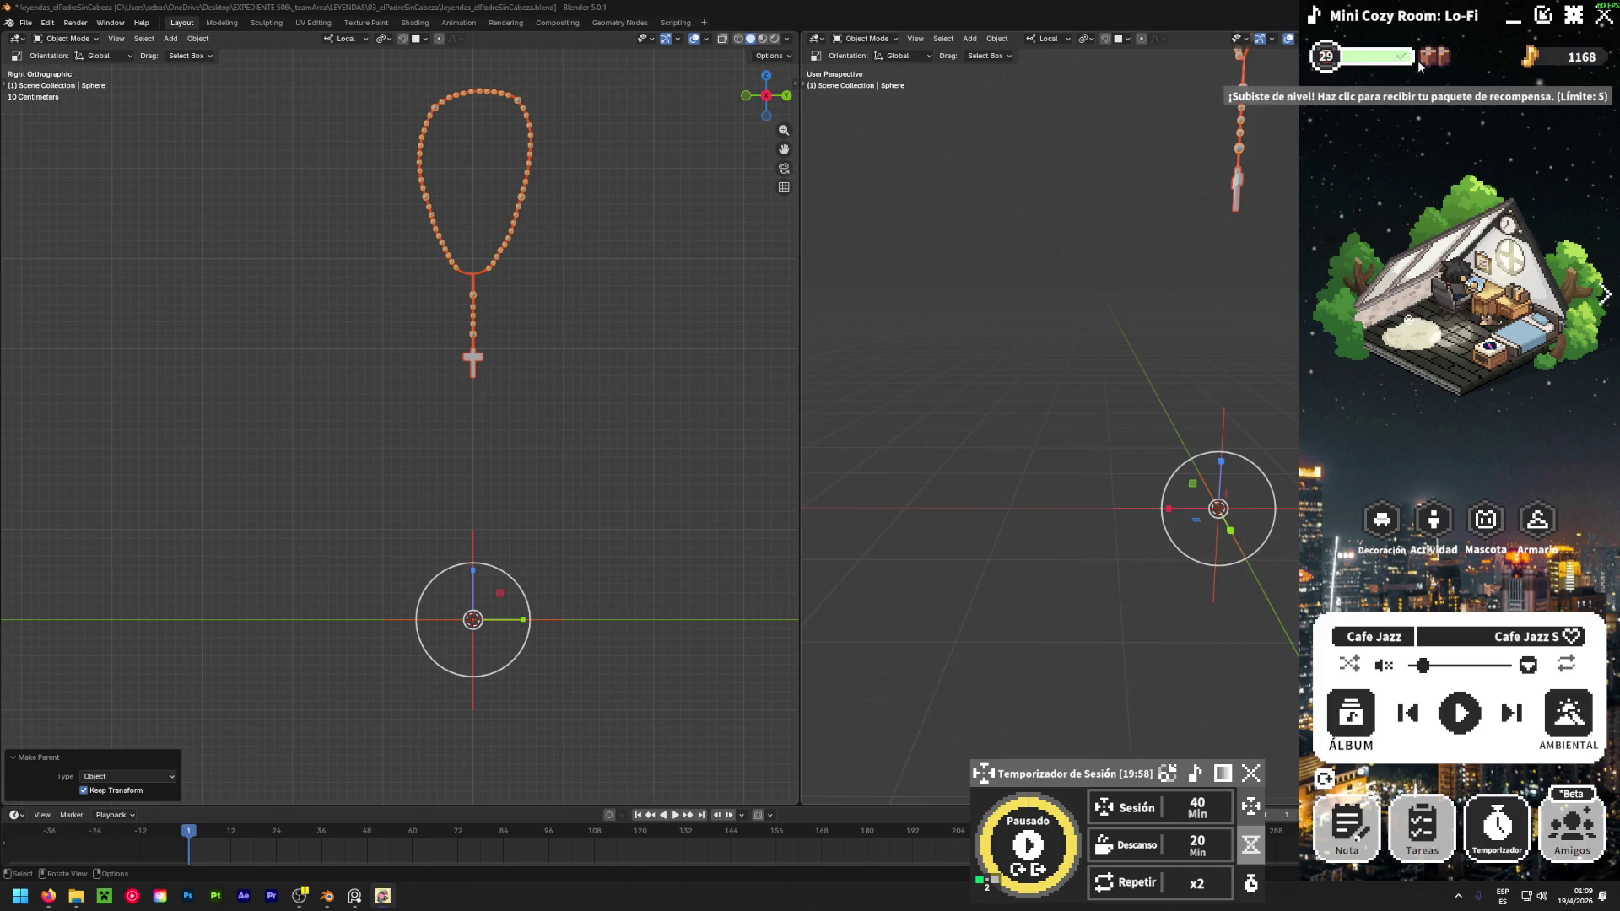
Choose the Lo-Fi Beat album and play Lo-Fi Beat Sound Track - 17.
left_click(1351, 717)
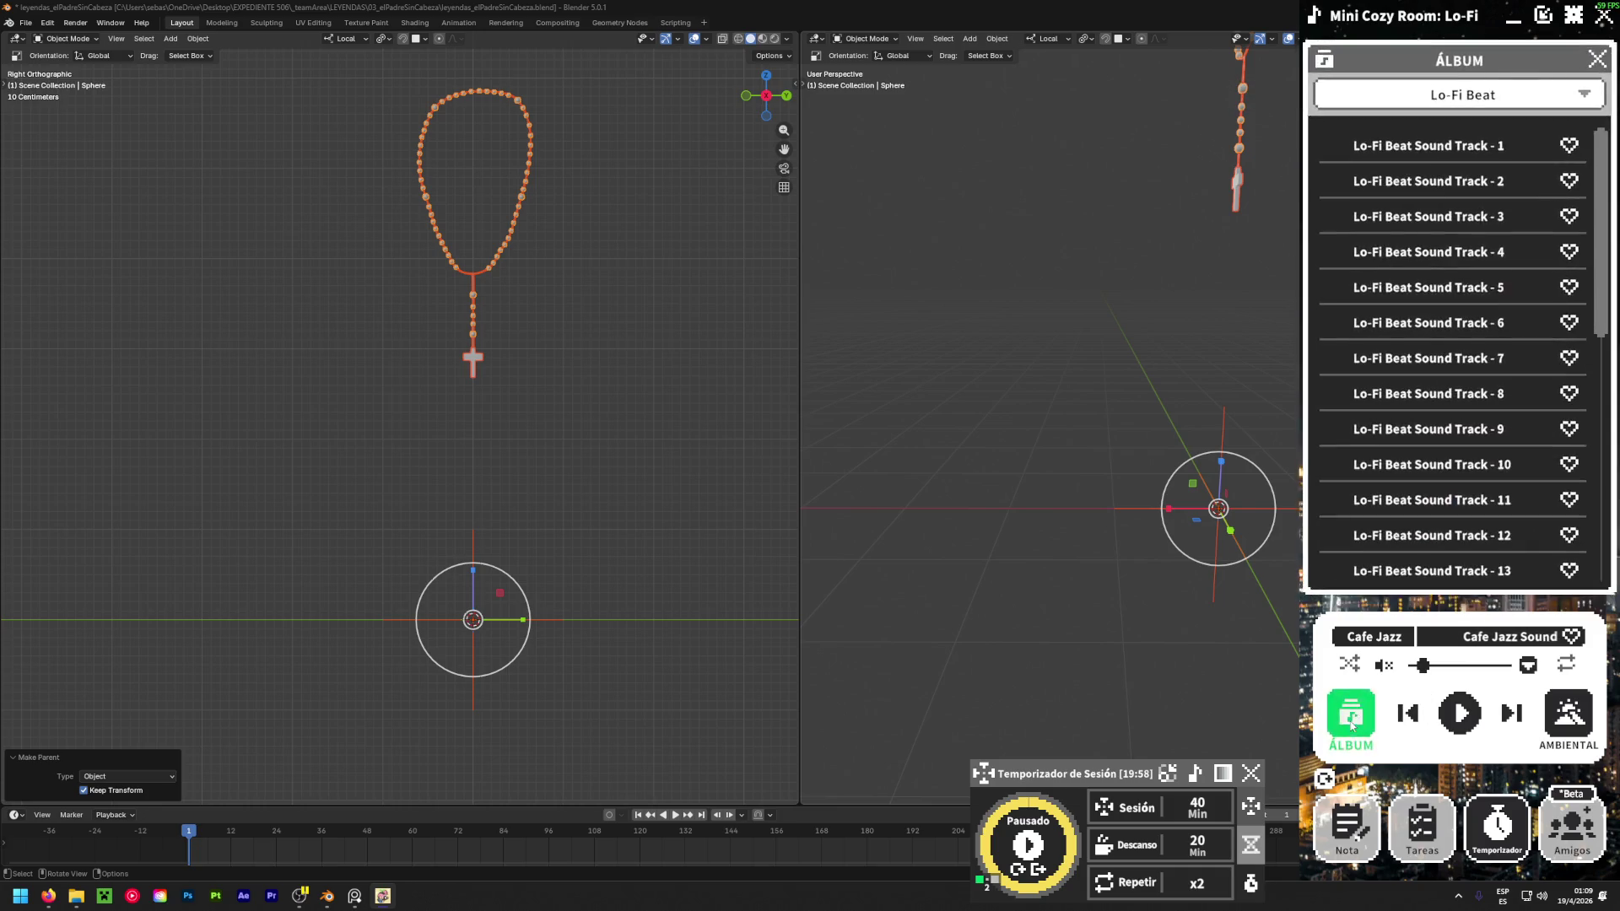
scroll(1422, 236, "down", 10)
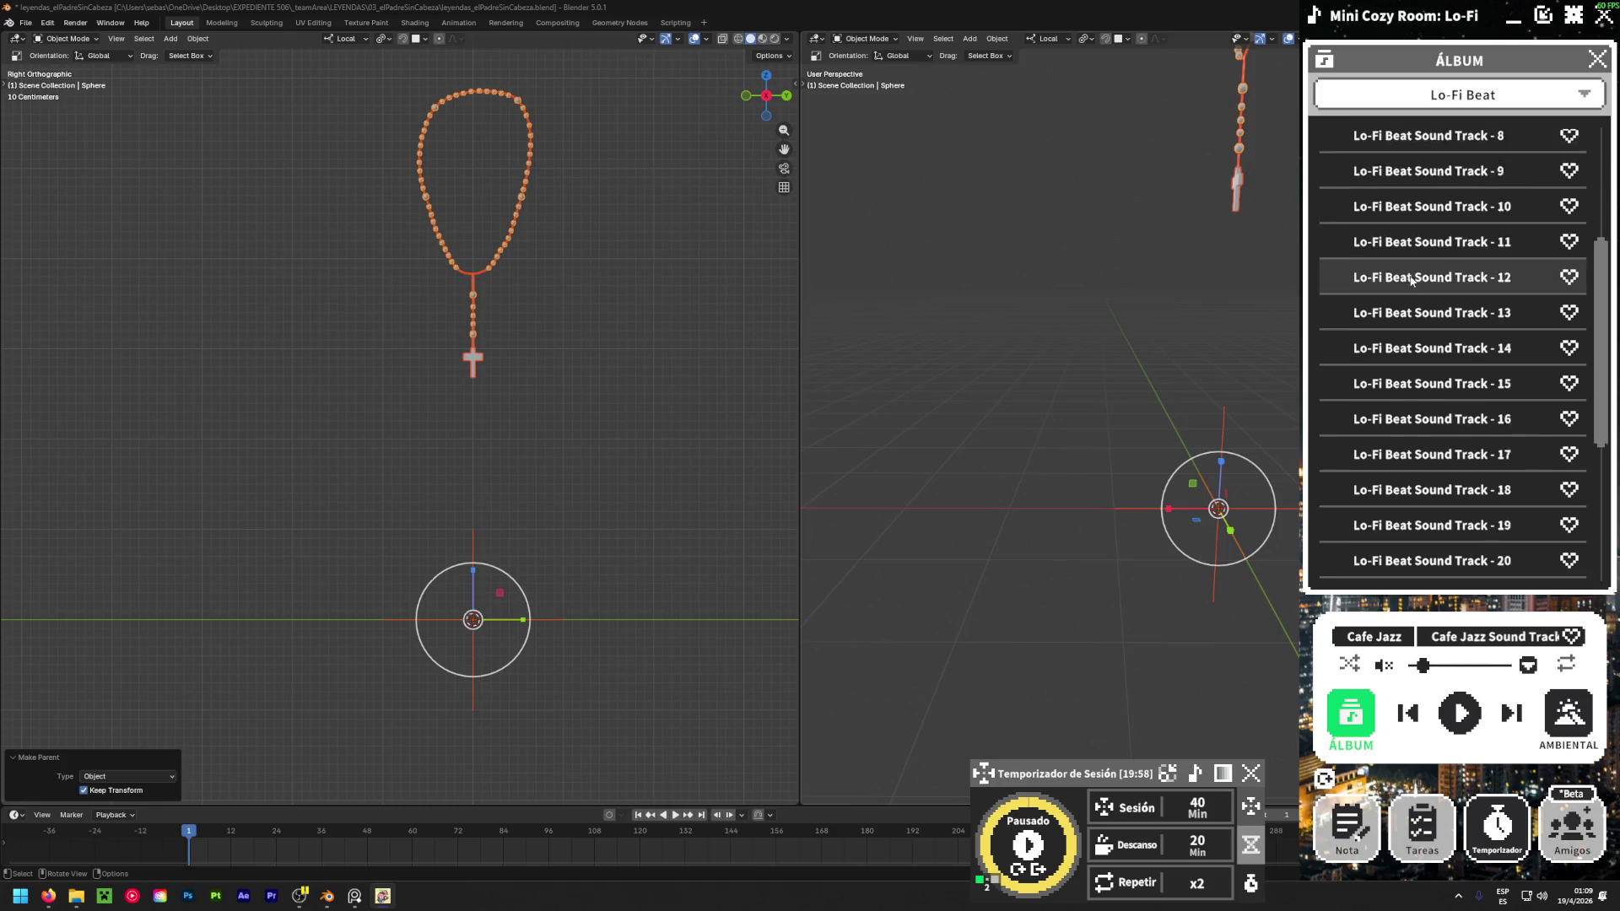
scroll(1411, 282, "down", 3)
left_click(1462, 95)
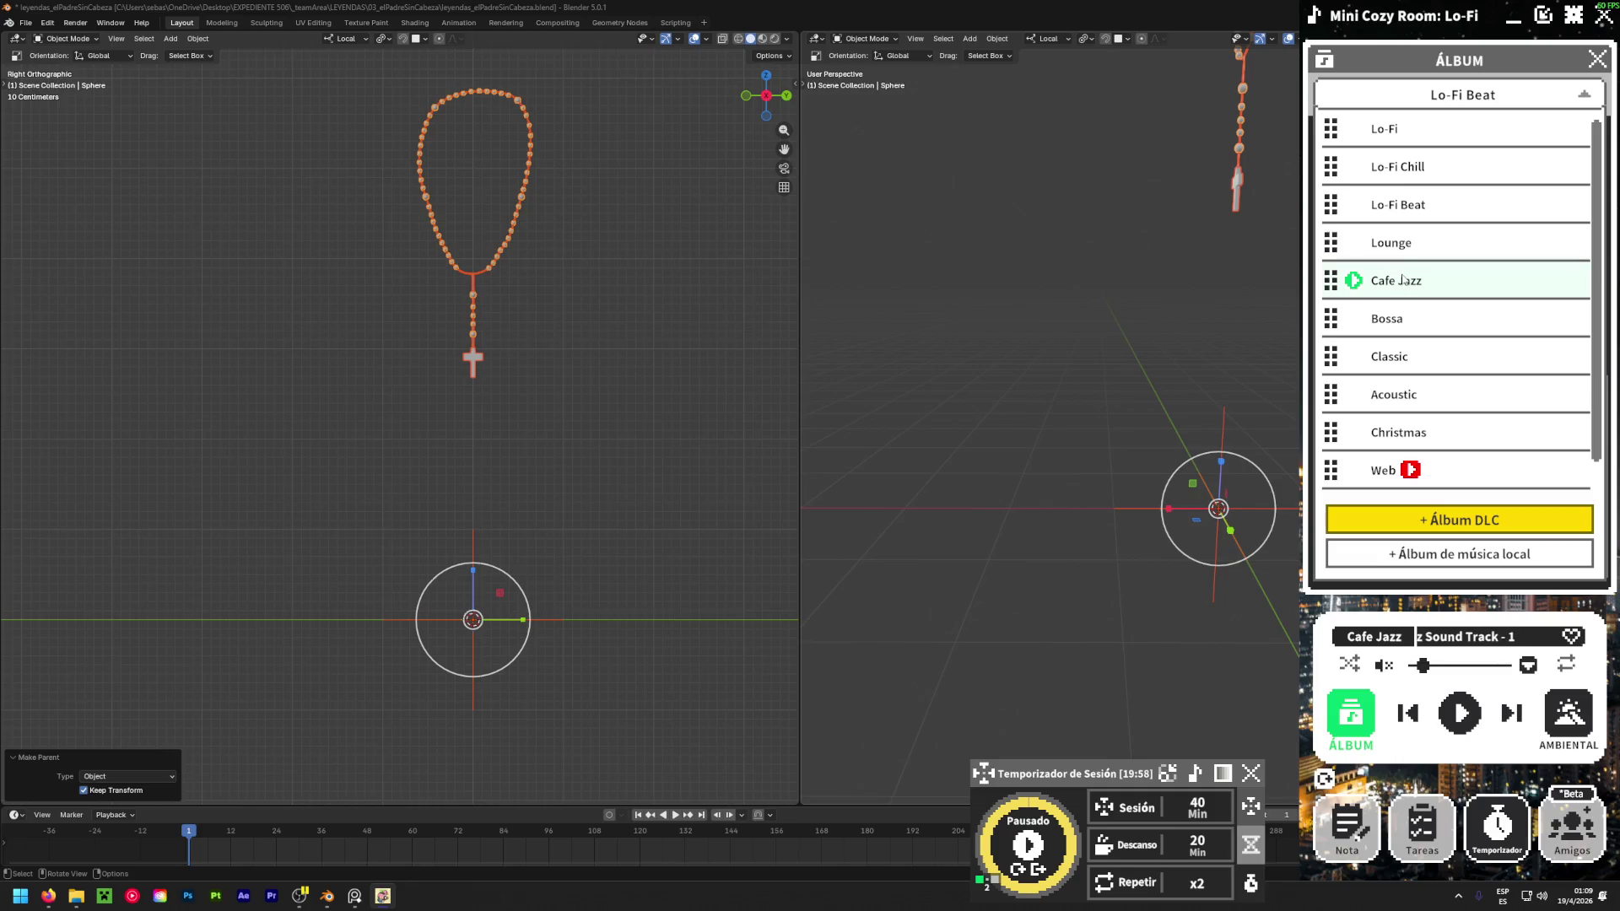
scroll(1407, 396, "down", 1)
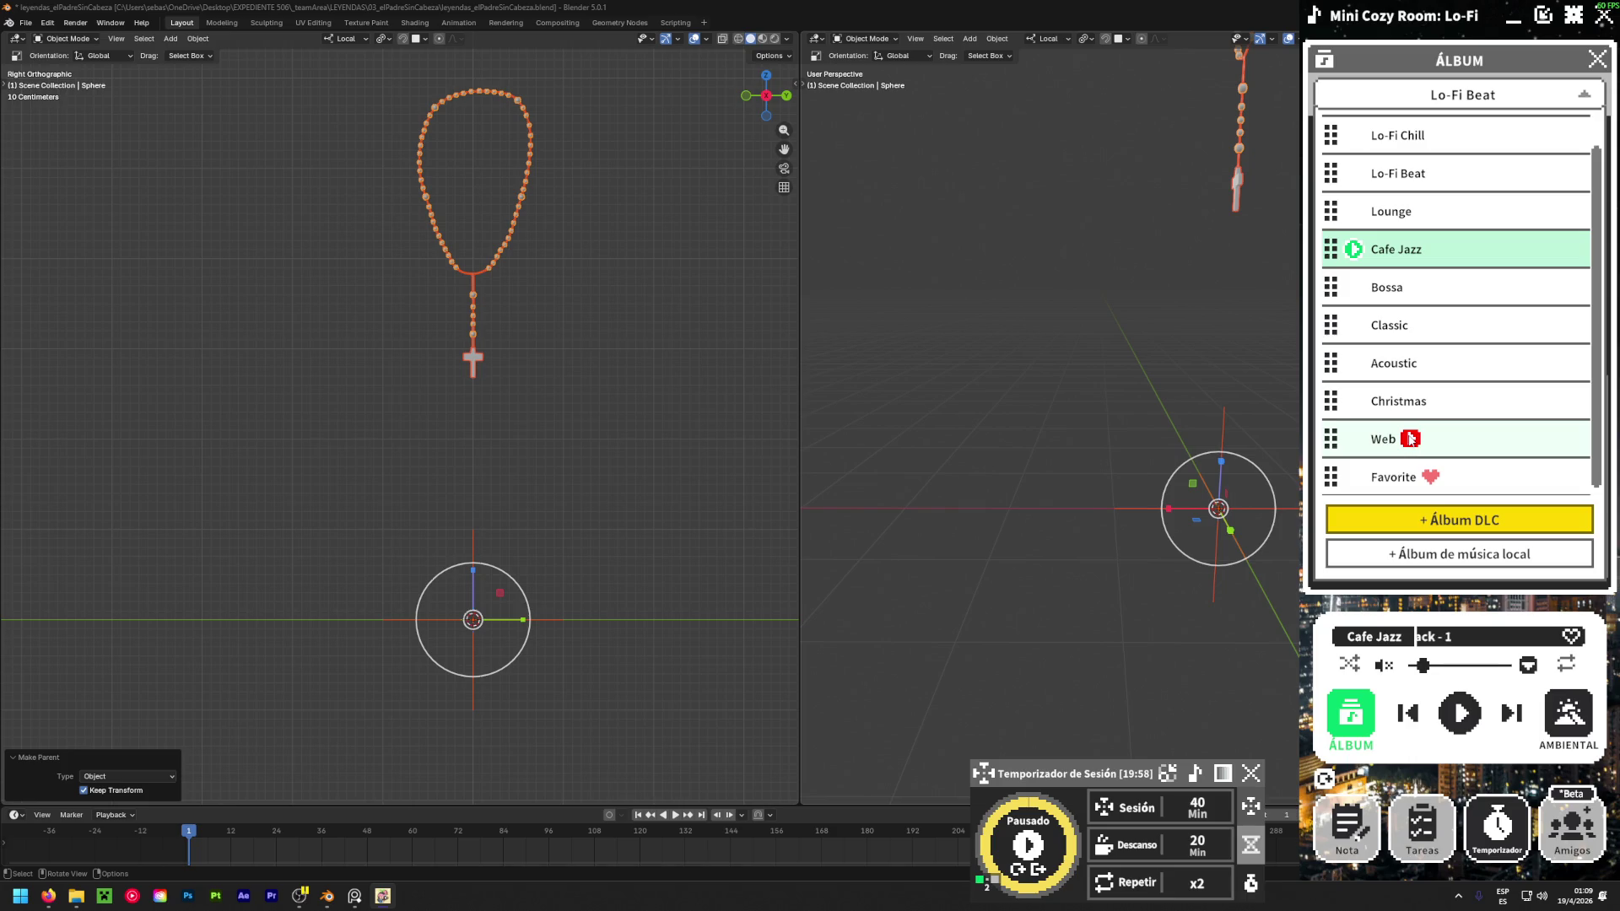
scroll(1423, 397, "up", 1)
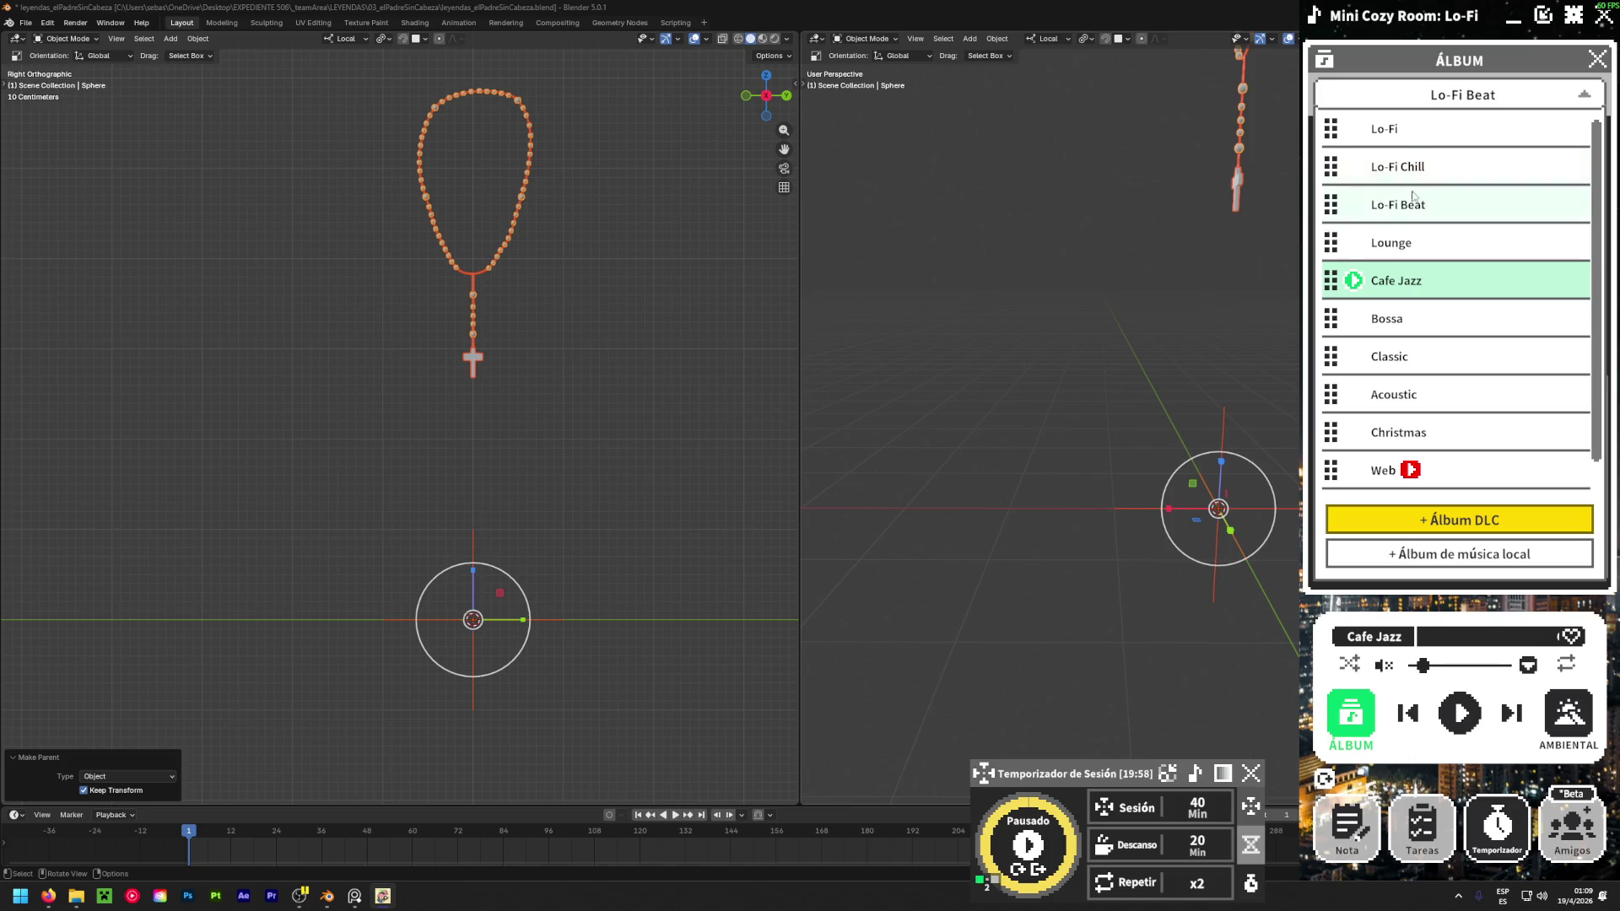
left_click(1375, 209)
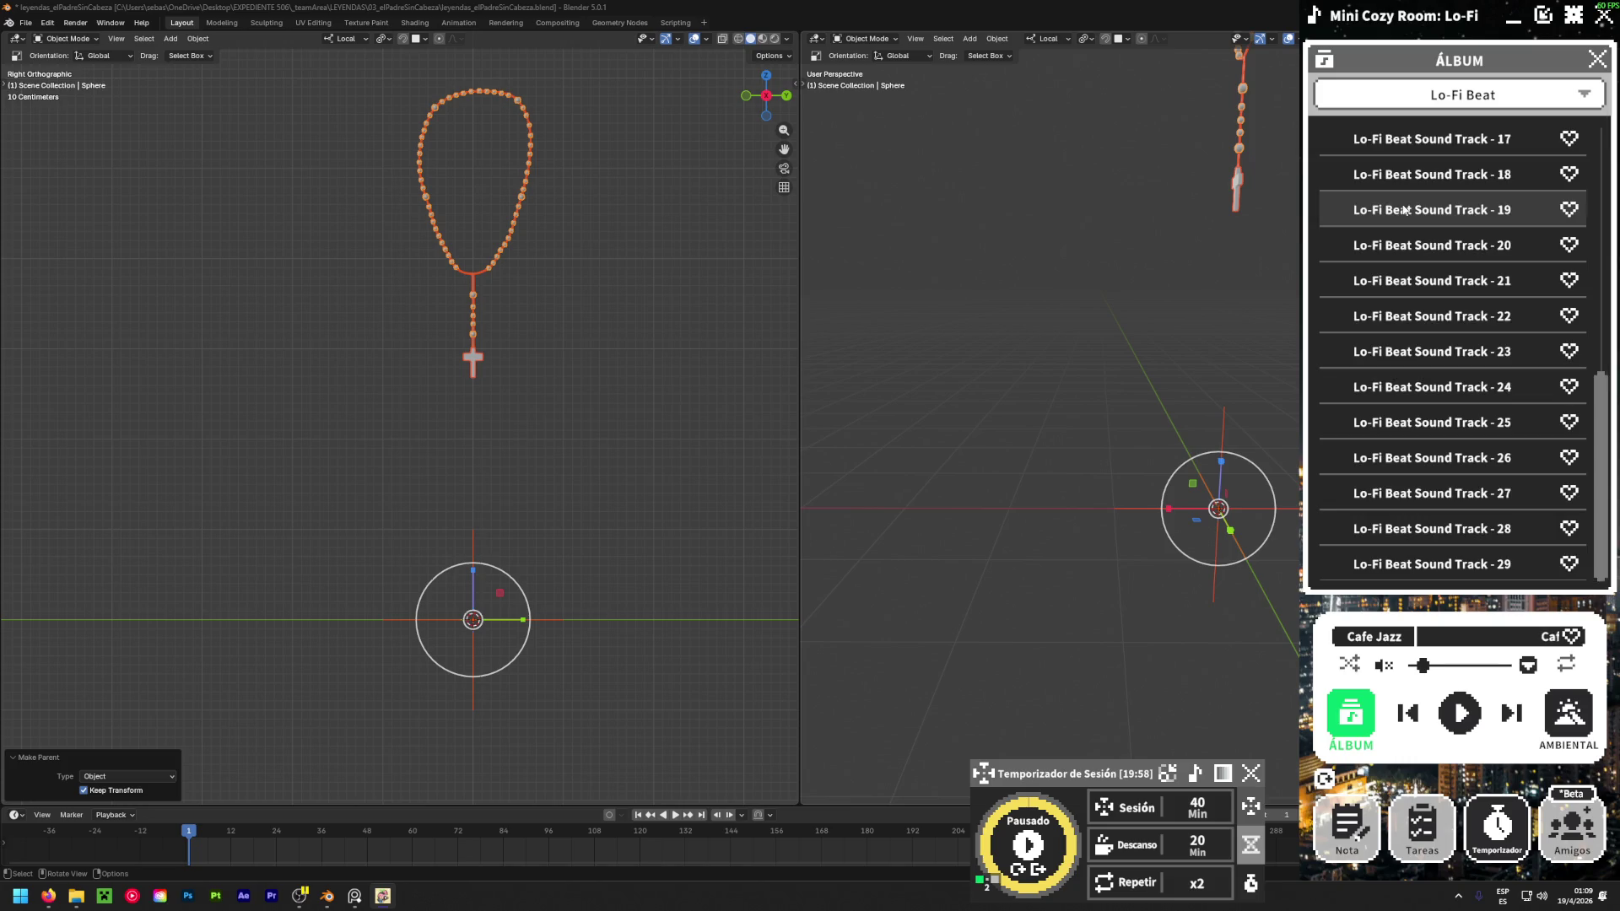
left_click(1384, 141)
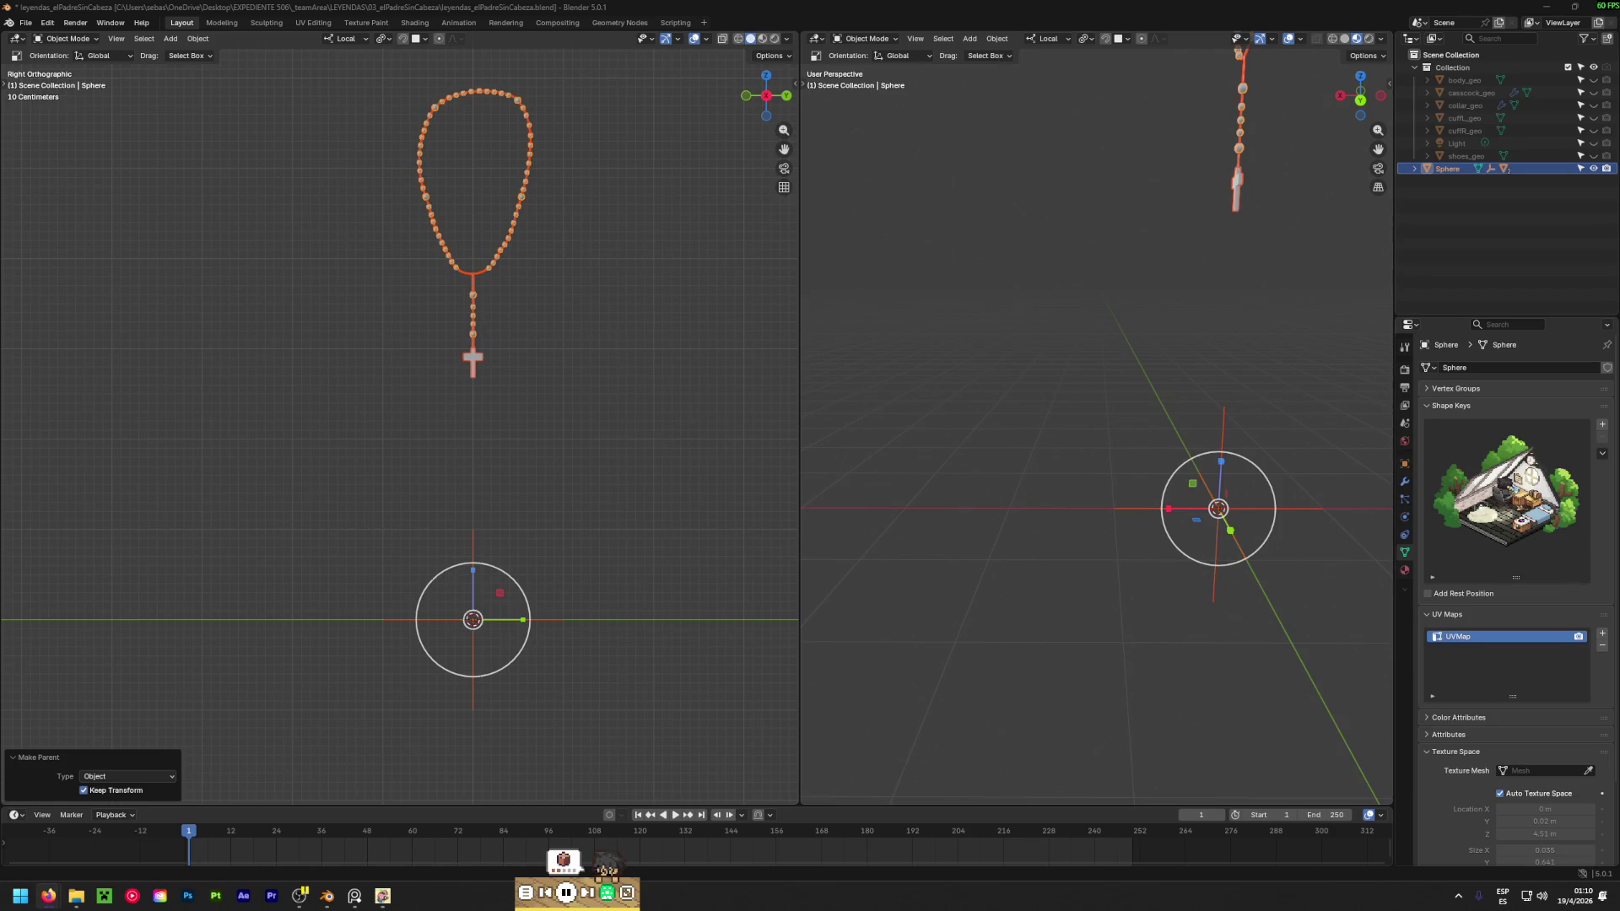
left_click(600, 505)
key("a")
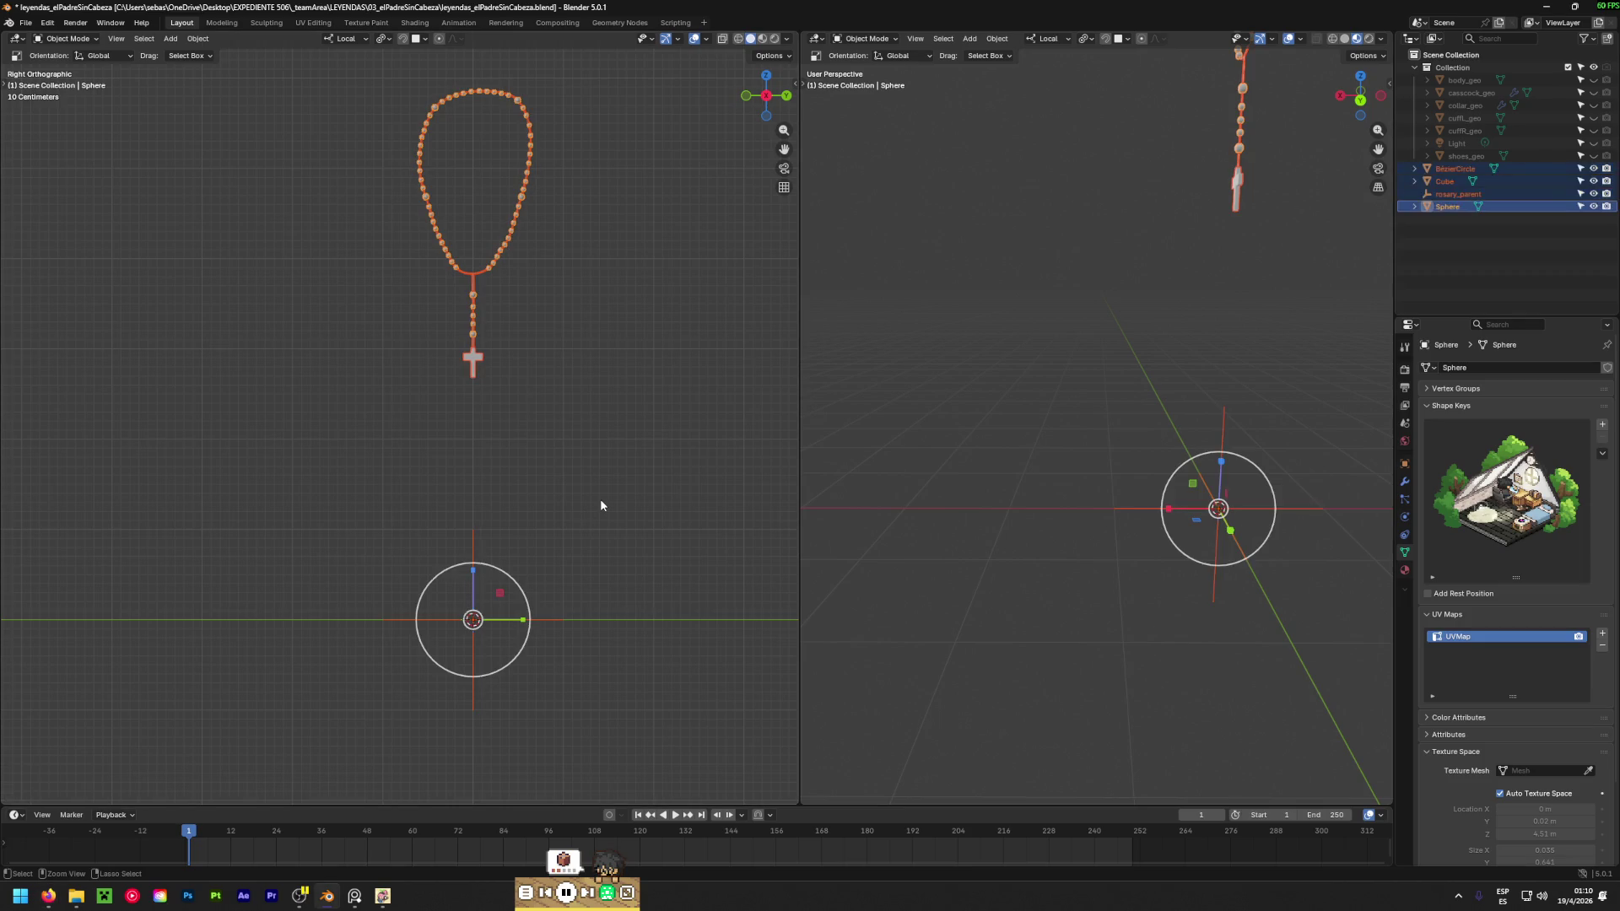
left_click(580, 491)
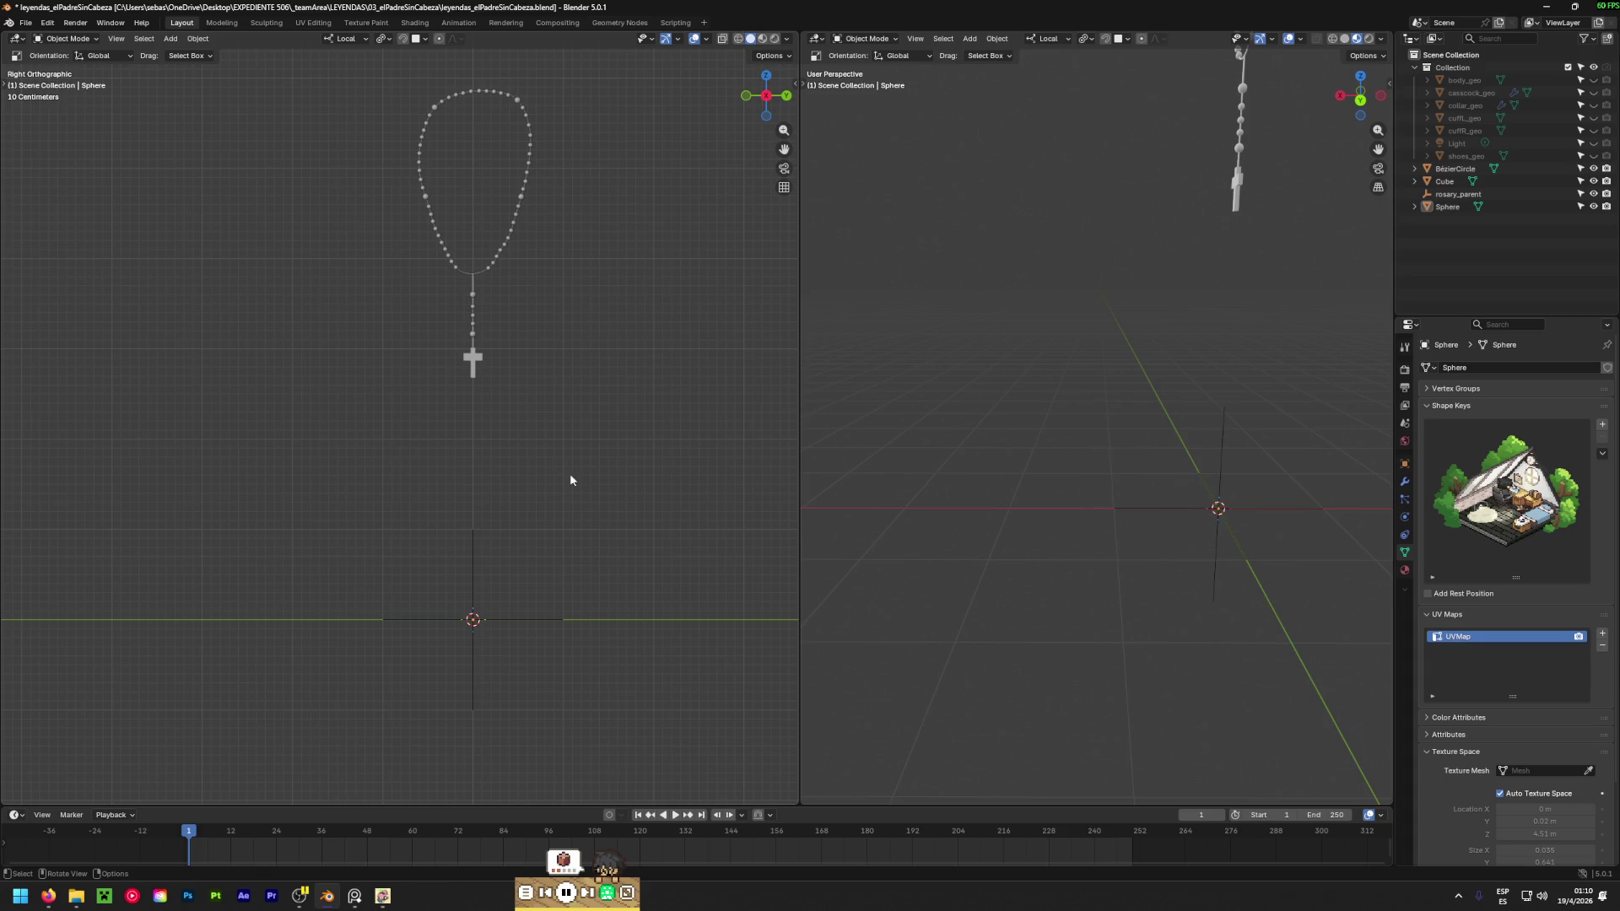
scroll(505, 273, "up", 5)
left_click(466, 356)
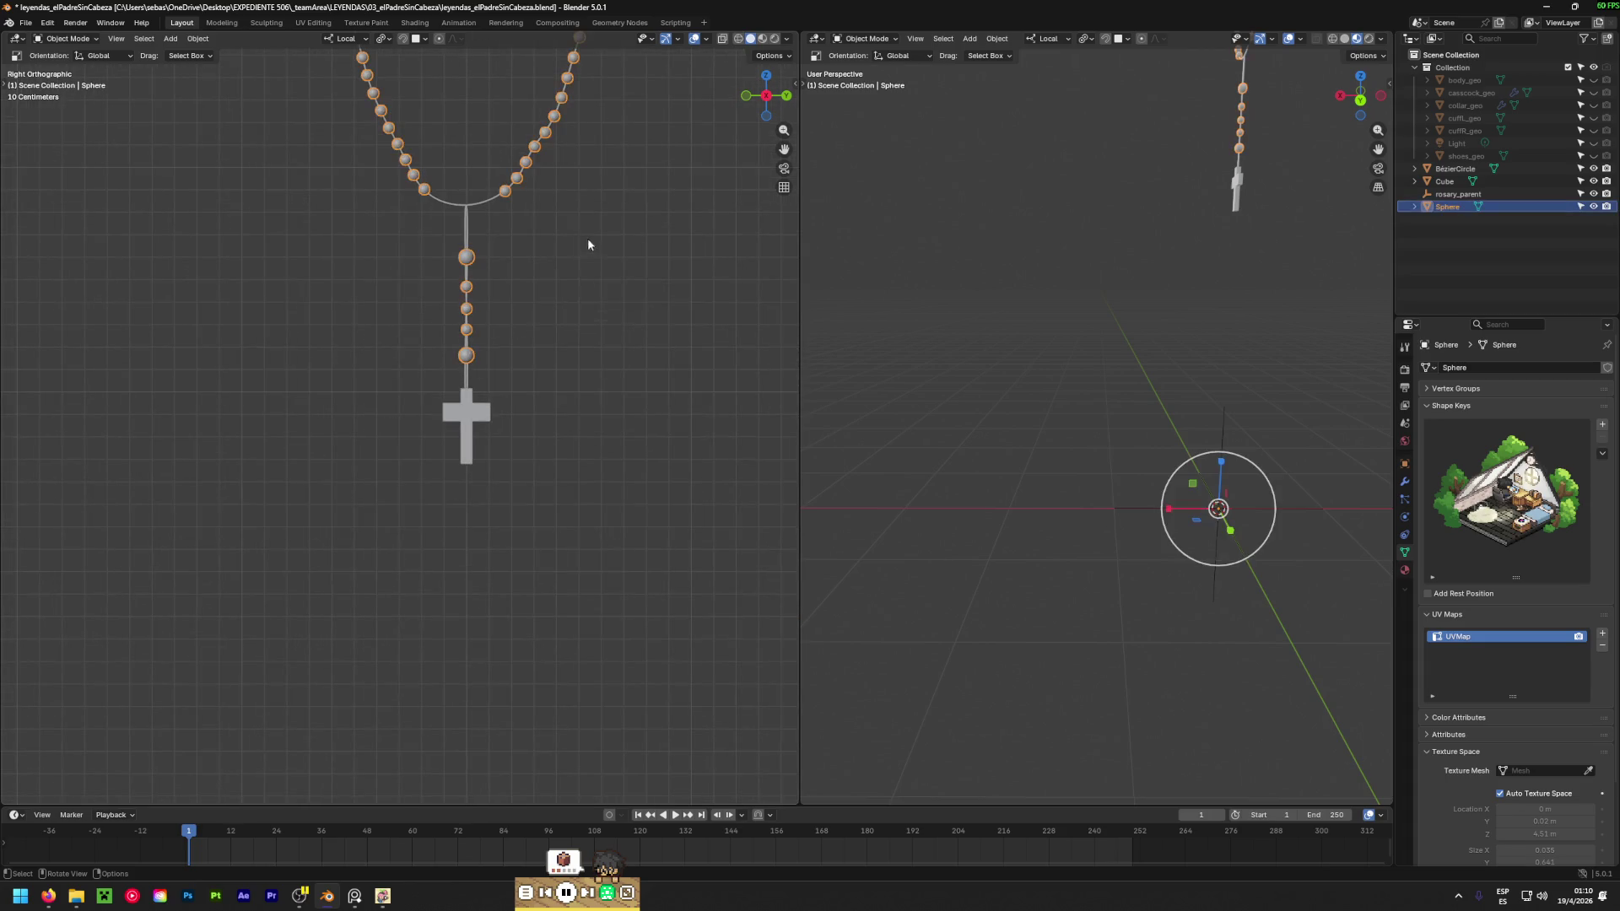
left_click(478, 202, "shift")
left_click_drag(413, 470, 496, 447, "shift")
middle_click_drag(543, 546, 500, 174, "shift")
middle_click_drag(362, 702, 398, 669, "shift")
left_click_drag(376, 722, 575, 516)
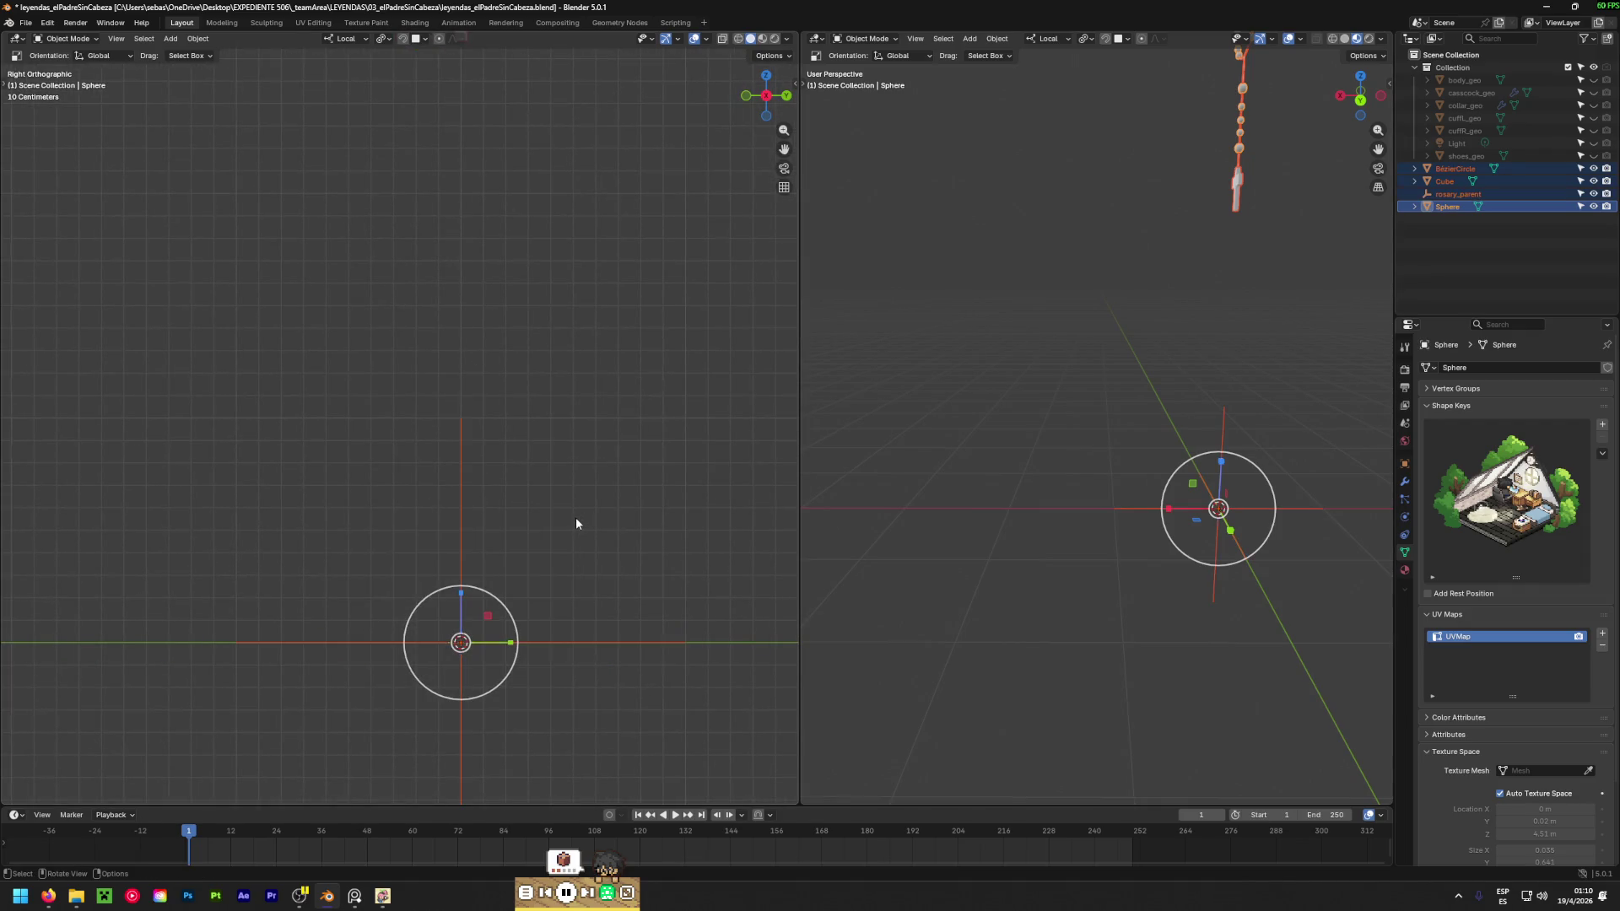
key("ctrl+p")
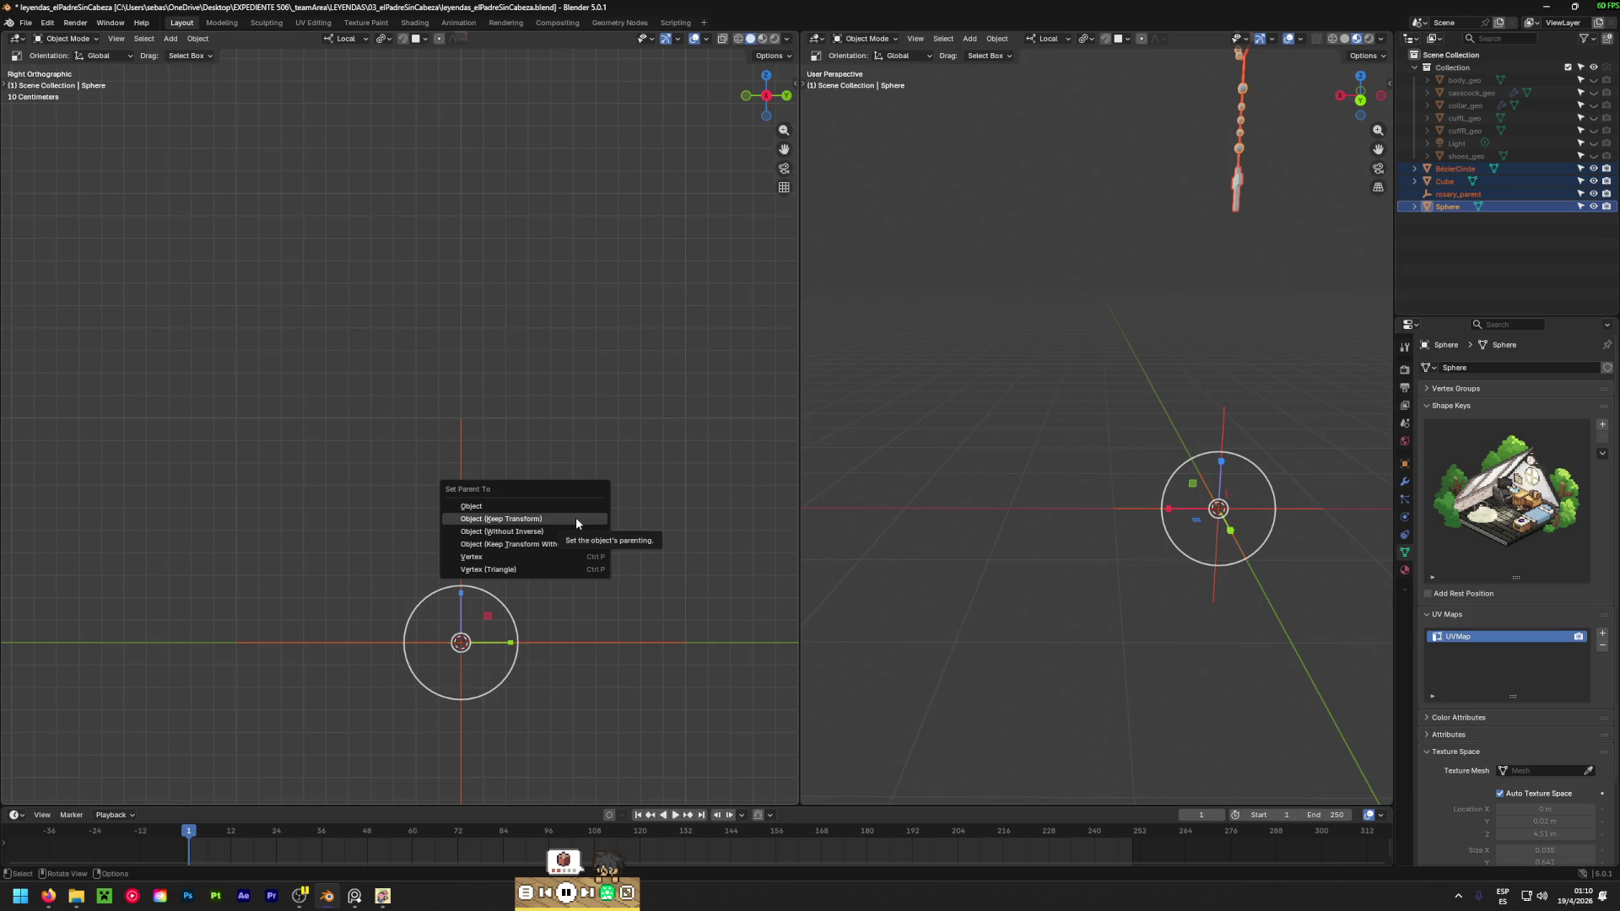
left_click(576, 518)
key("ctrl+z")
mouse_move(576, 518)
middle_mouse_down("shift")
mouse_move(580, 317)
mouse_move(608, 481)
middle_mouse_up("shift")
left_click(589, 433)
left_click_drag(485, 706, 540, 626)
mouse_move(540, 626)
middle_mouse_down()
mouse_move(563, 495)
mouse_move(604, 477)
middle_mouse_up()
left_click(605, 484)
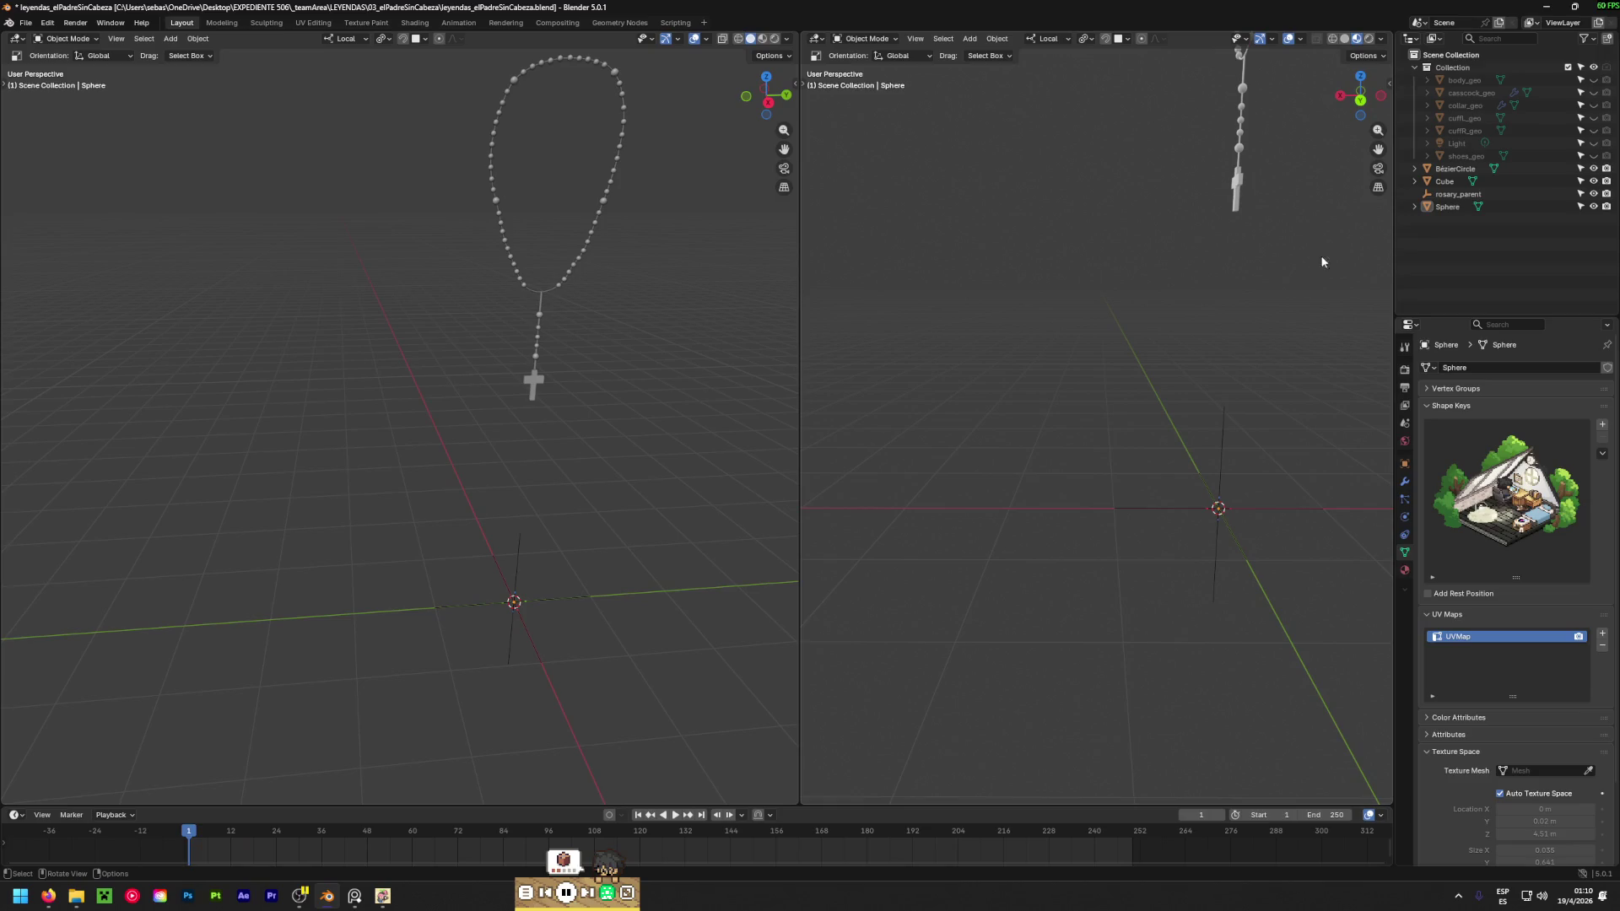
Select rosary_parent, then add the beads, chain curve and cross to the selection.
left_click(565, 593)
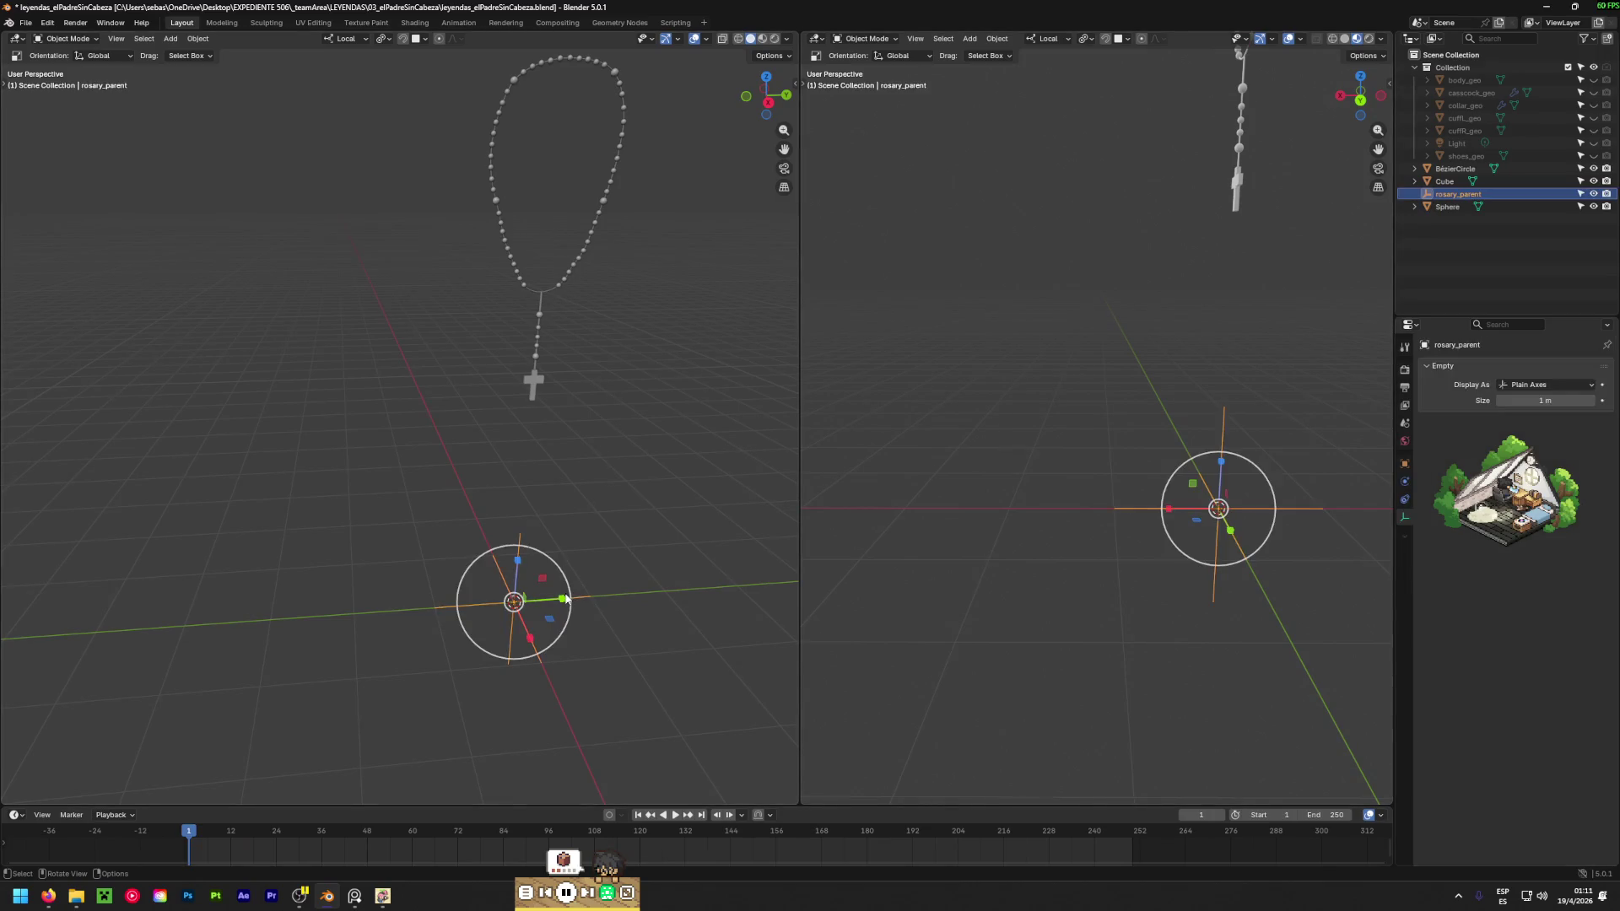
mouse_move(597, 358)
middle_mouse_down()
mouse_move(582, 373)
mouse_move(513, 362)
middle_mouse_up()
scroll(561, 310, "up", 4)
middle_click_drag(561, 310, 522, 431, "shift")
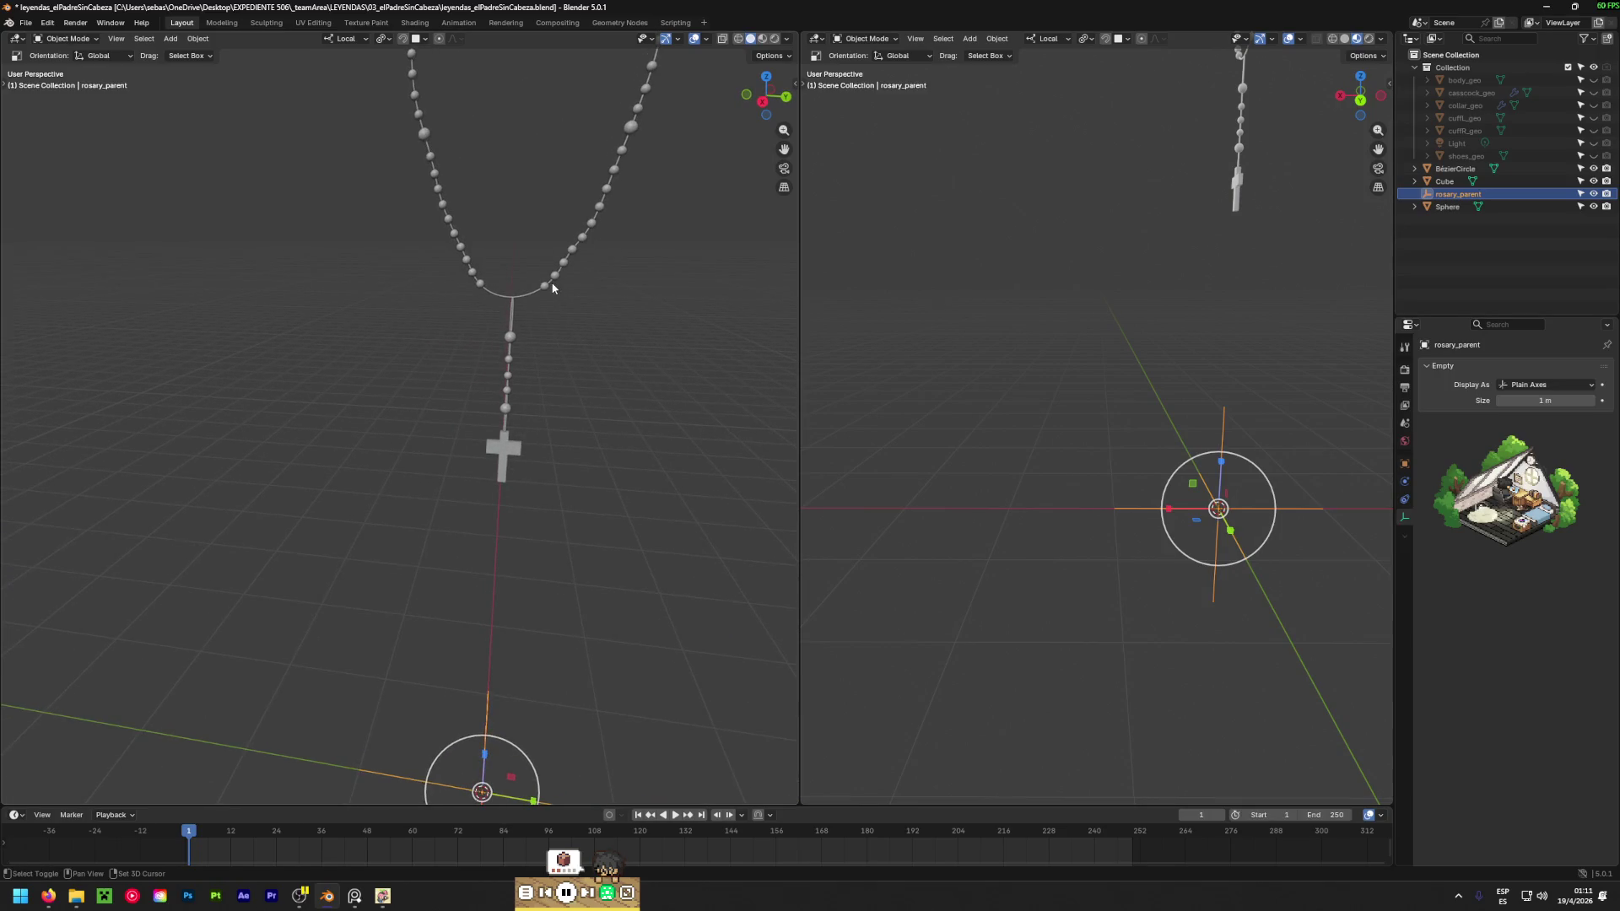
left_click(555, 280, "shift")
left_click(513, 297, "shift")
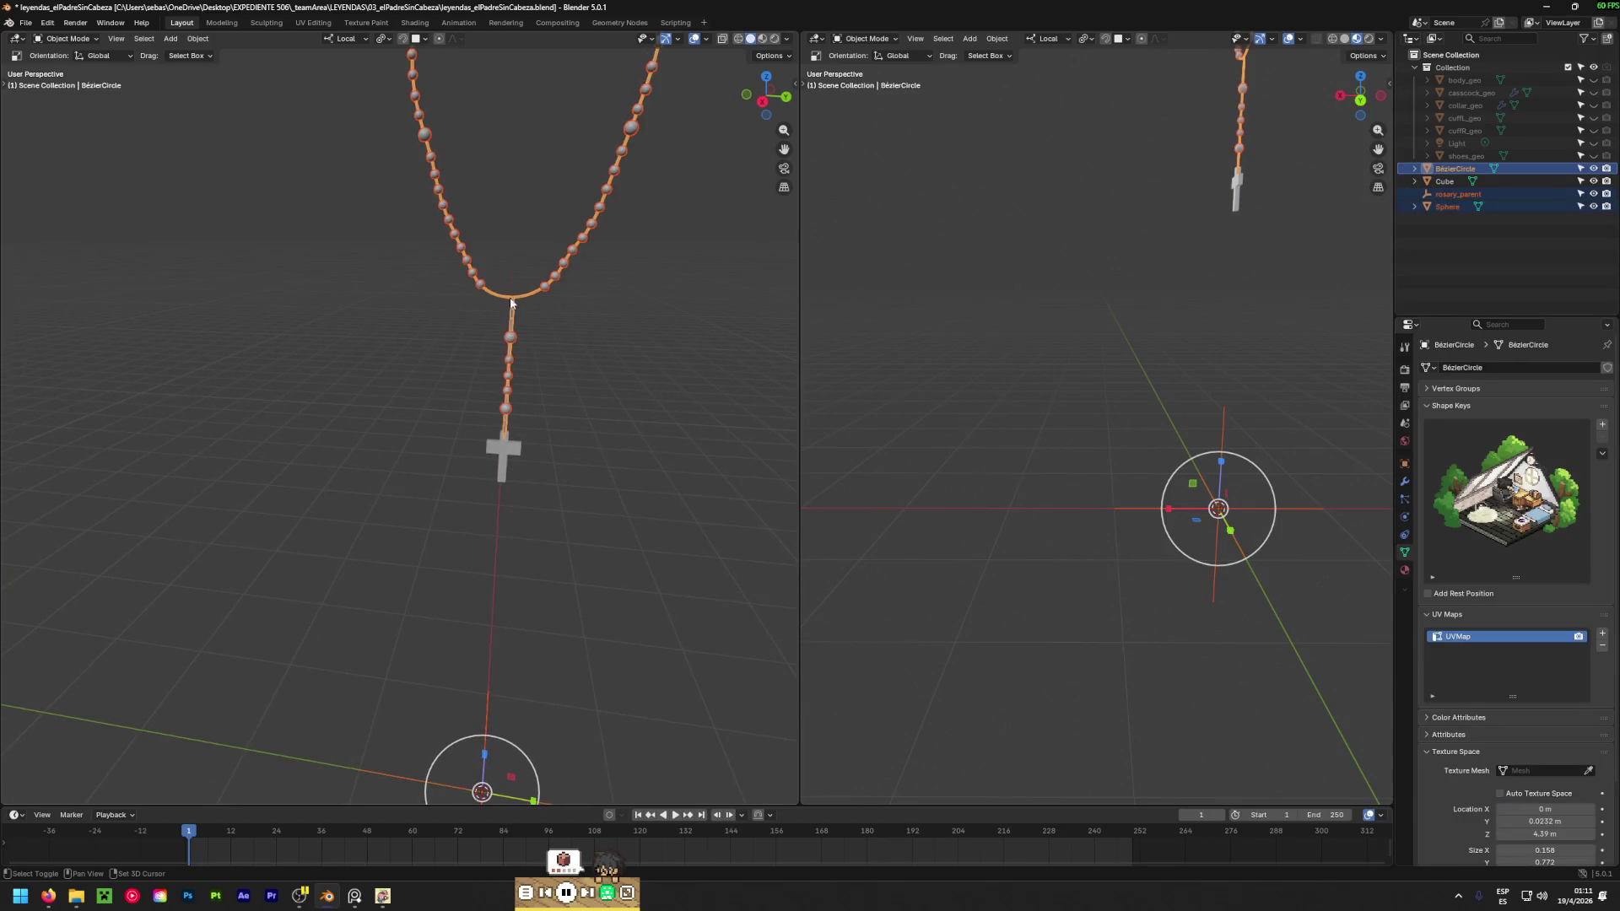
left_click(511, 452, "shift")
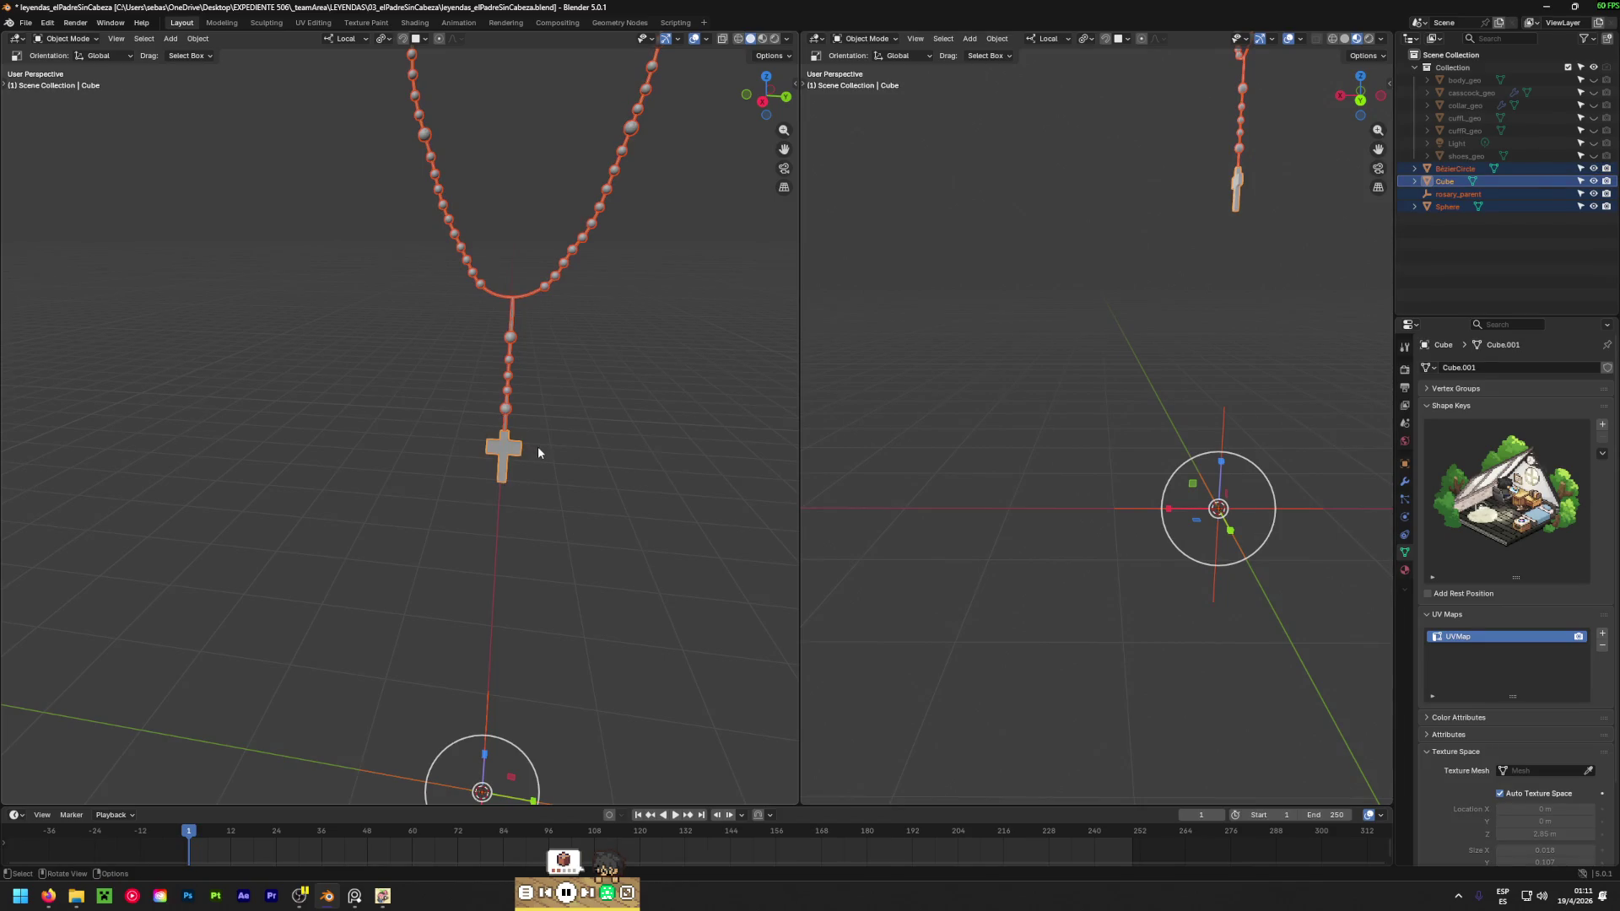
Parent the selection to the cross with Keep Transform, check the Outliner, then undo it.
key("ctrl+p")
left_click(539, 448)
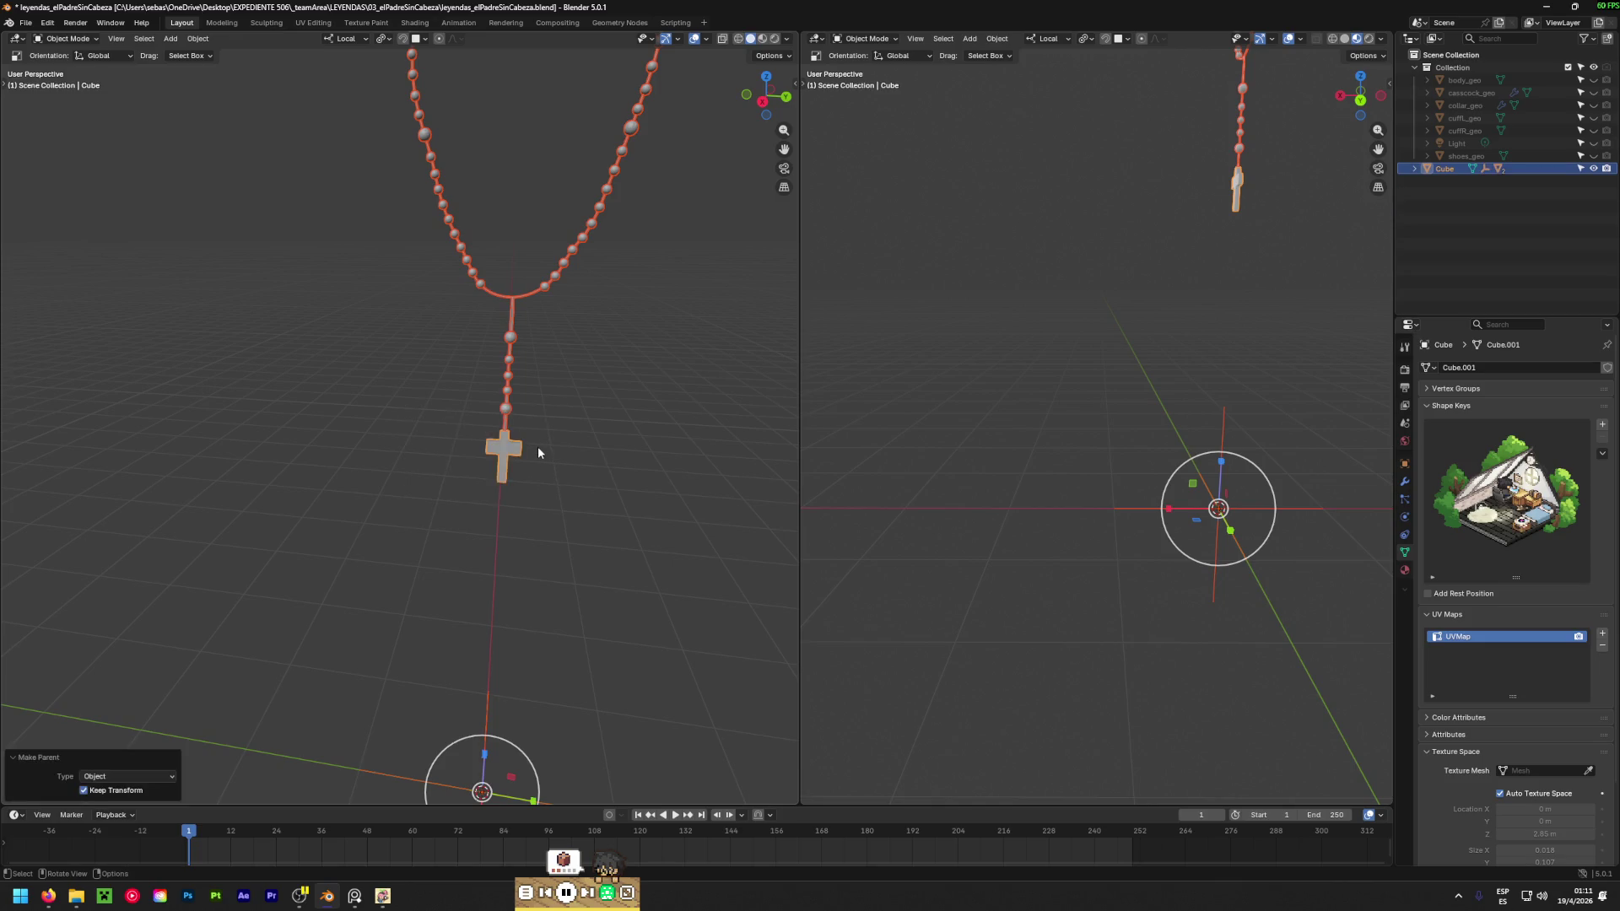
left_click(1414, 169)
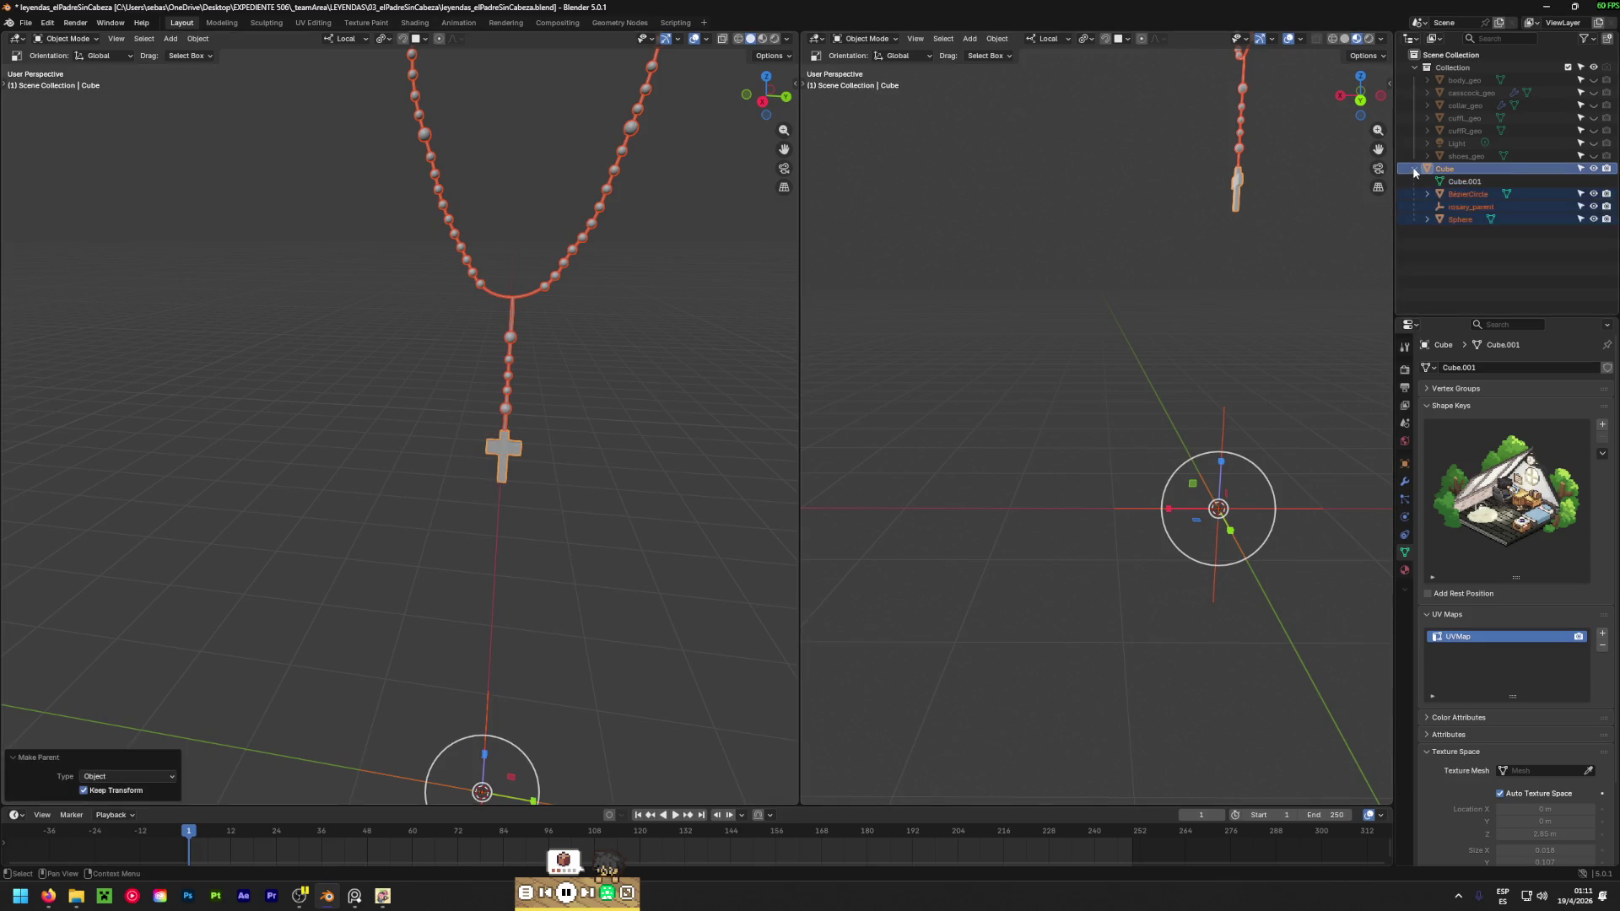
left_click(1414, 169)
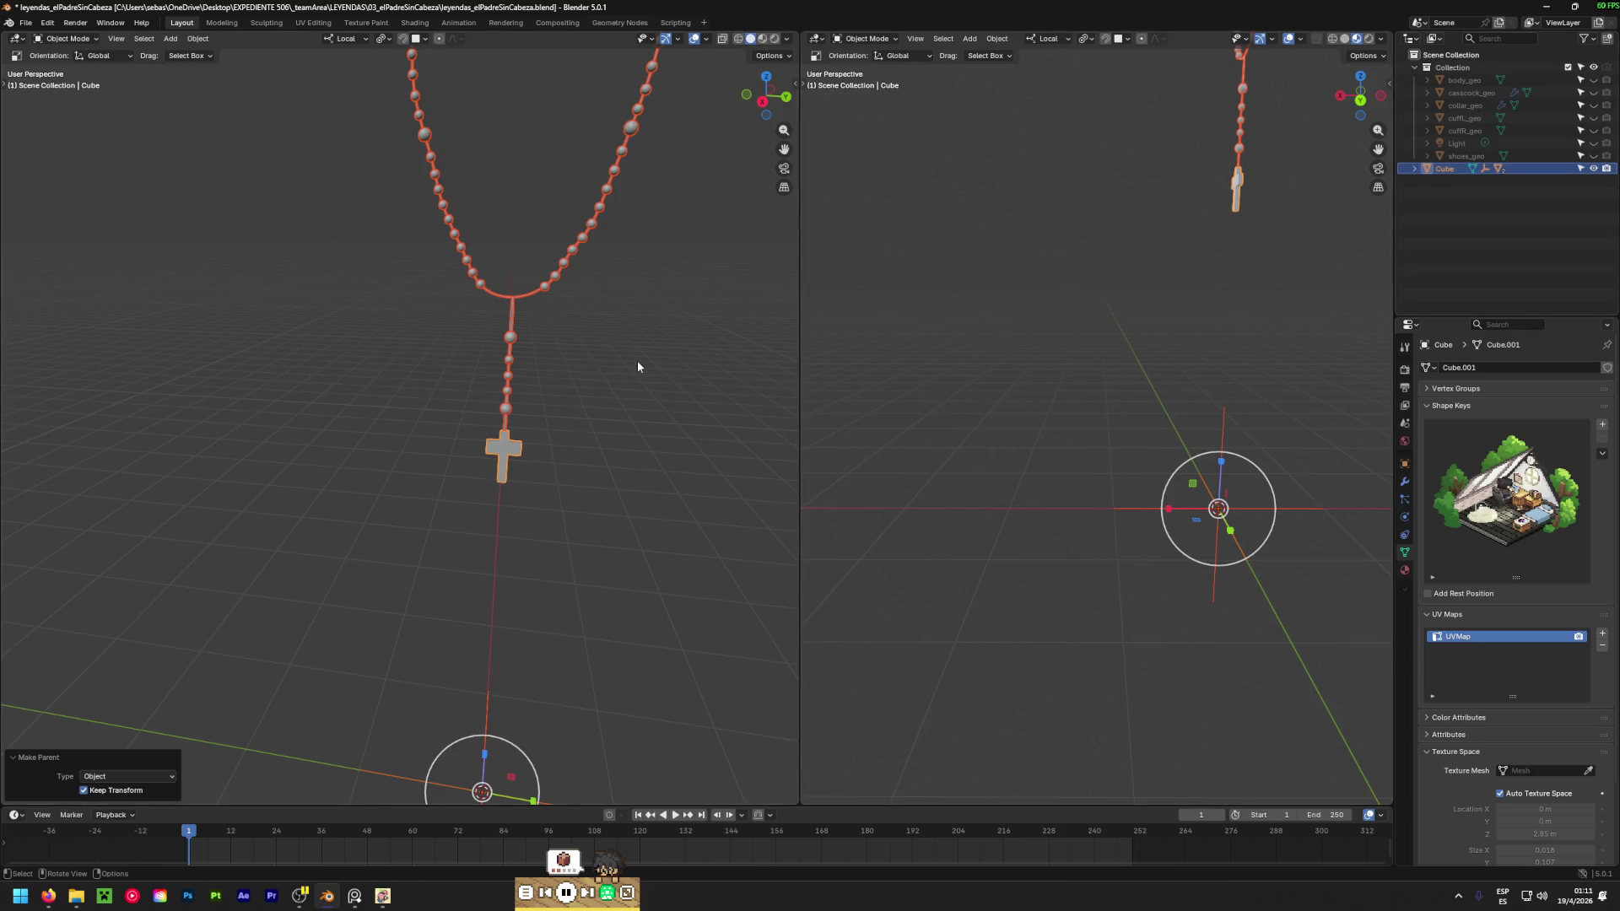
key("ctrl+z")
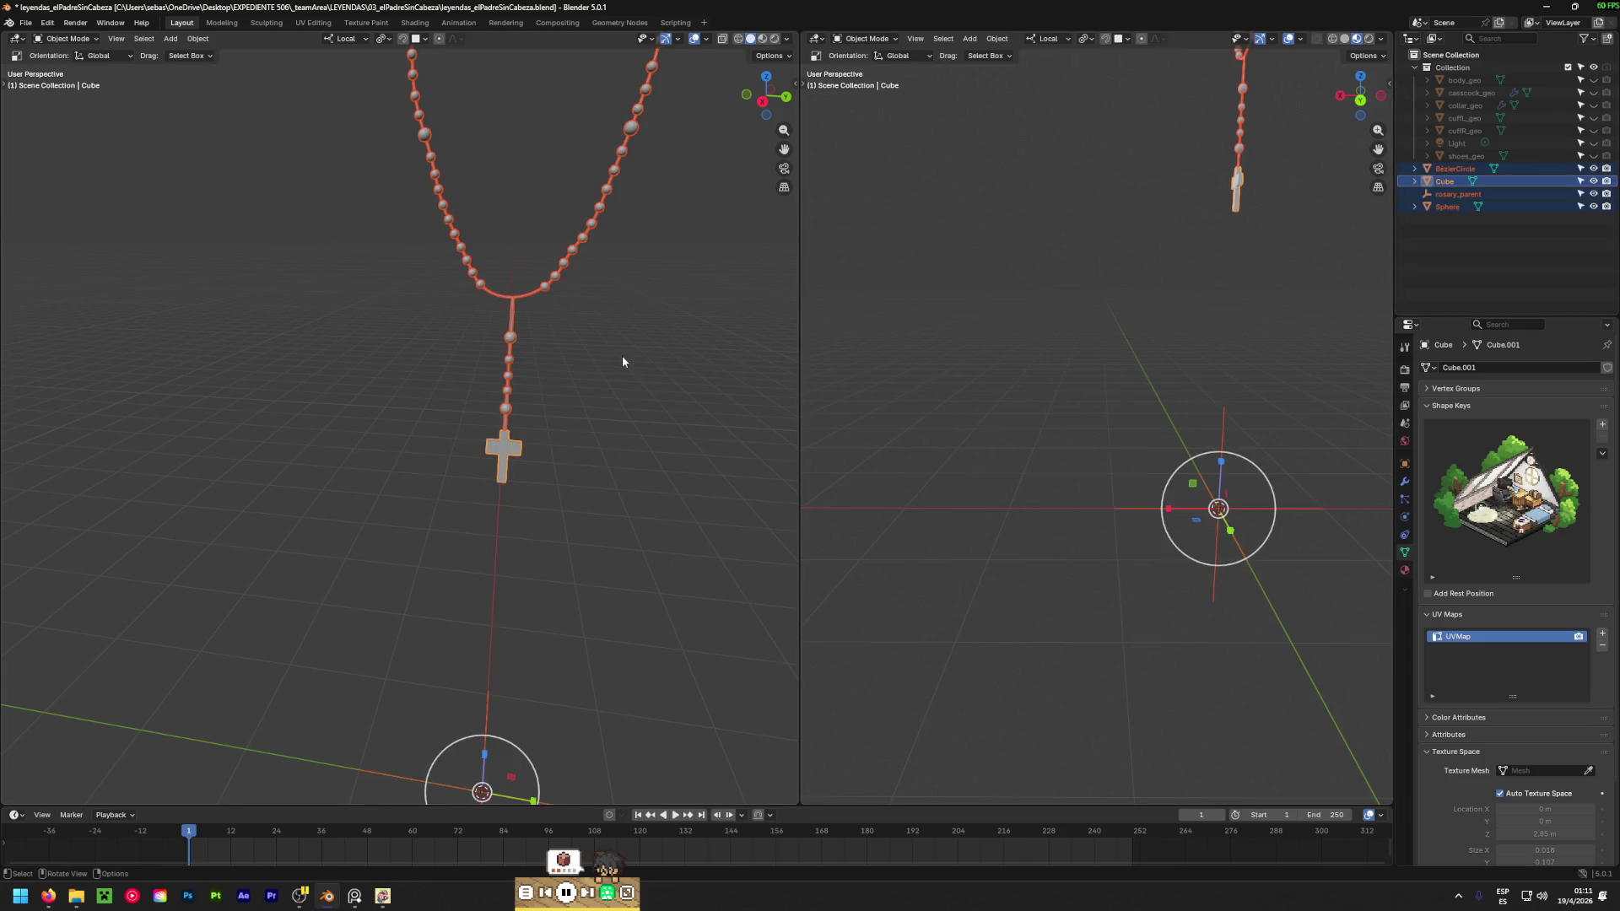
Reselect the beads, chain curve and cross, with rosary_parent selected last as active.
key("alt+a")
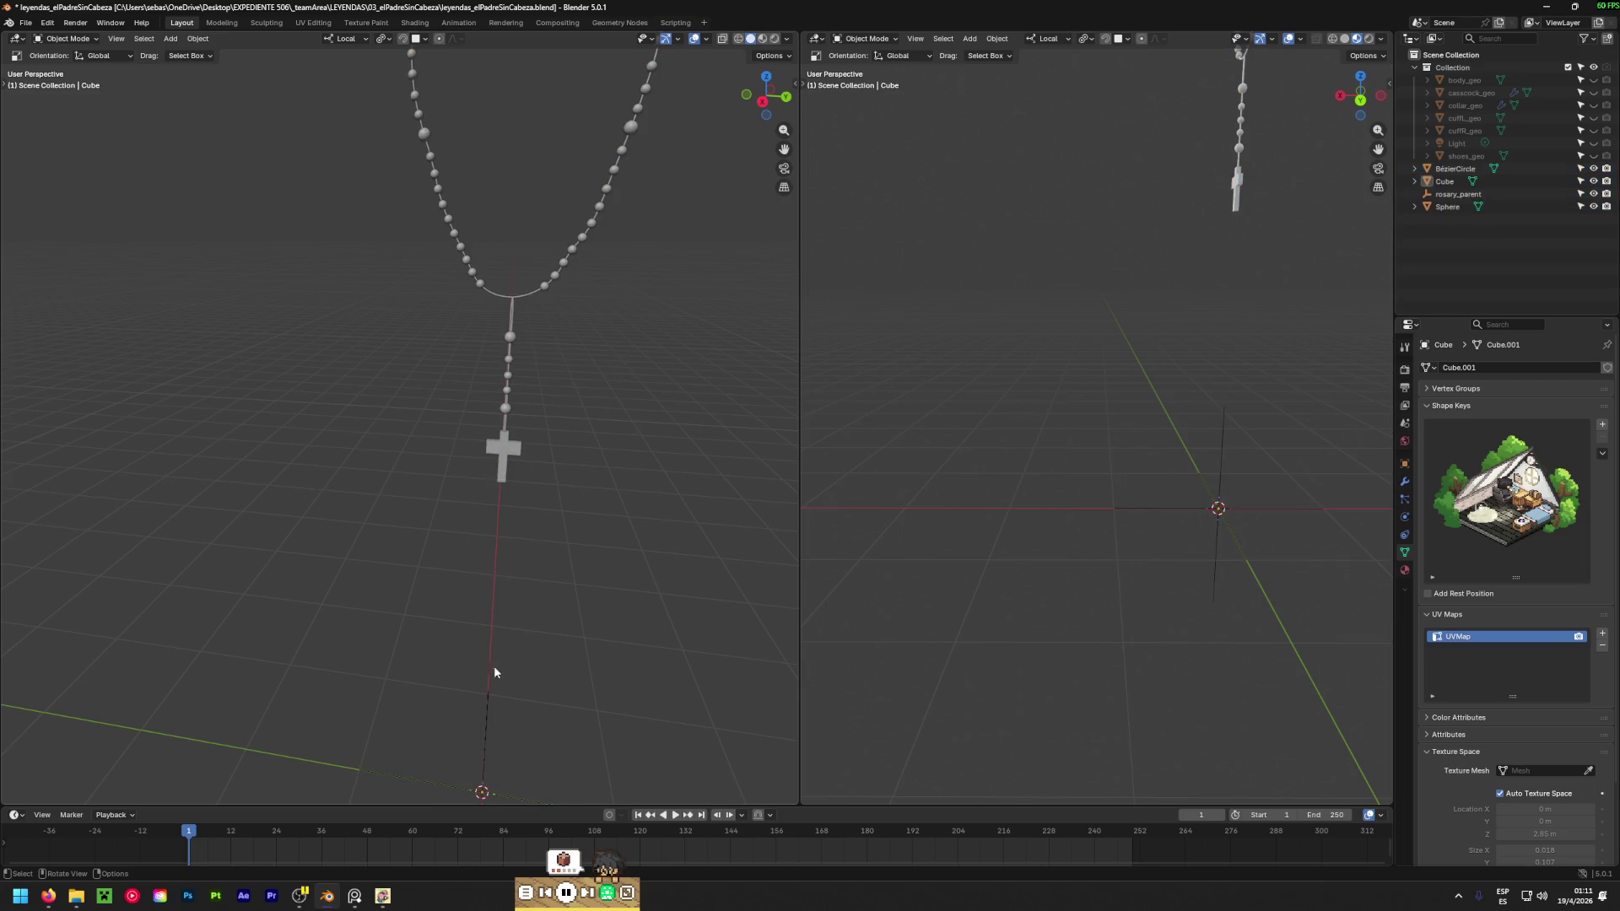
left_click(511, 336)
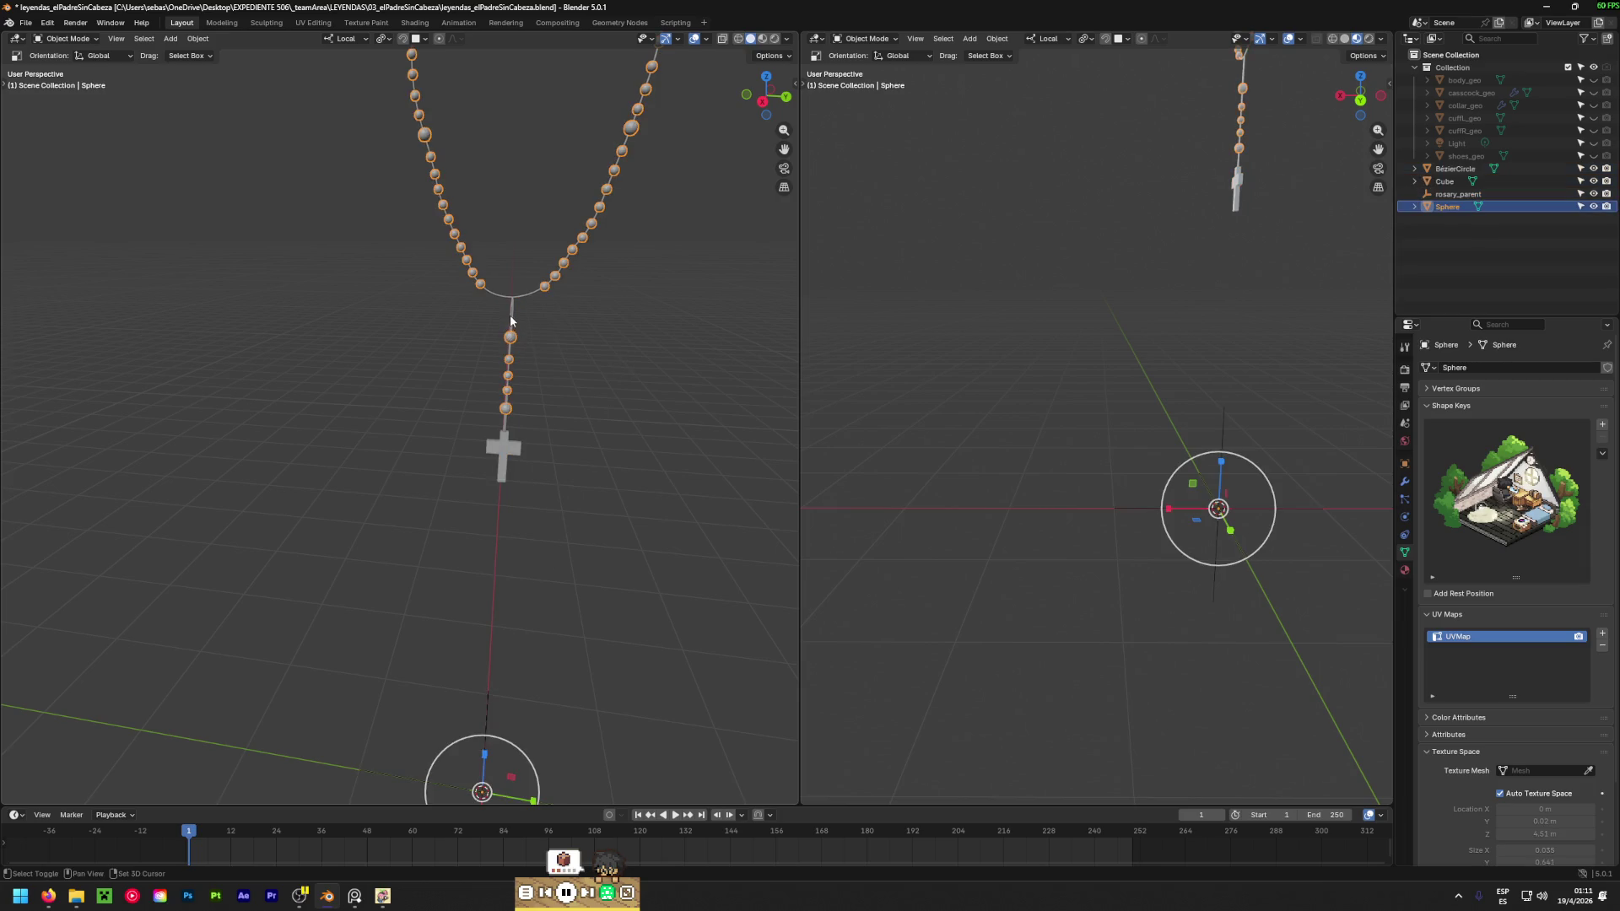
left_click(510, 322, "shift")
left_click(505, 455, "shift")
scroll(547, 458, "down", 6, "shift")
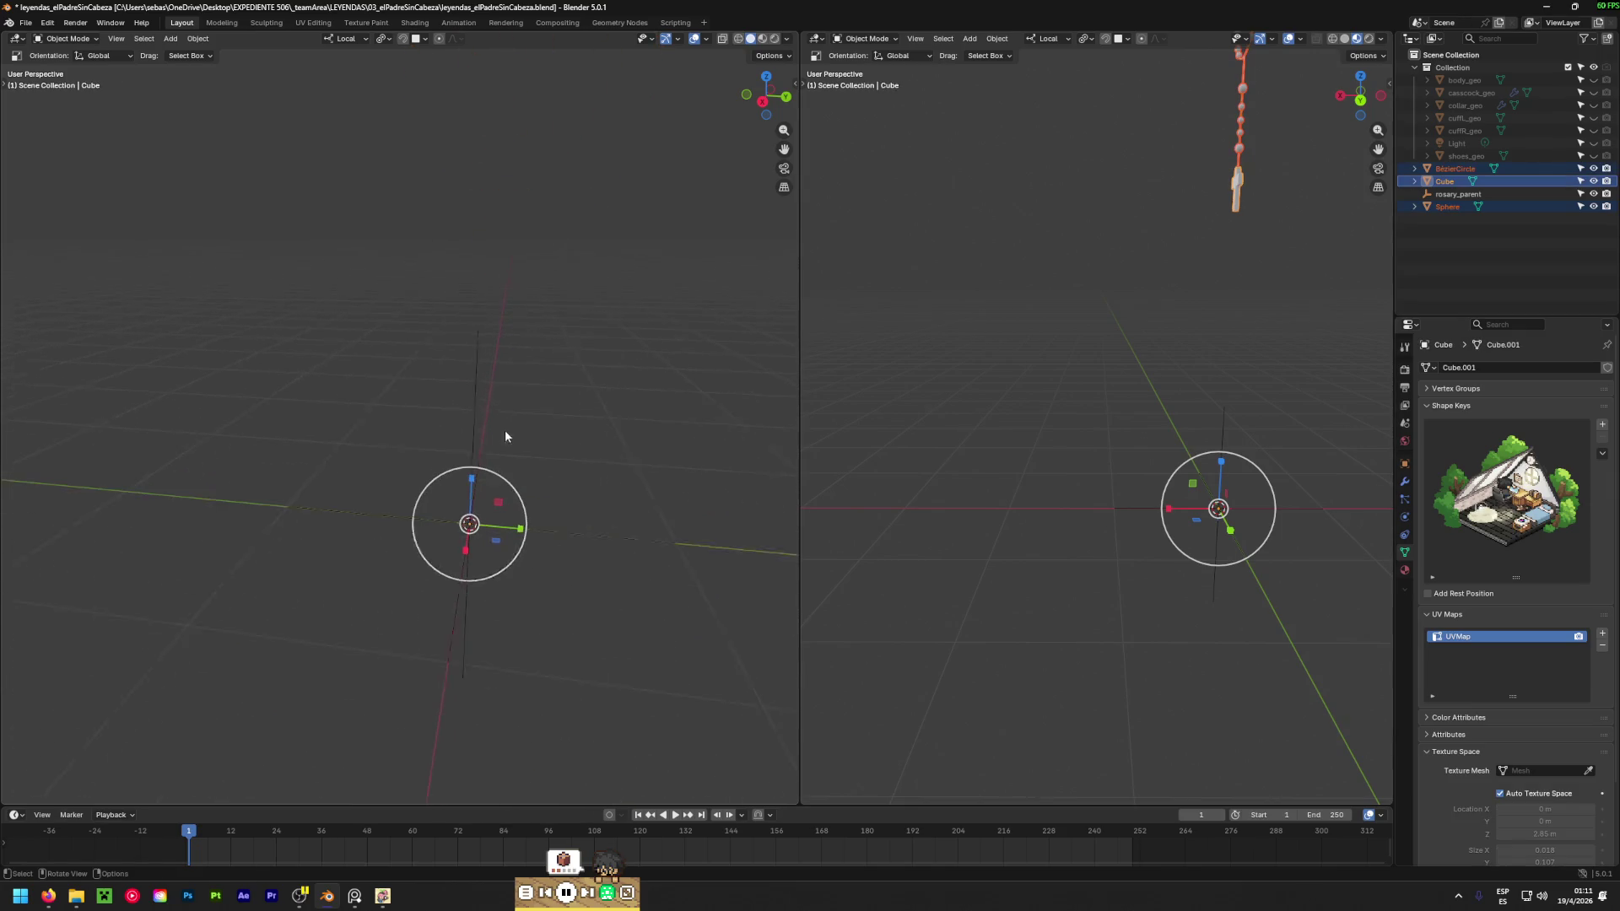
left_click(469, 412, "shift")
Parent beads, chain and cross to rosary_parent with Object (Keep Transform) and verify.
key("ctrl+p")
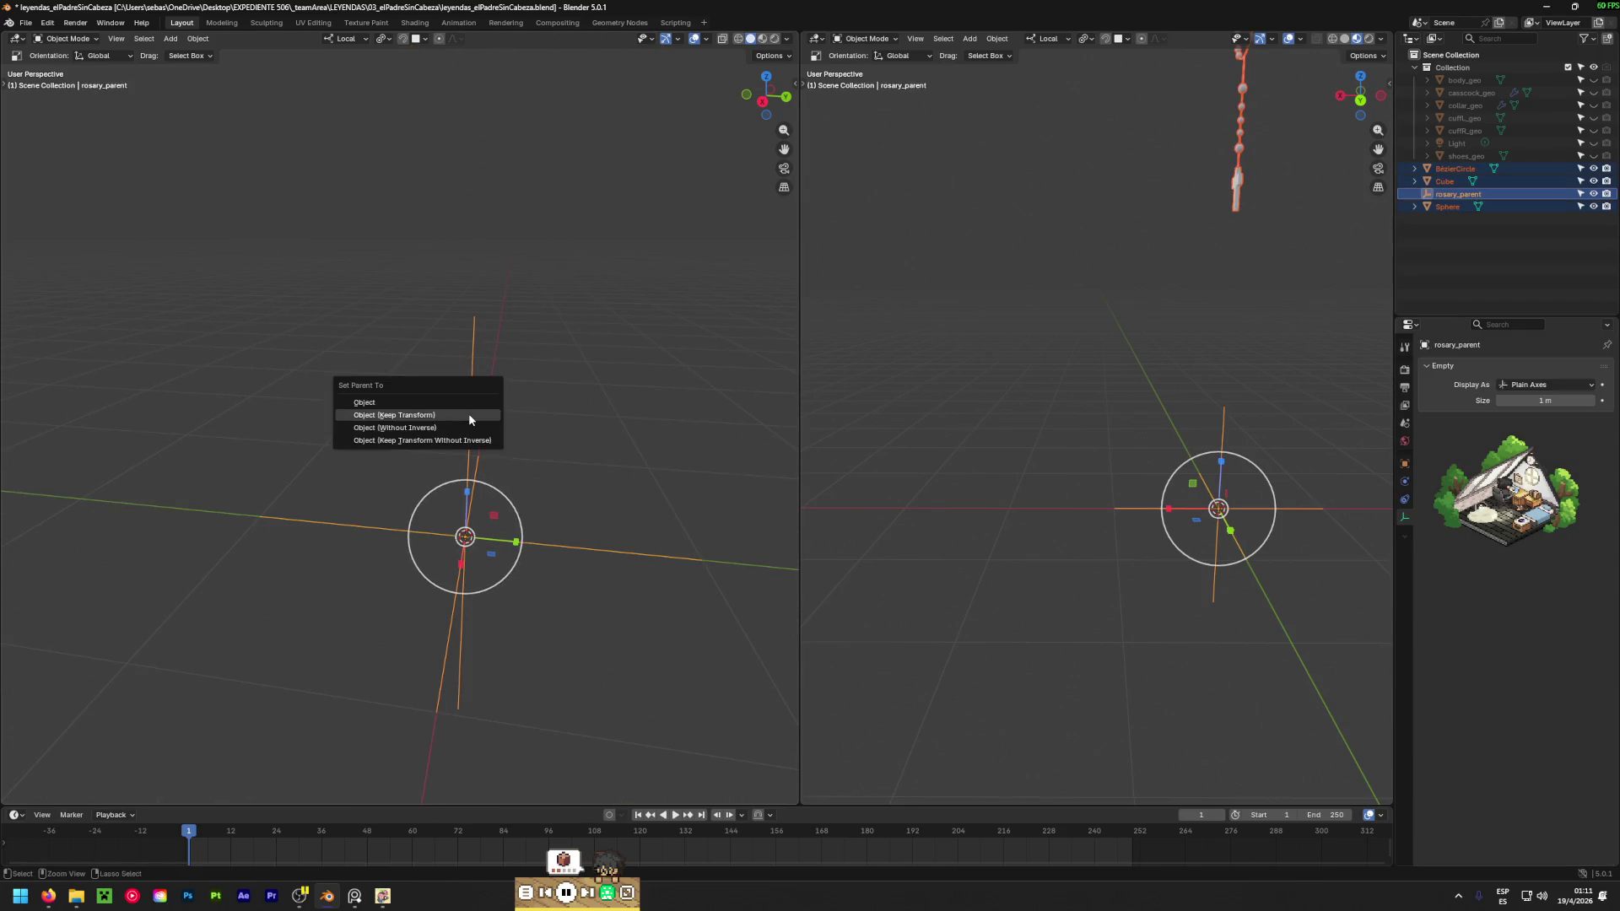
left_click(469, 415)
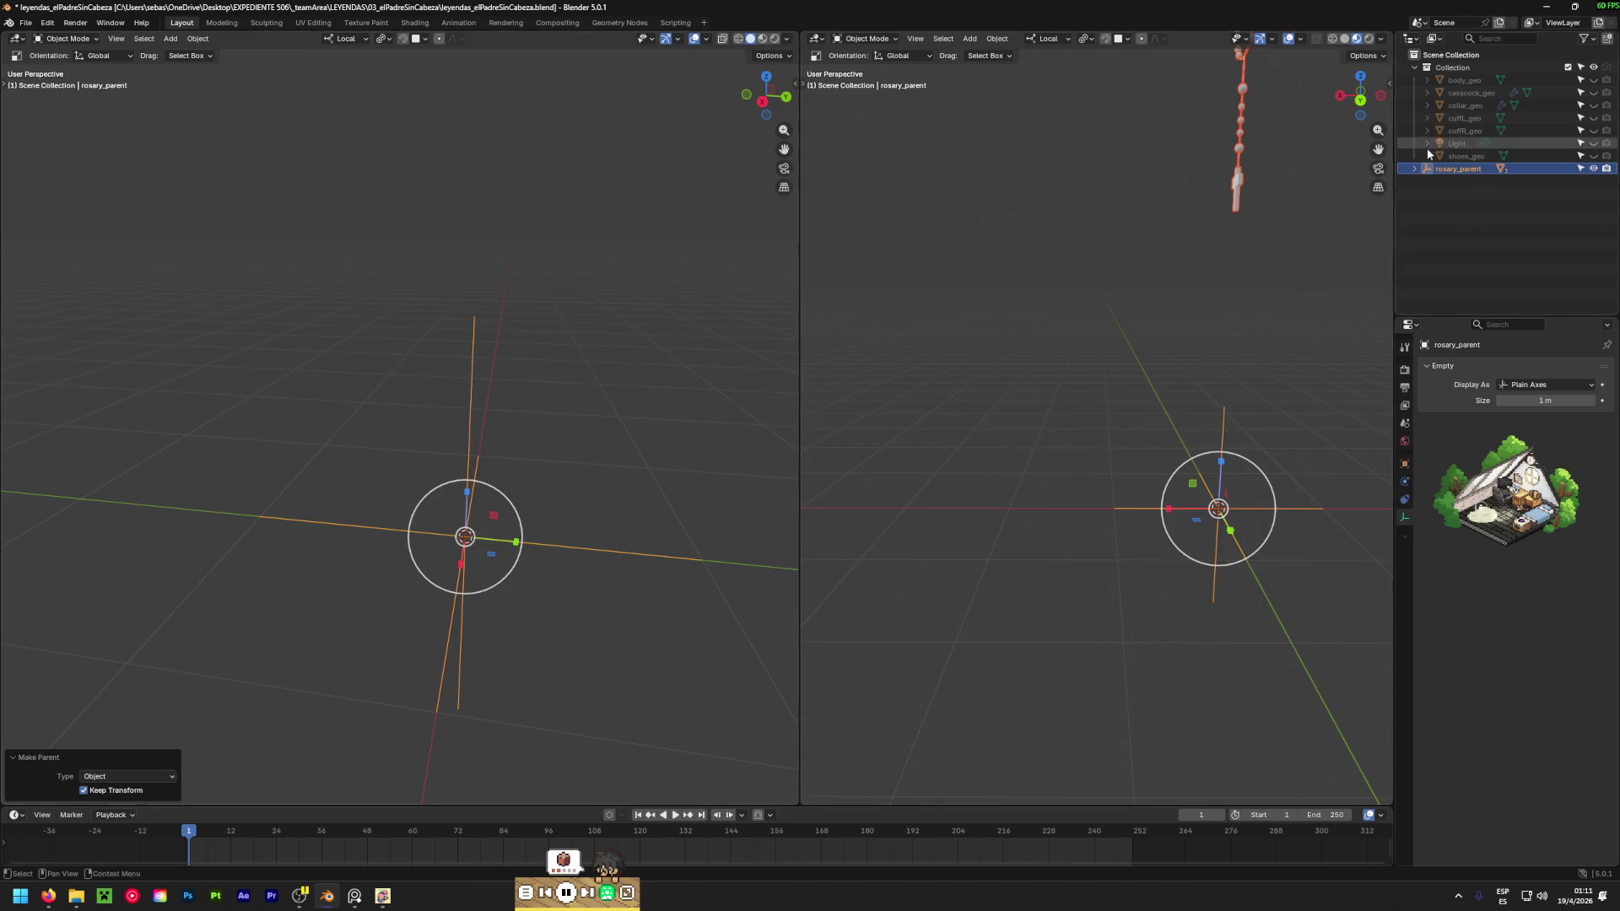
left_click(1414, 168)
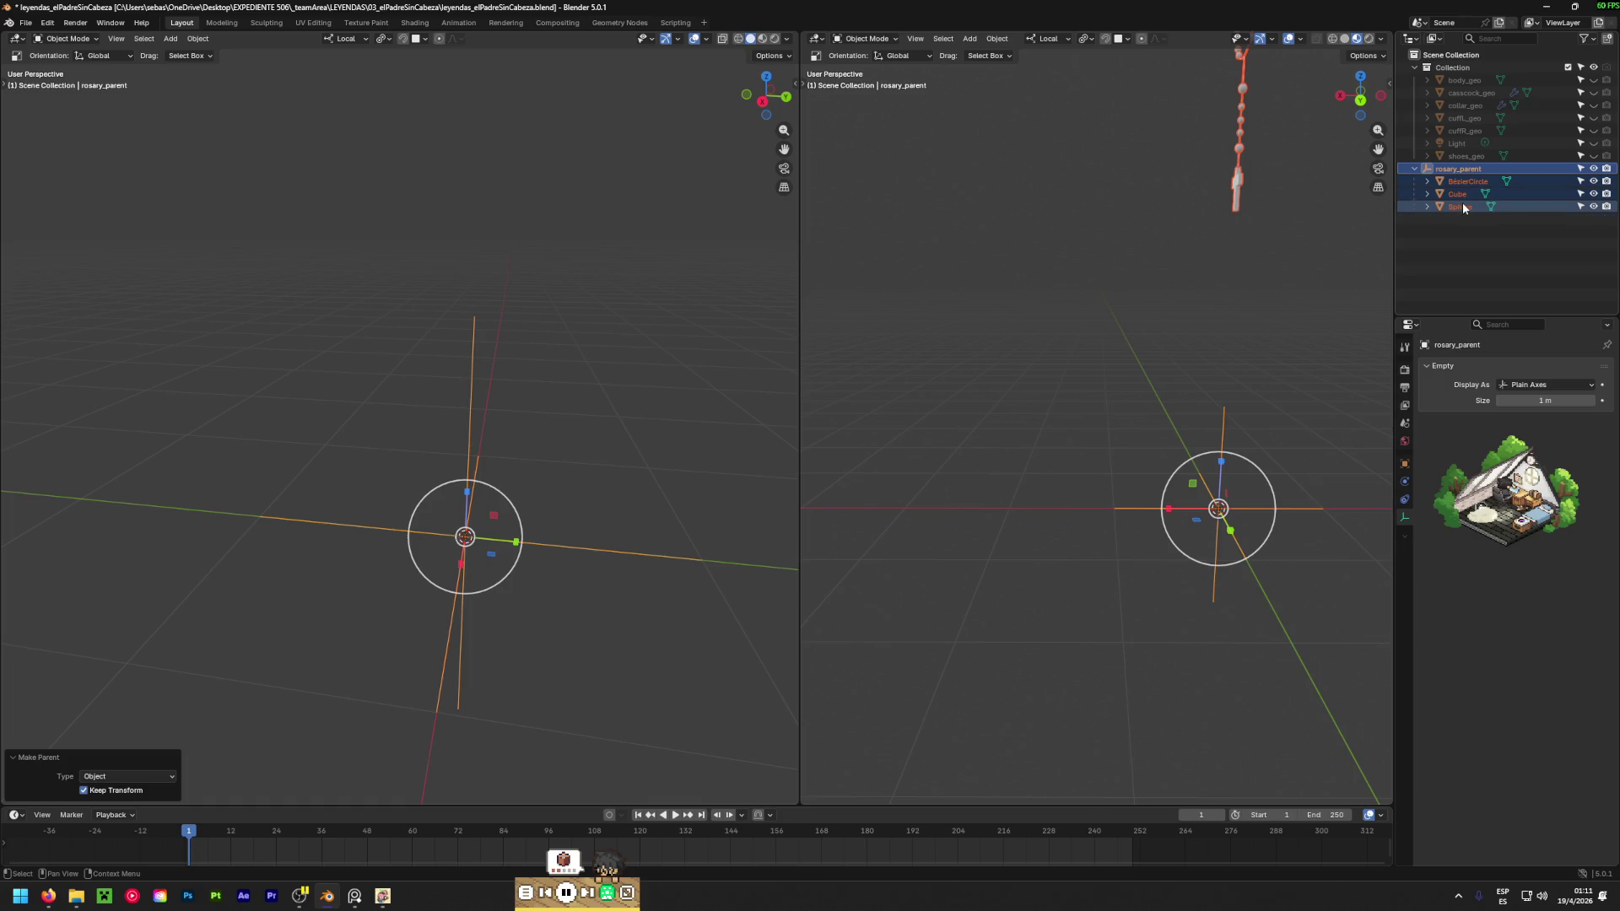
mouse_move(403, 273)
middle_mouse_down()
mouse_move(473, 230)
mouse_move(473, 540)
middle_mouse_up()
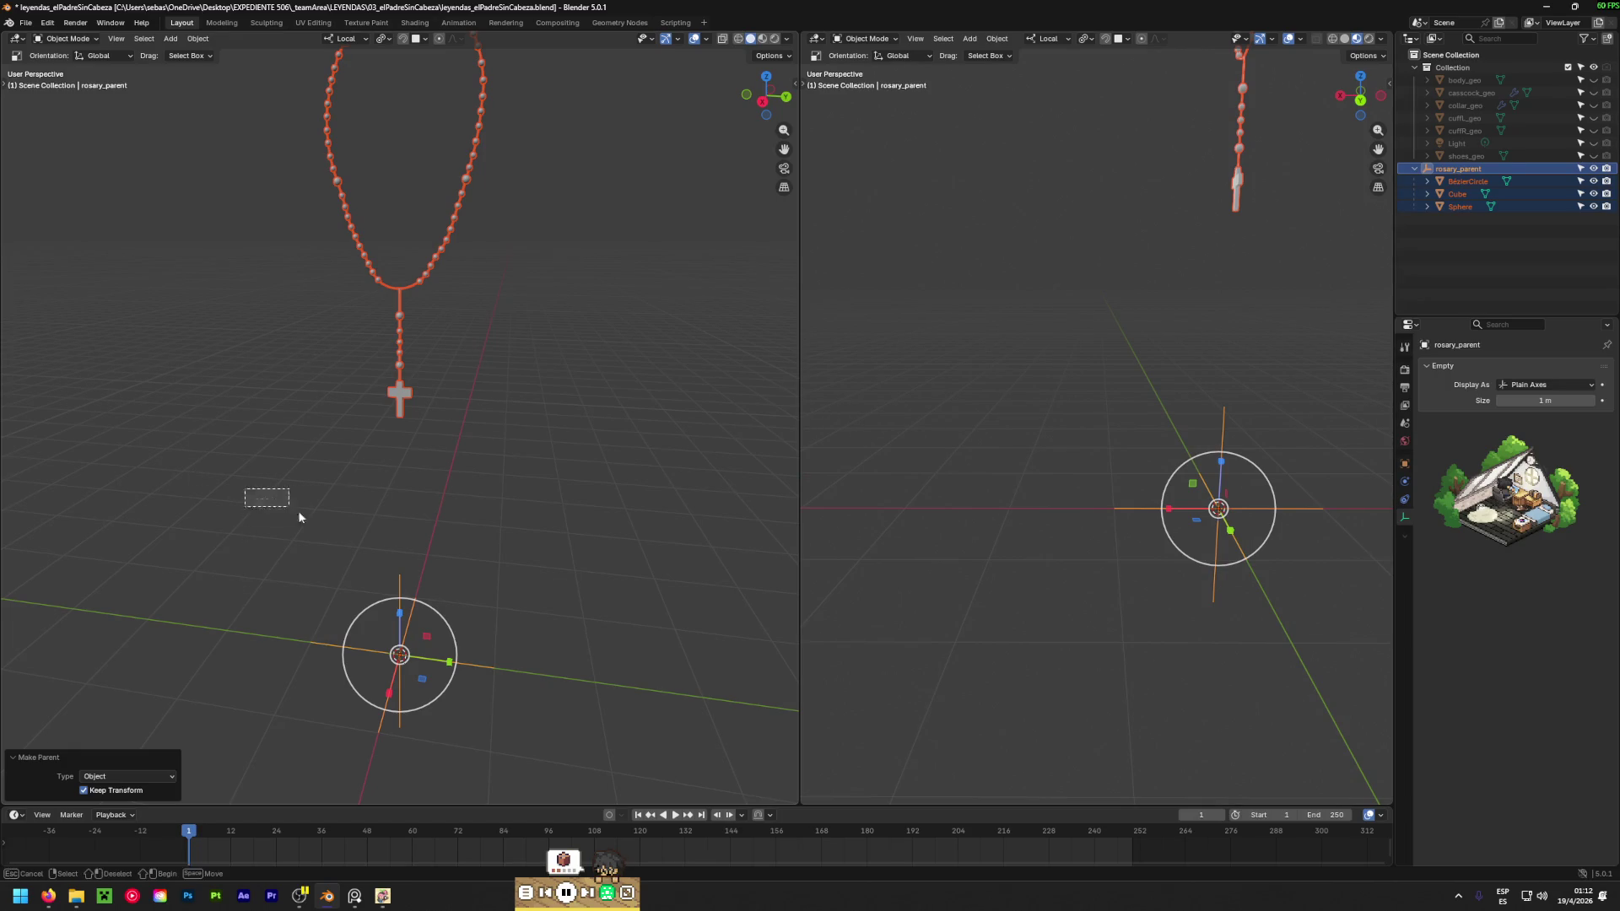
mouse_move(565, 735)
middle_mouse_down()
mouse_move(434, 651)
mouse_move(324, 648)
middle_mouse_up()
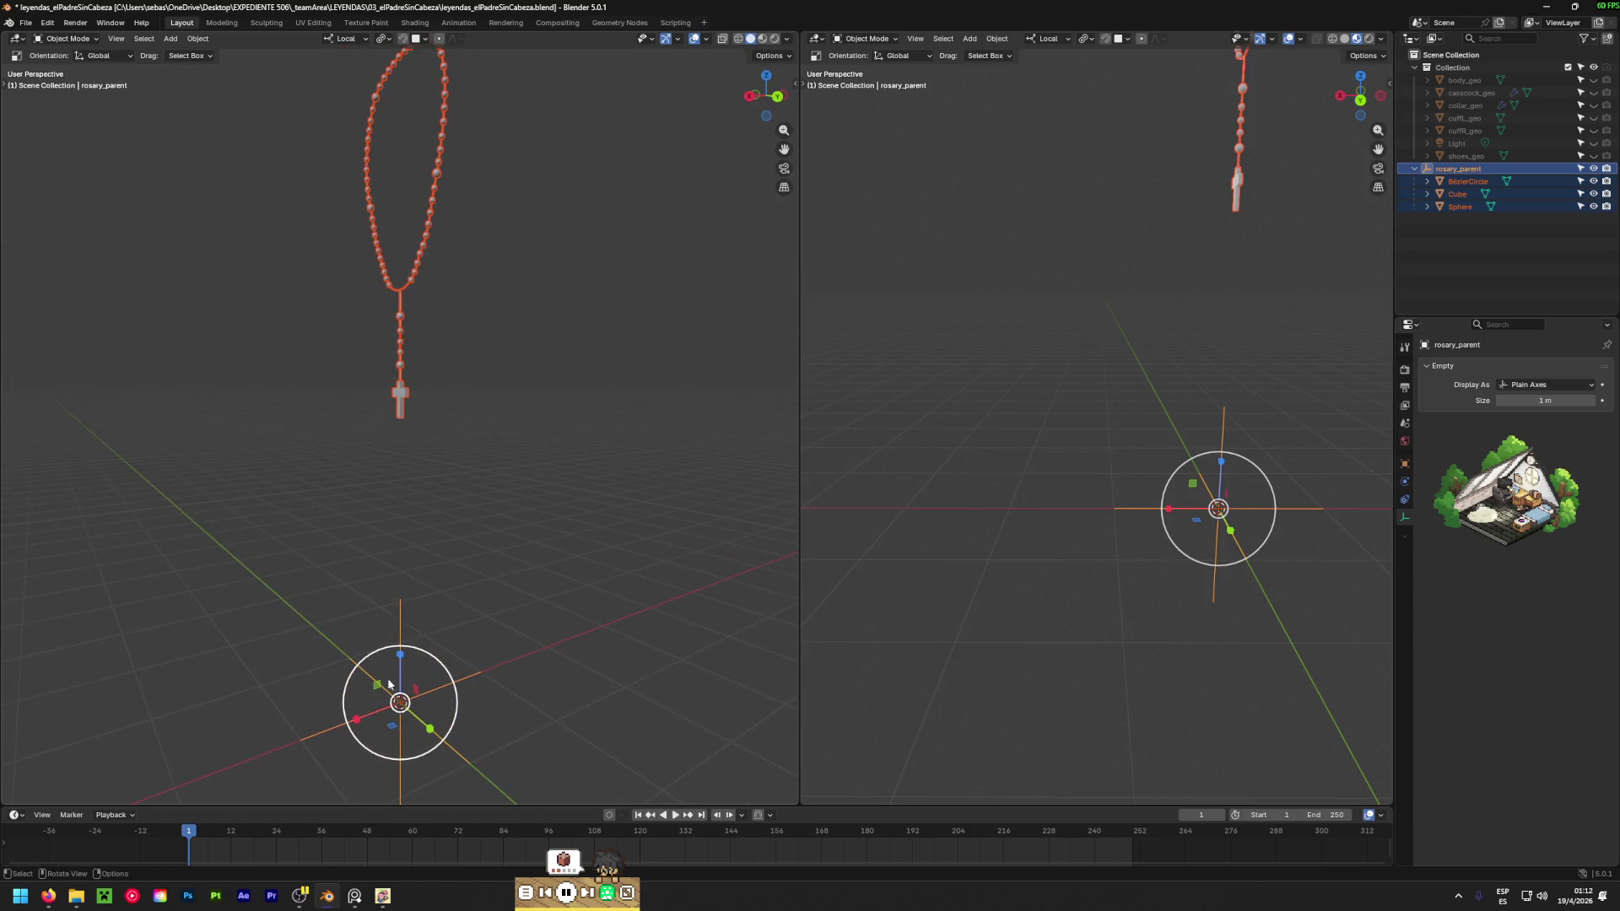
Scale the rosary up along the Z axis and then along the Y axis.
key("s")
key("z")
left_click(406, 639)
mouse_move(433, 578)
middle_mouse_down()
mouse_move(506, 448)
mouse_move(723, 510)
mouse_move(567, 535)
middle_mouse_up()
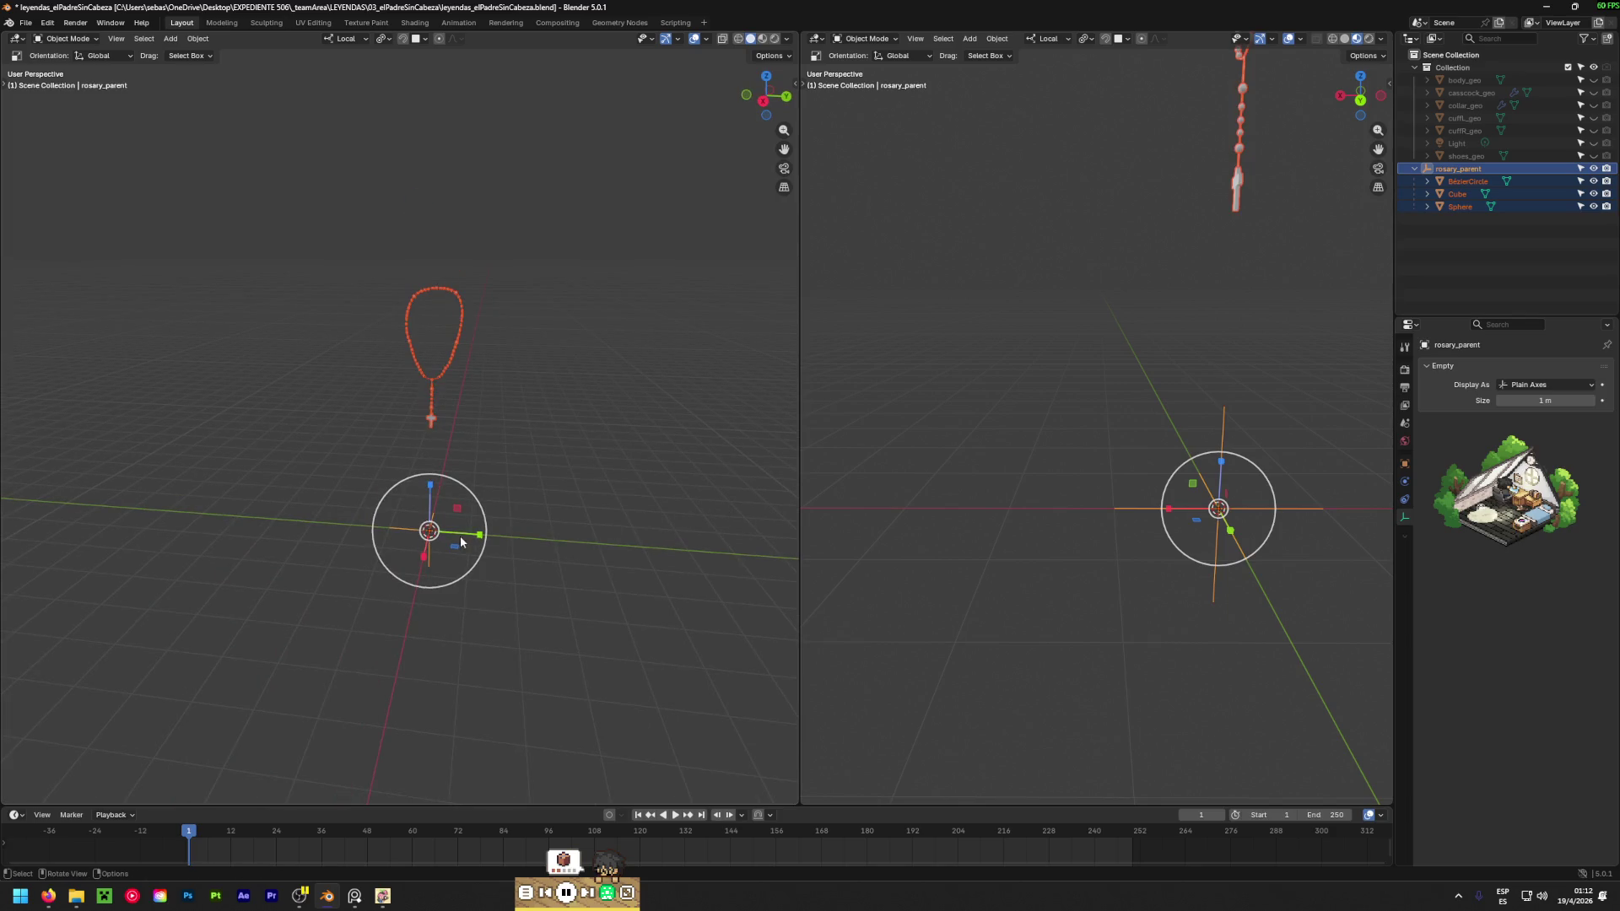
key("s")
key("y")
left_click(687, 549)
Reframe the view on the whole rosary and begin moving the rosary_parent empty.
middle_click_drag(687, 550, 467, 408)
scroll(466, 409, "up", 6)
scroll(485, 393, "down", 4)
scroll(483, 389, "up", 10)
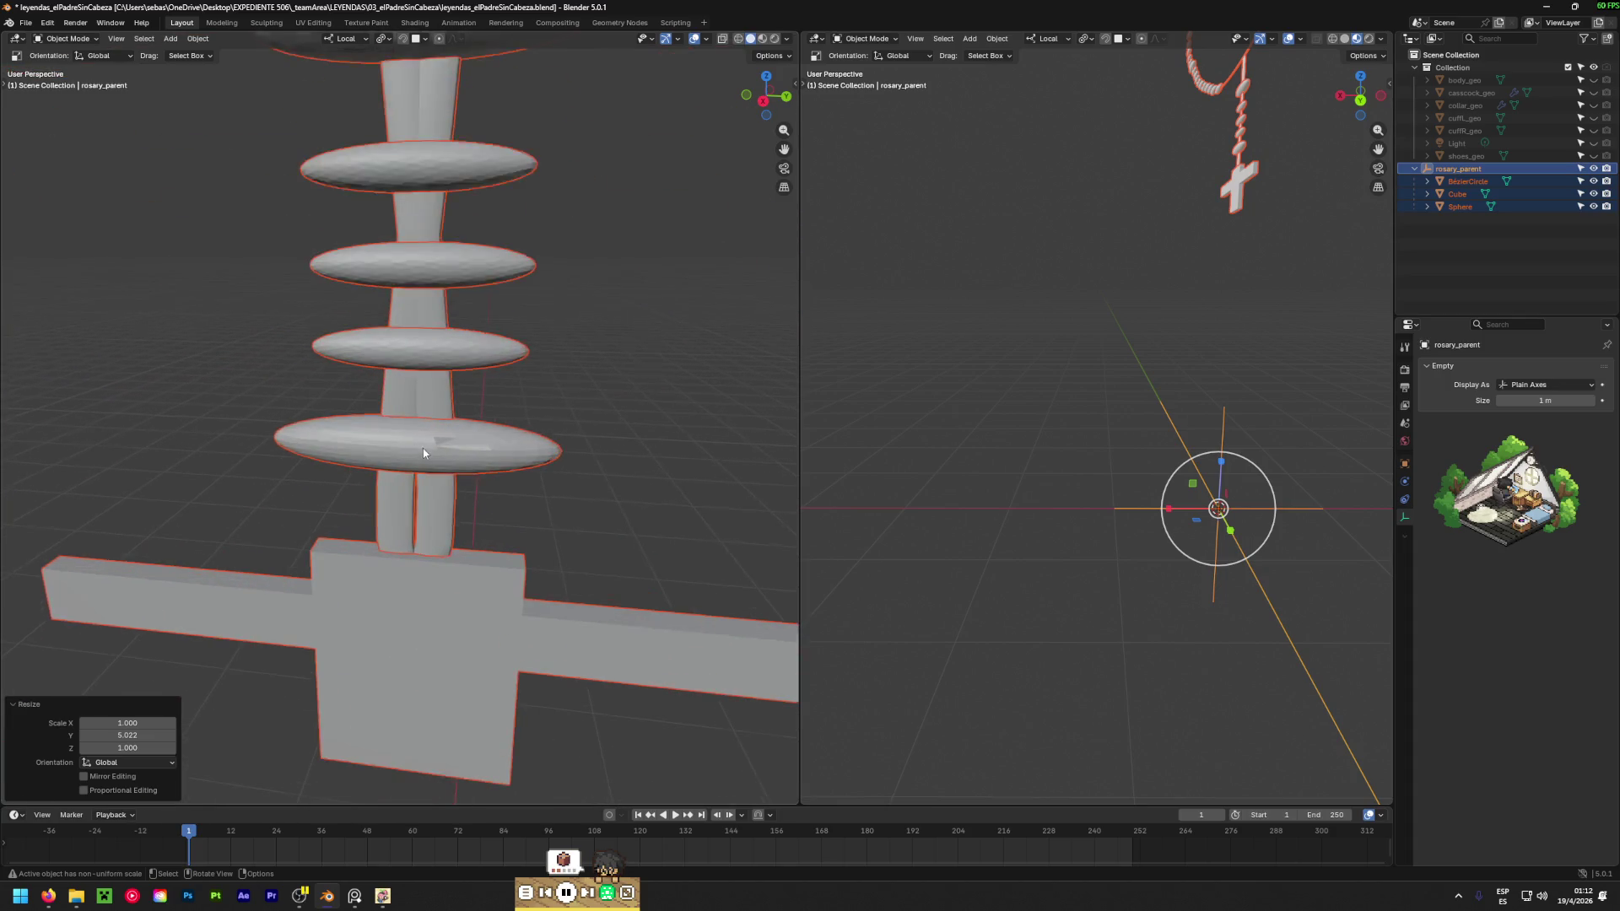
scroll(423, 449, "down", 10)
mouse_move(449, 461)
middle_mouse_down()
mouse_move(409, 565)
mouse_move(329, 645)
middle_mouse_up()
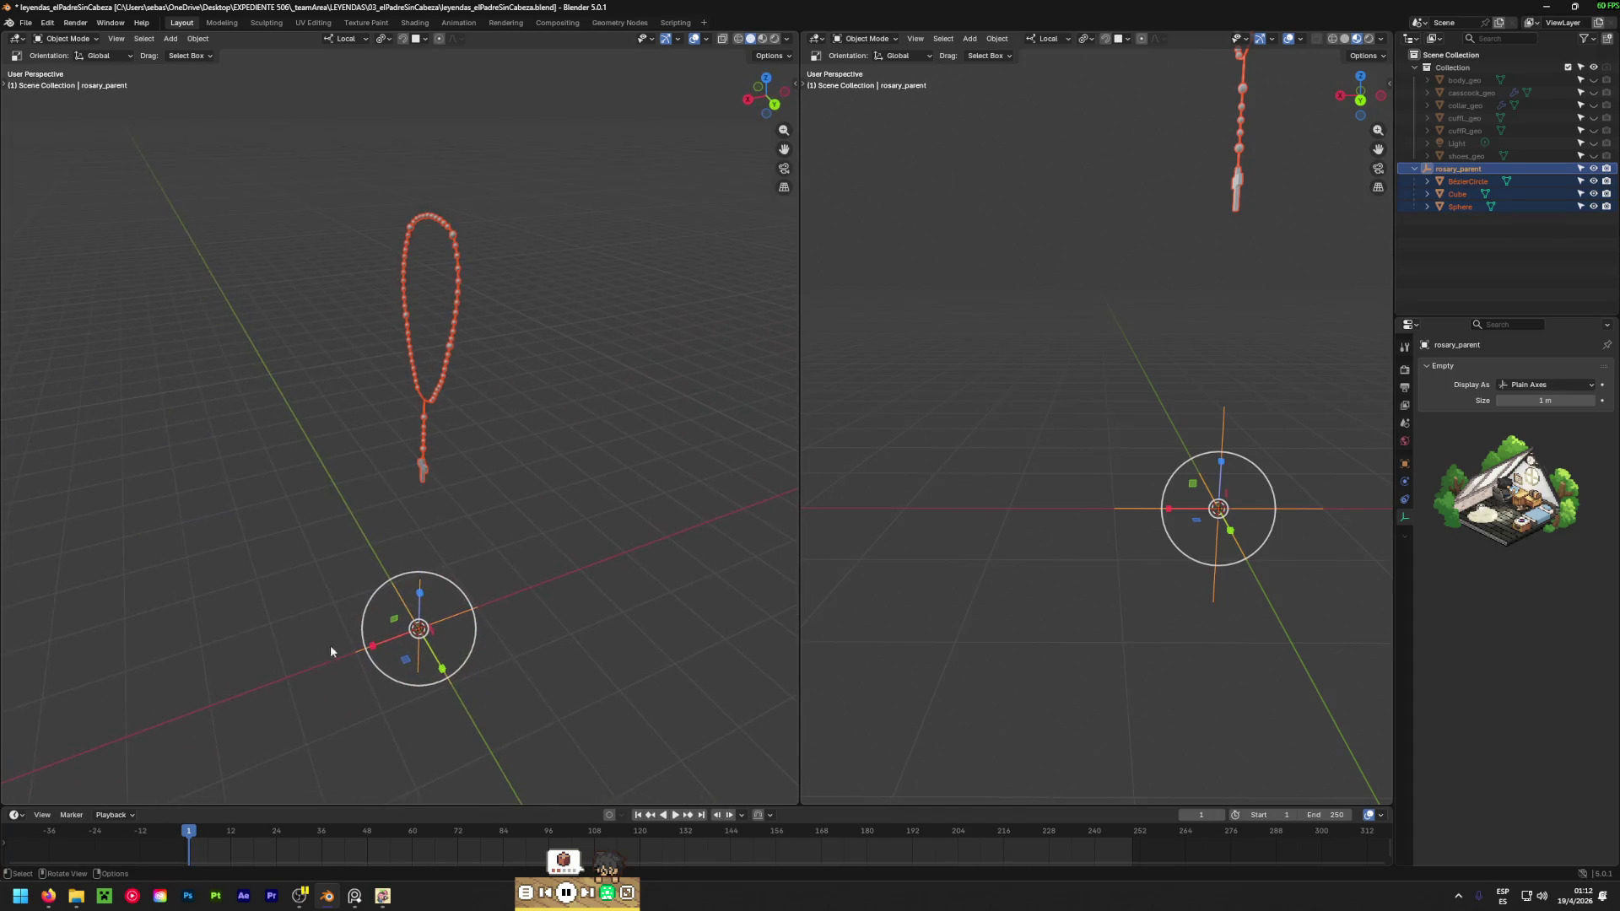
key("w")
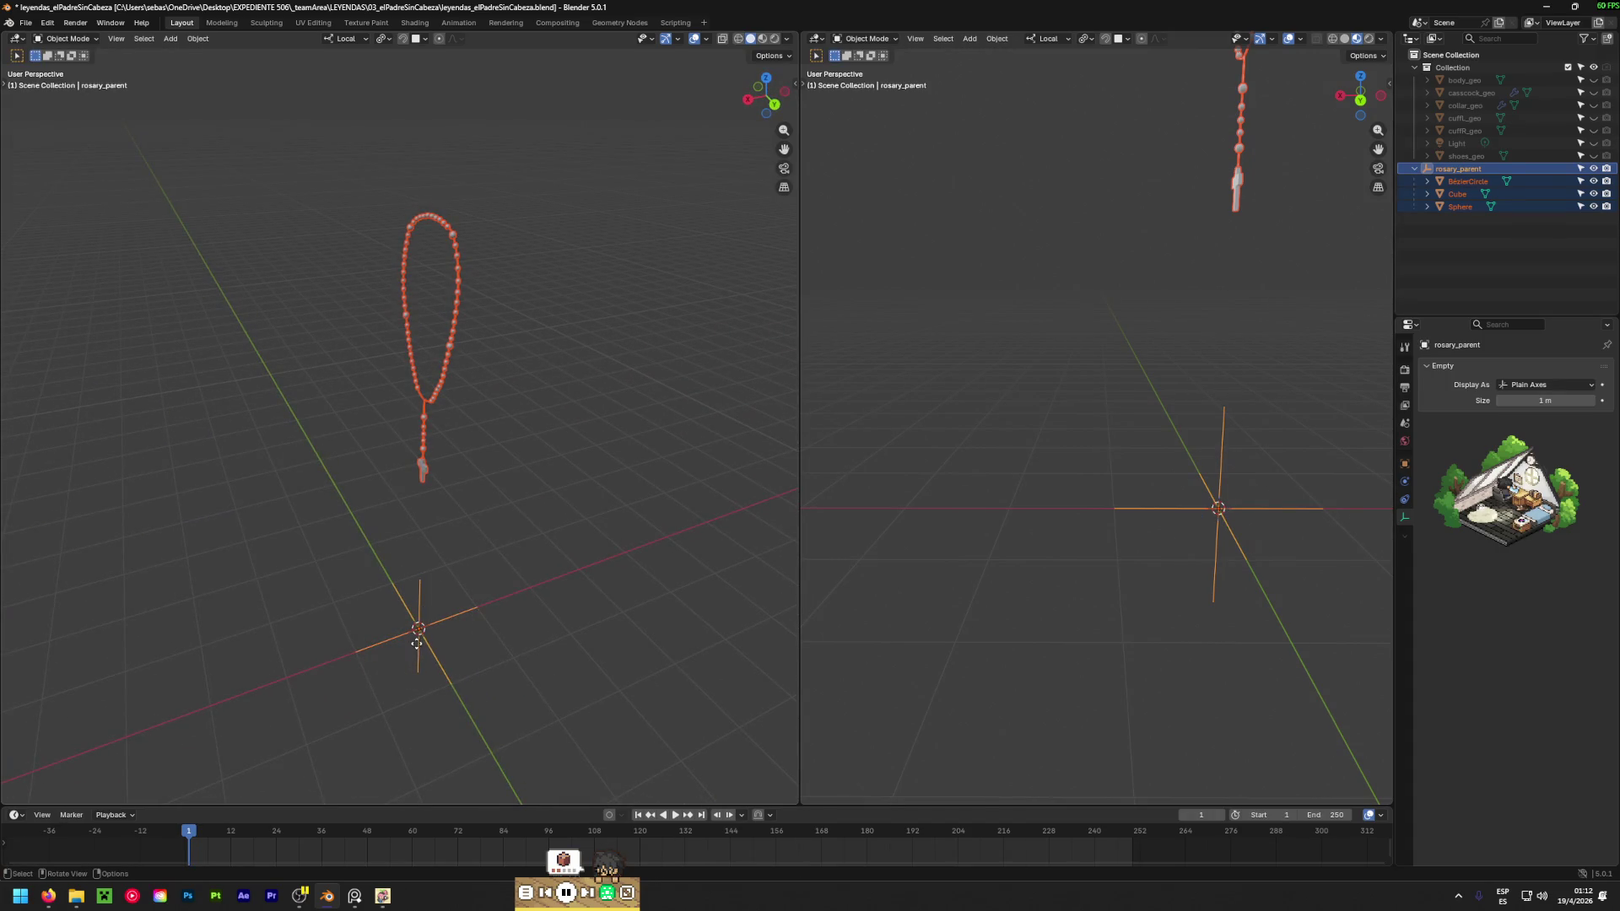
key("g")
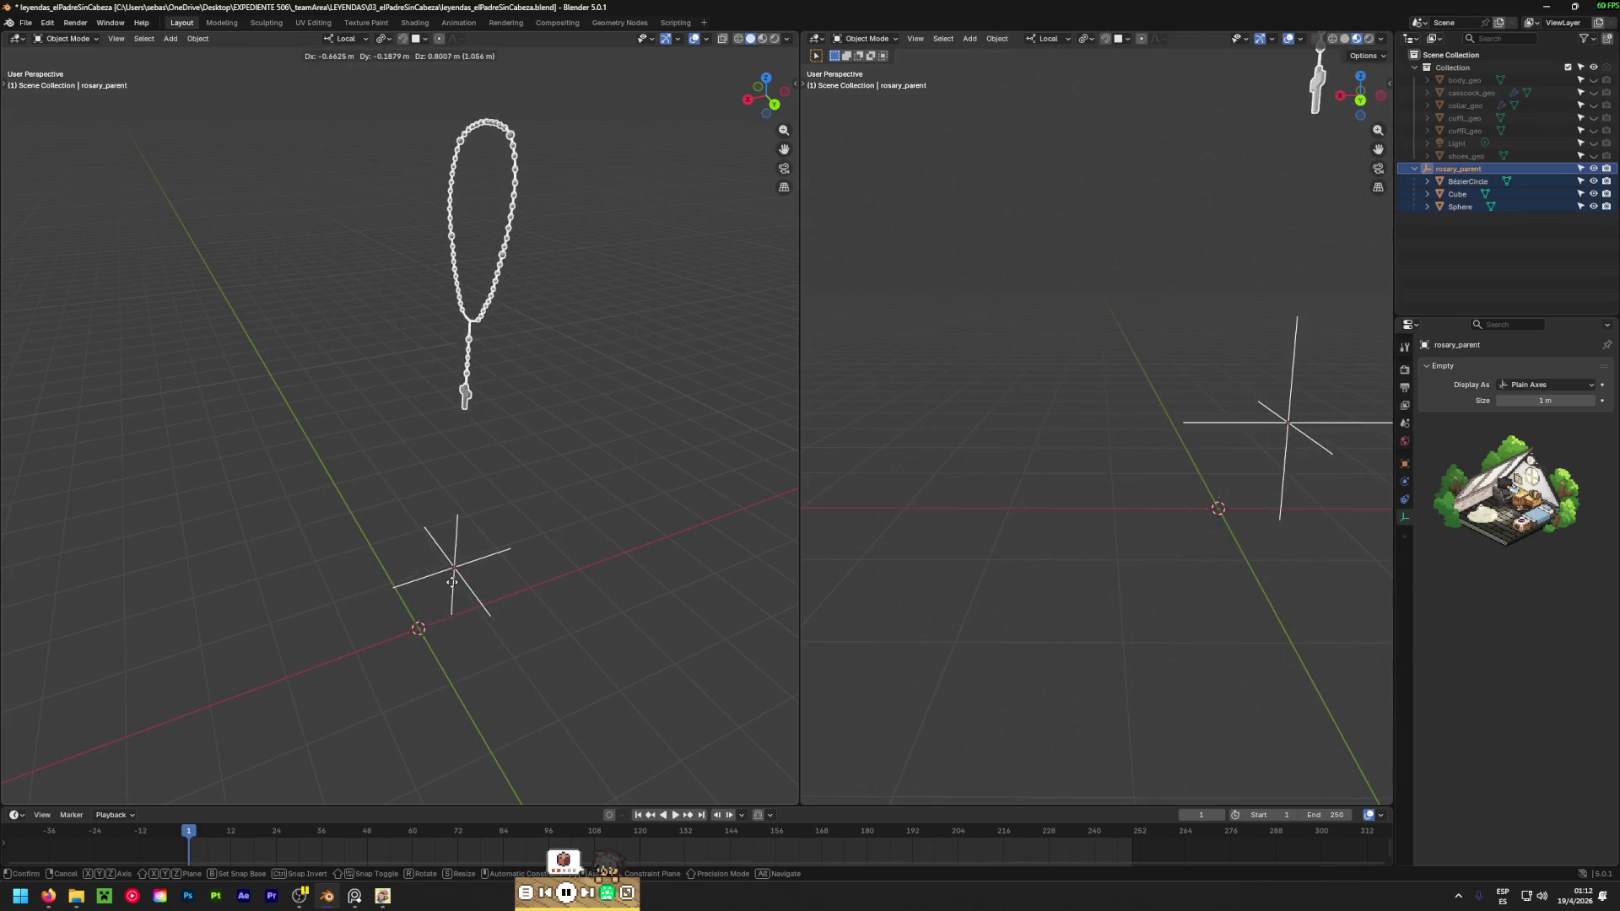
left_click(414, 581)
key("ctrl+z")
middle_click_drag(304, 581, 655, 563)
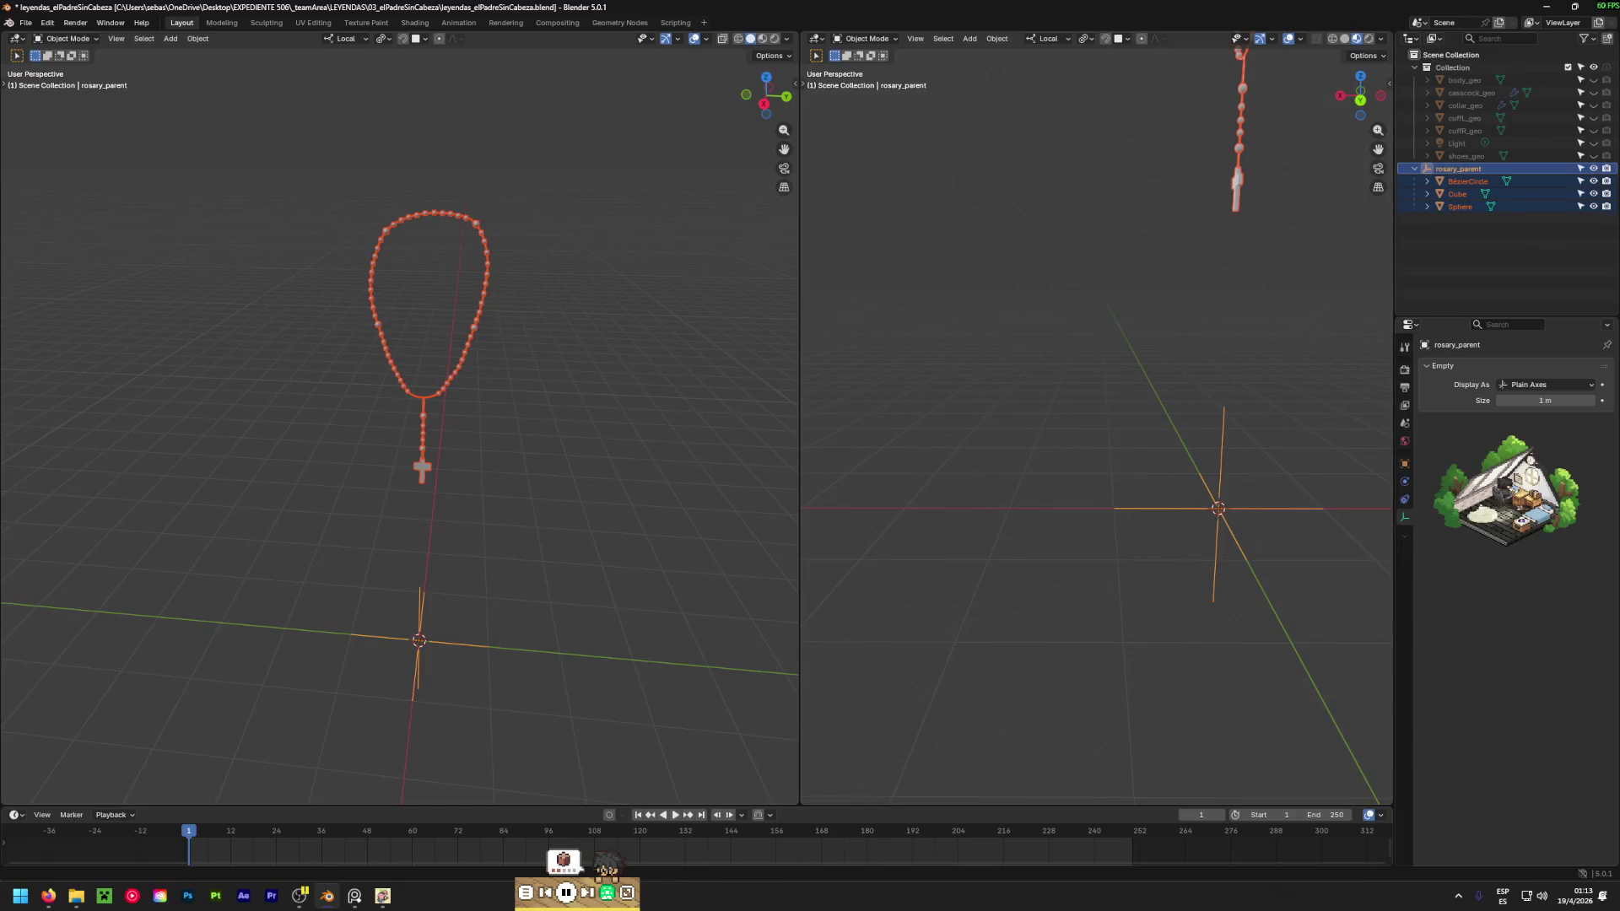
key("alt+Tab")
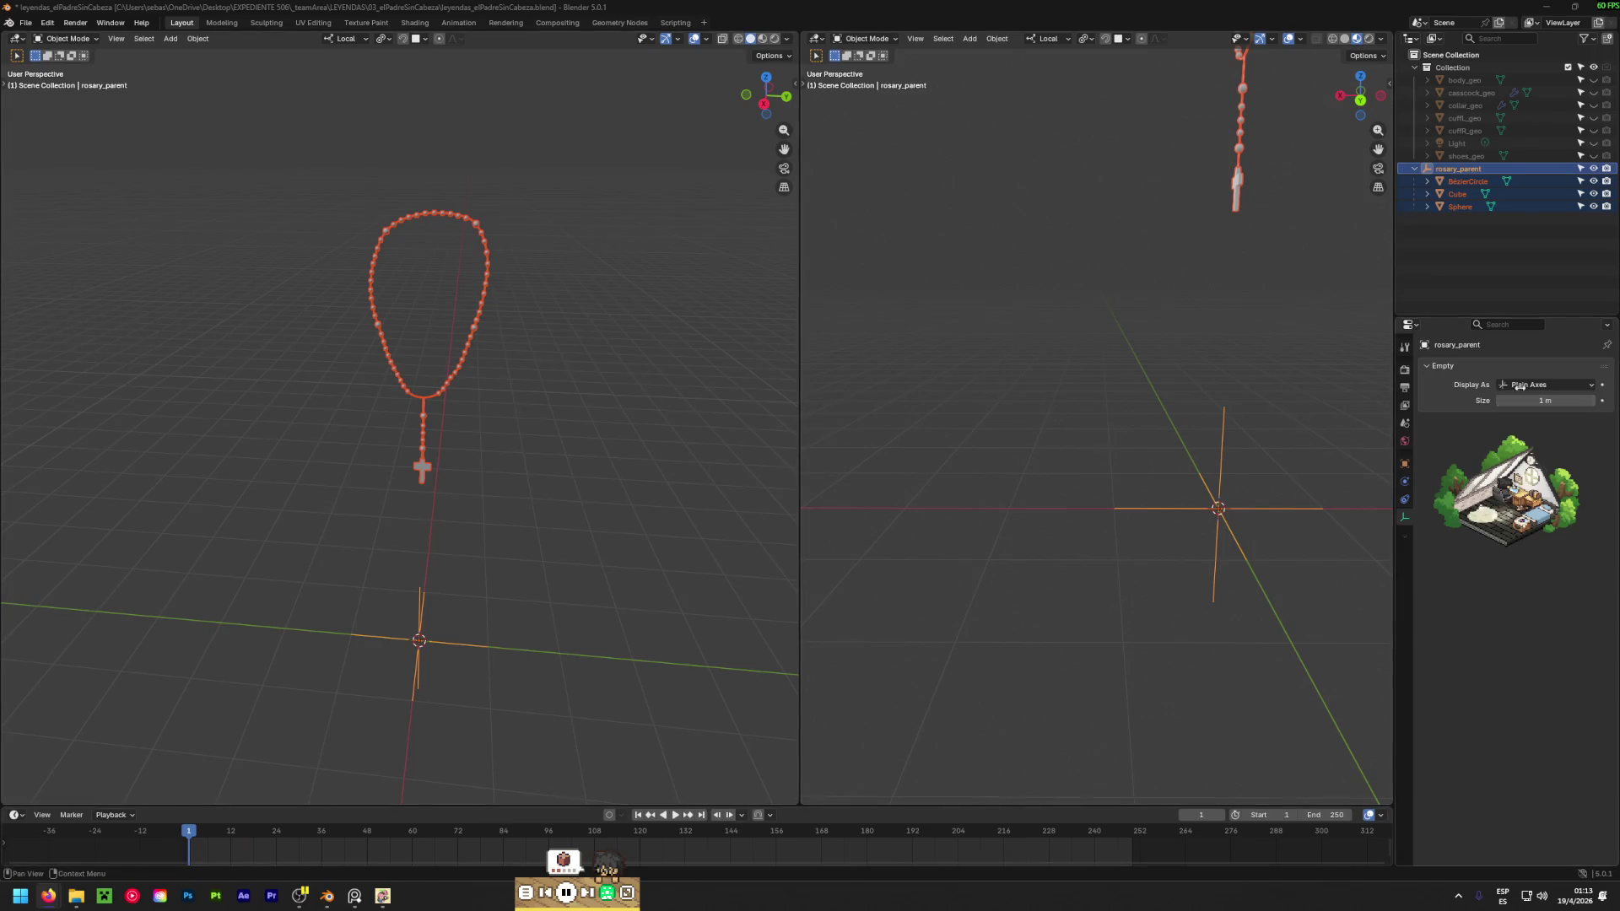
left_click_drag(1594, 155, 1598, 90)
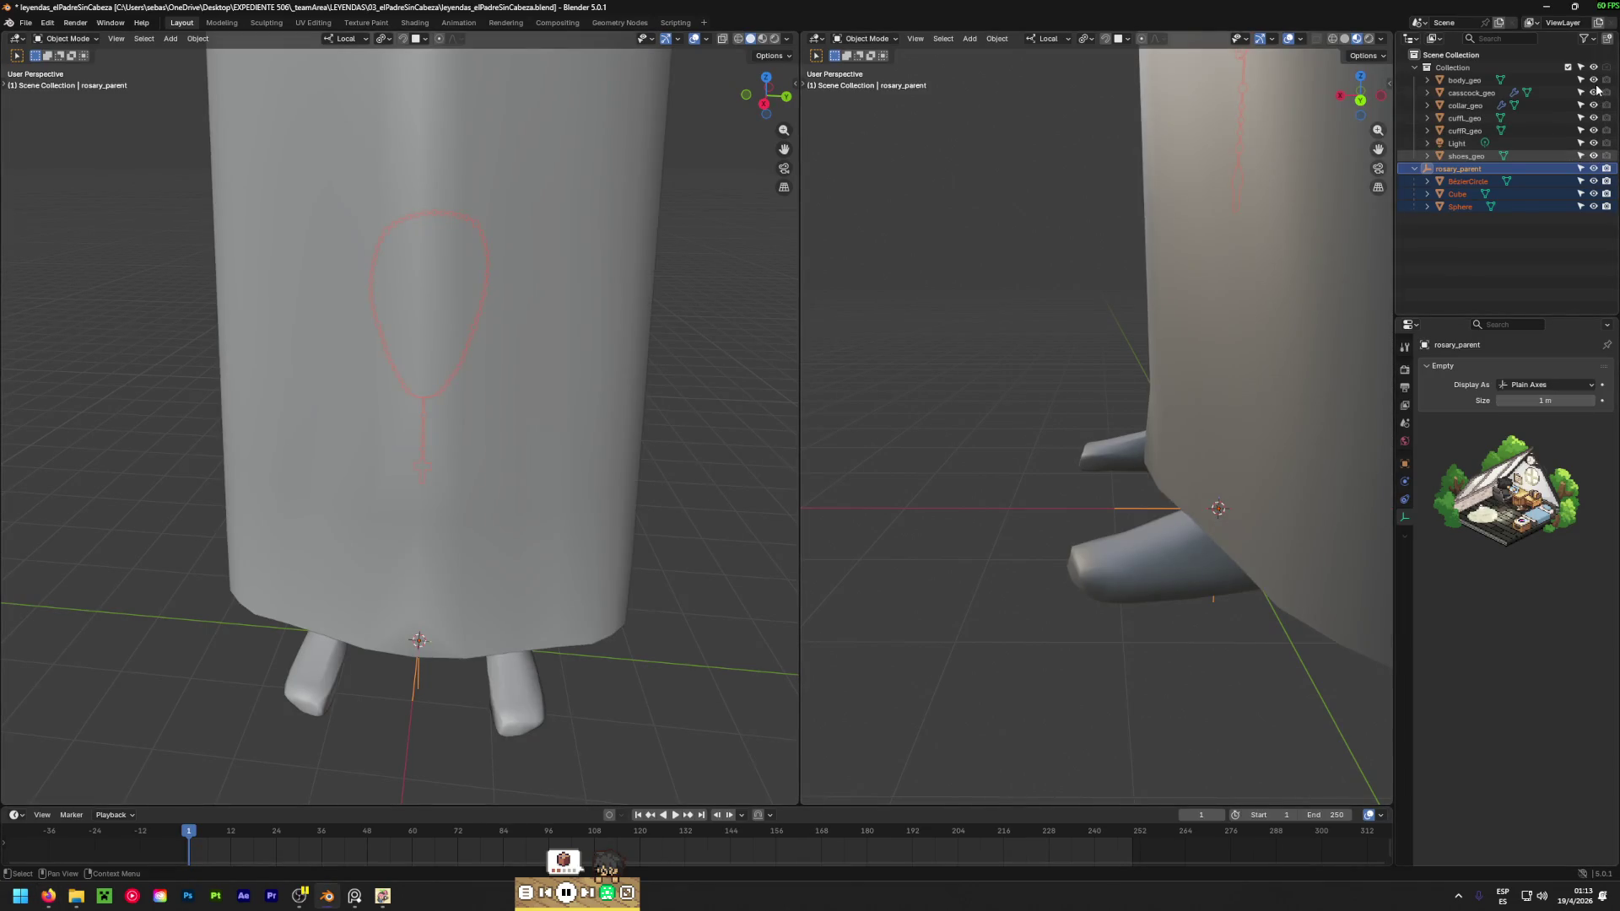
Switch to the Move tool and raise rosary_parent up to the figure's neck.
scroll(630, 245, "down", 8)
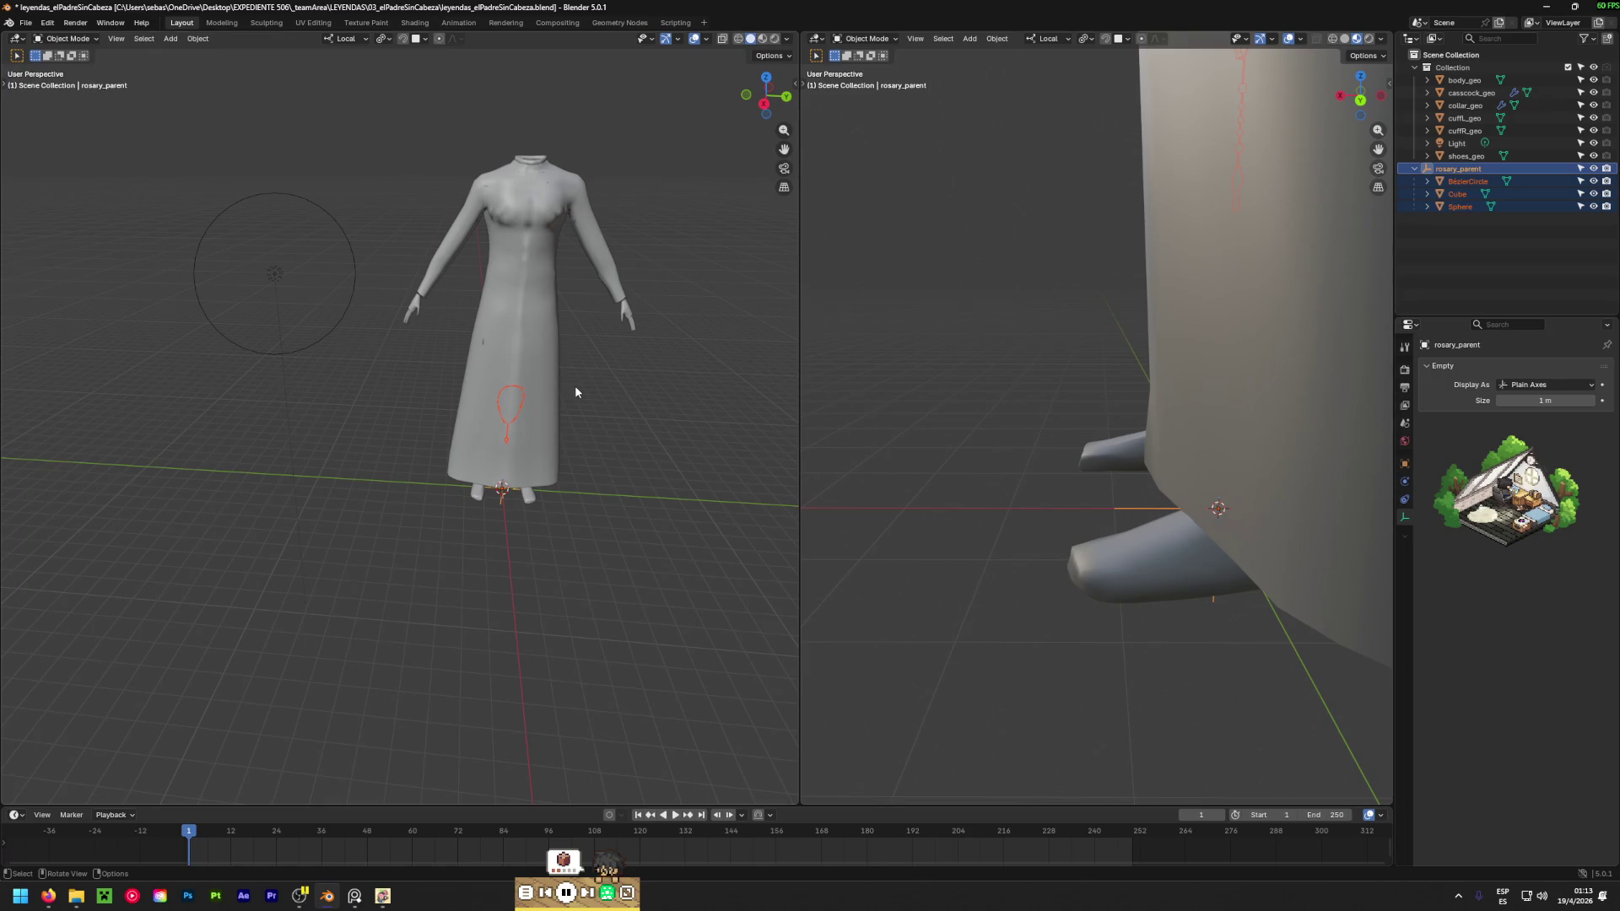
mouse_move(576, 389)
middle_mouse_down()
mouse_move(691, 292)
mouse_move(397, 374)
middle_mouse_up()
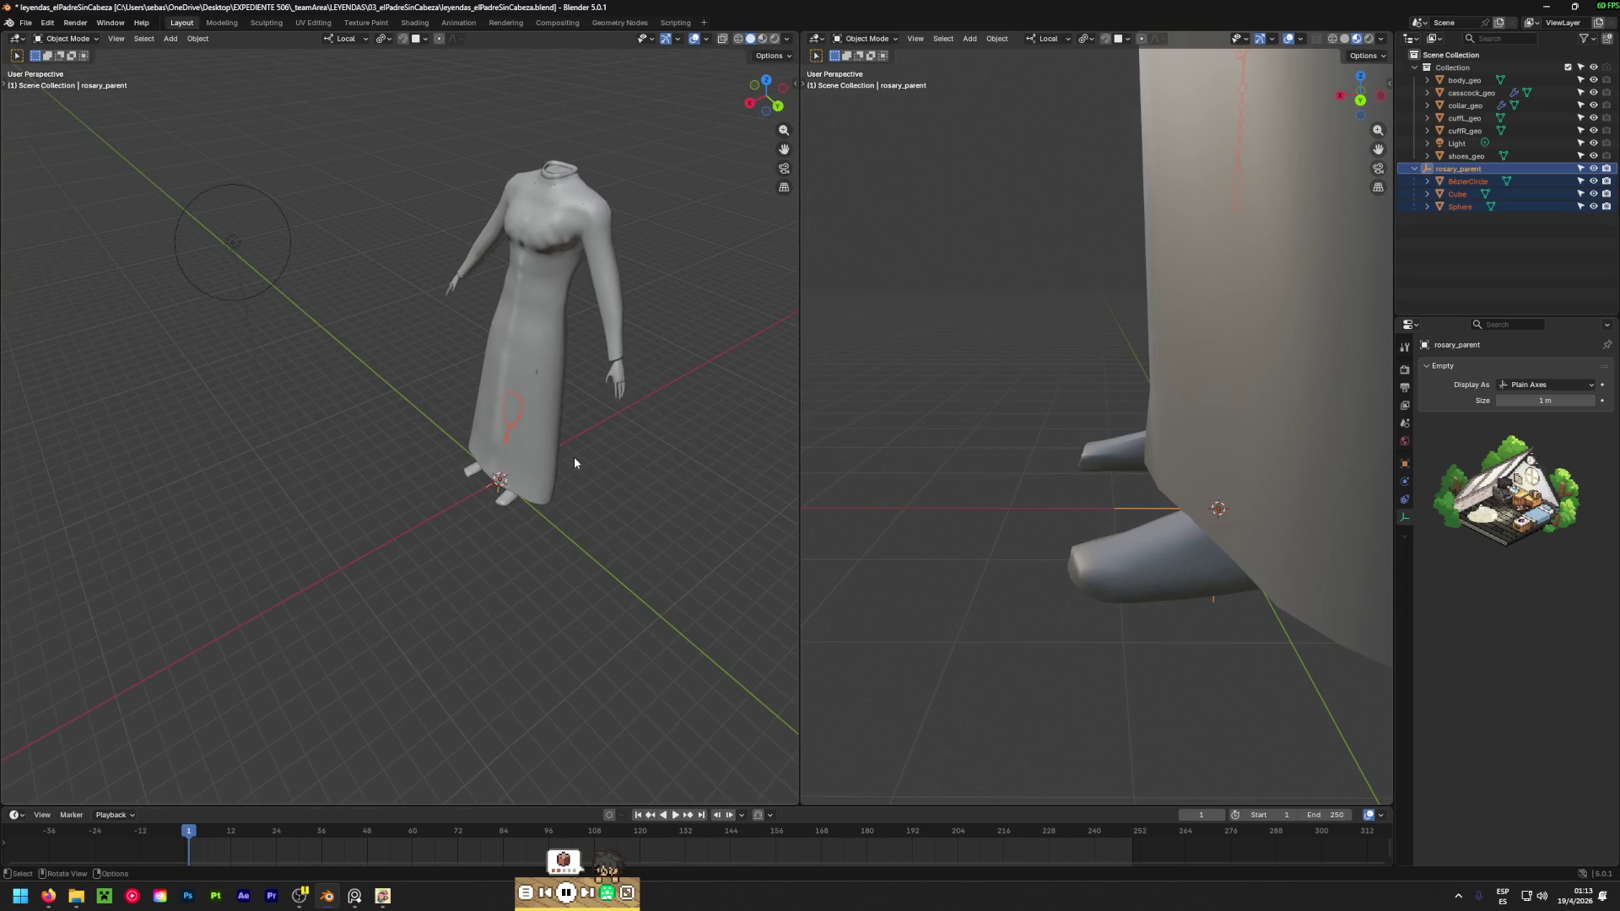
key("shift+space")
left_click(516, 487)
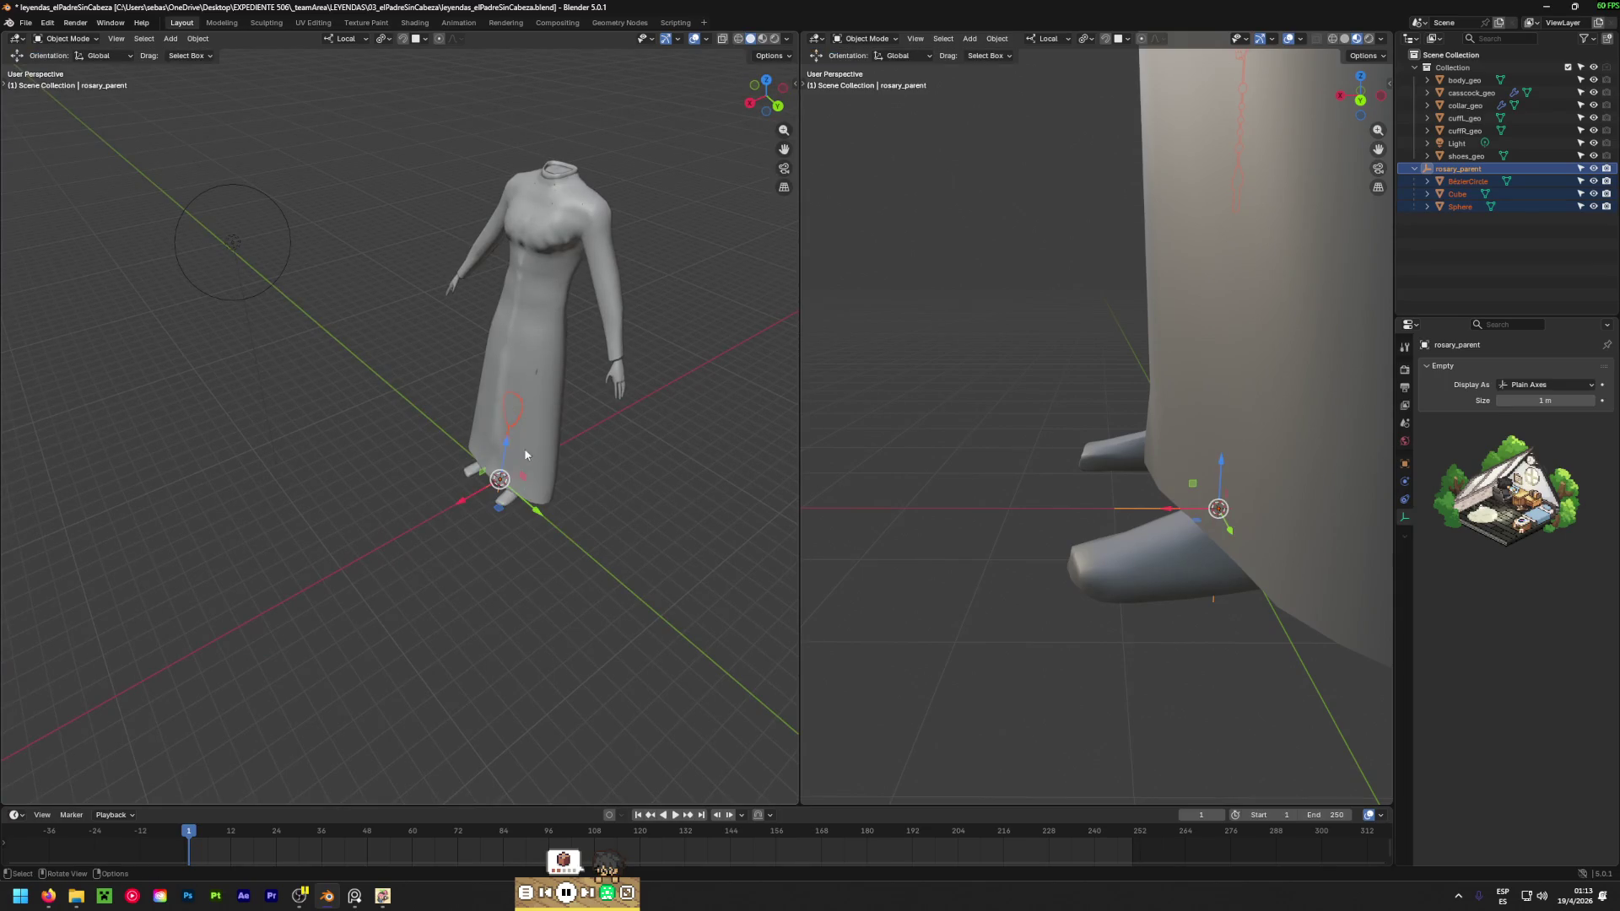
left_click_drag(499, 450, 540, 169)
mouse_move(540, 168)
middle_mouse_down()
mouse_move(379, 290)
mouse_move(269, 206)
middle_mouse_up()
scroll(325, 235, "up", 3)
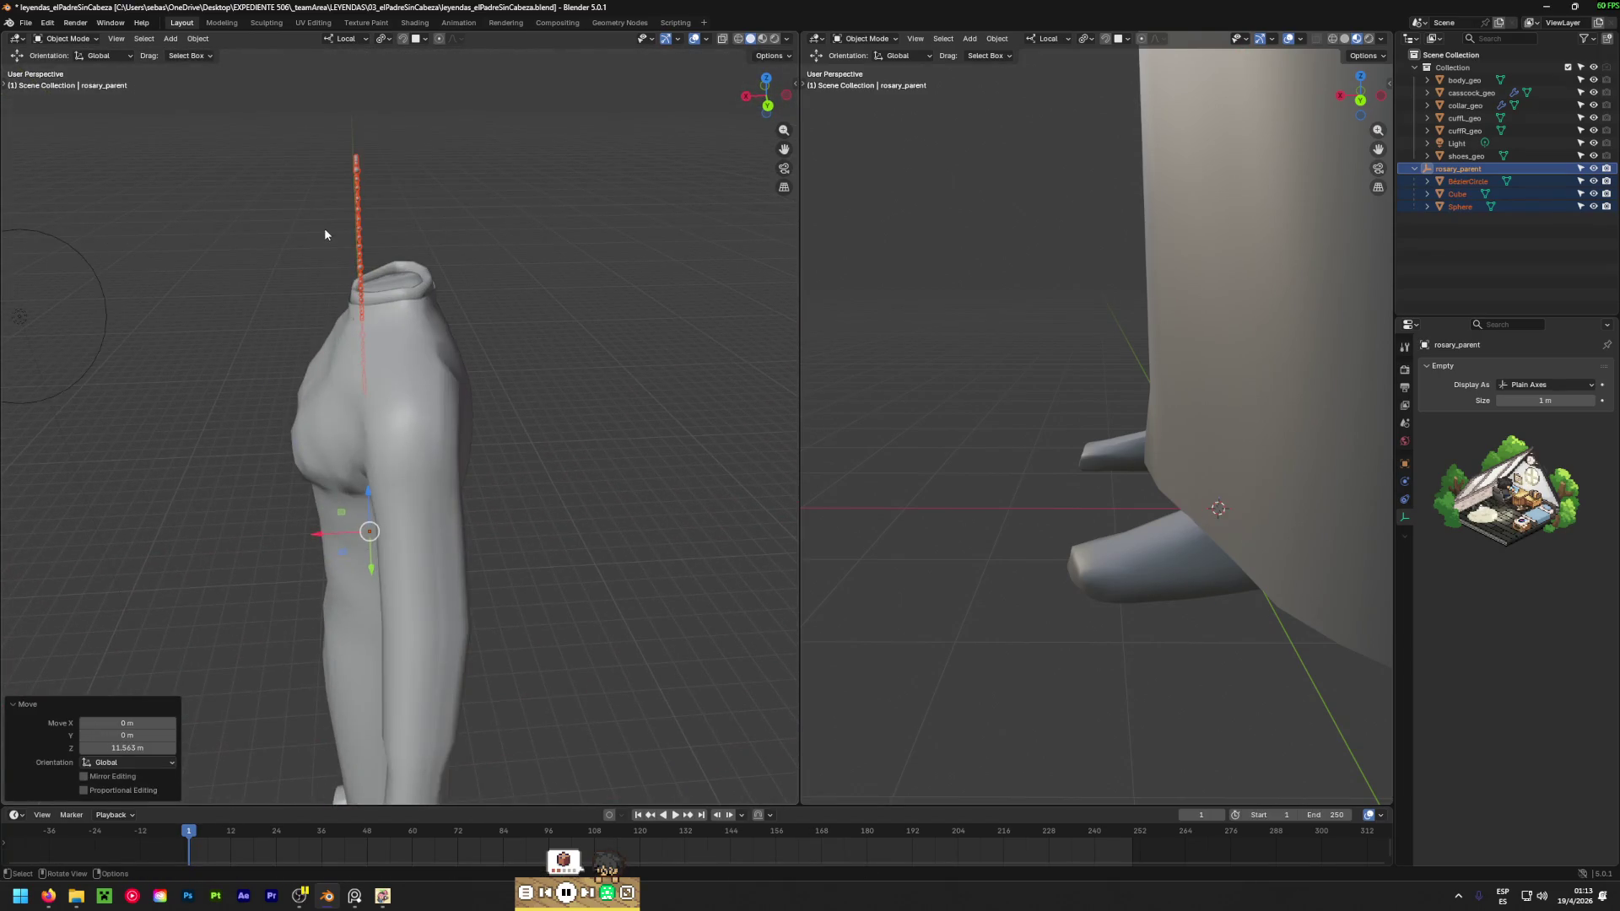
Rotate and move the rosary around the neck, then check it from the side view.
key("r")
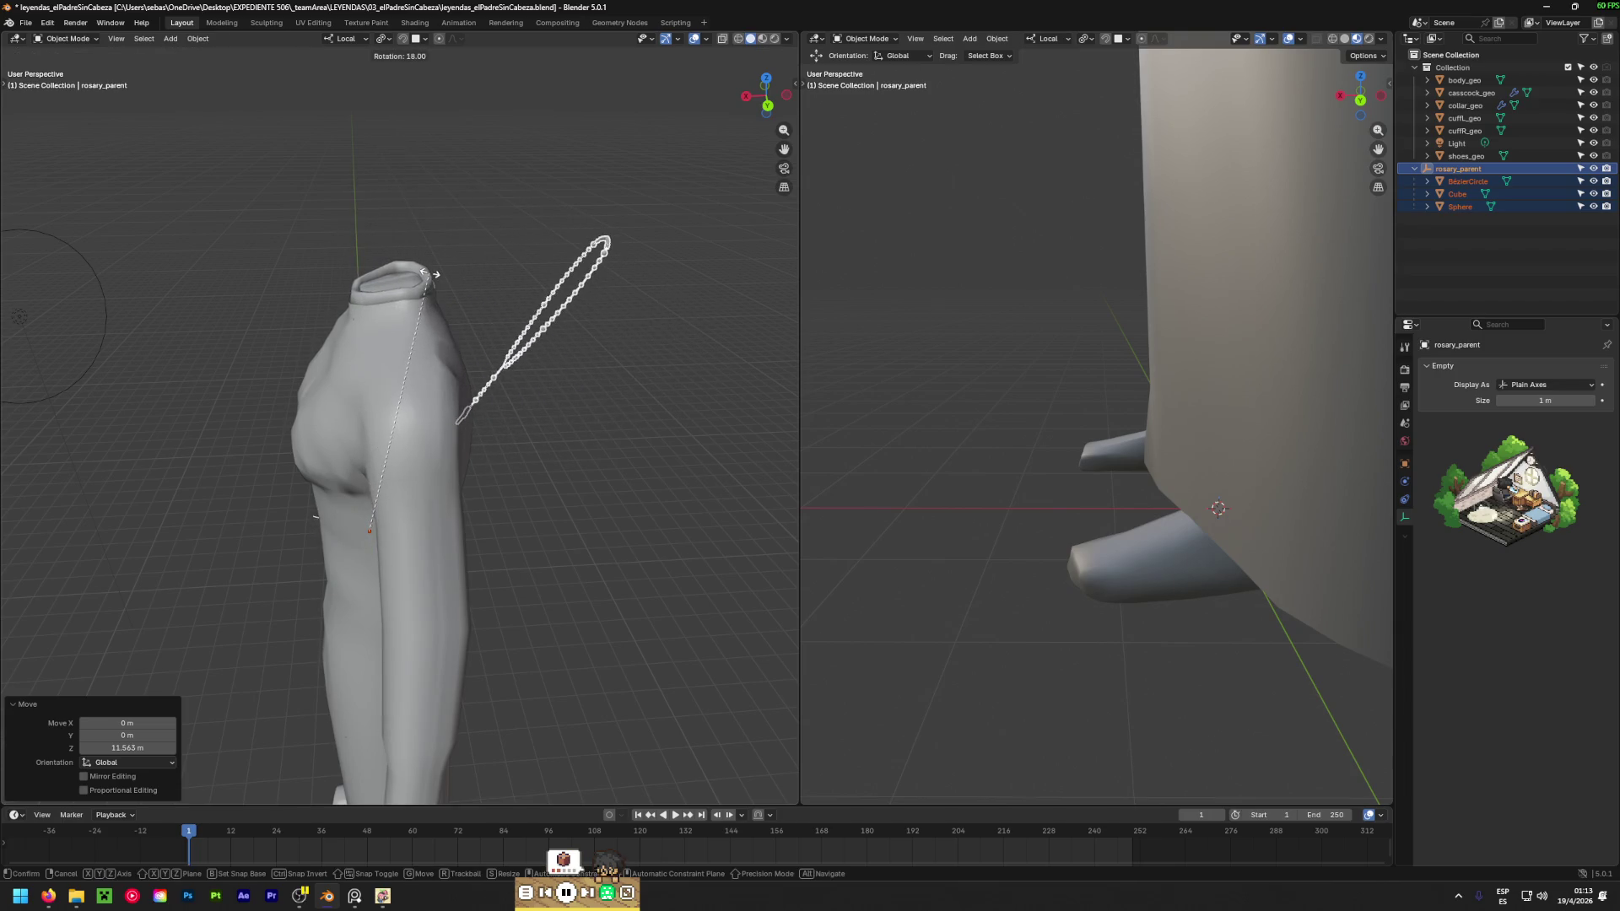
key("g")
left_click(397, 345)
mouse_move(396, 346)
middle_mouse_down()
mouse_move(451, 342)
mouse_move(76, 319)
mouse_move(253, 354)
middle_mouse_up()
key("KP_3")
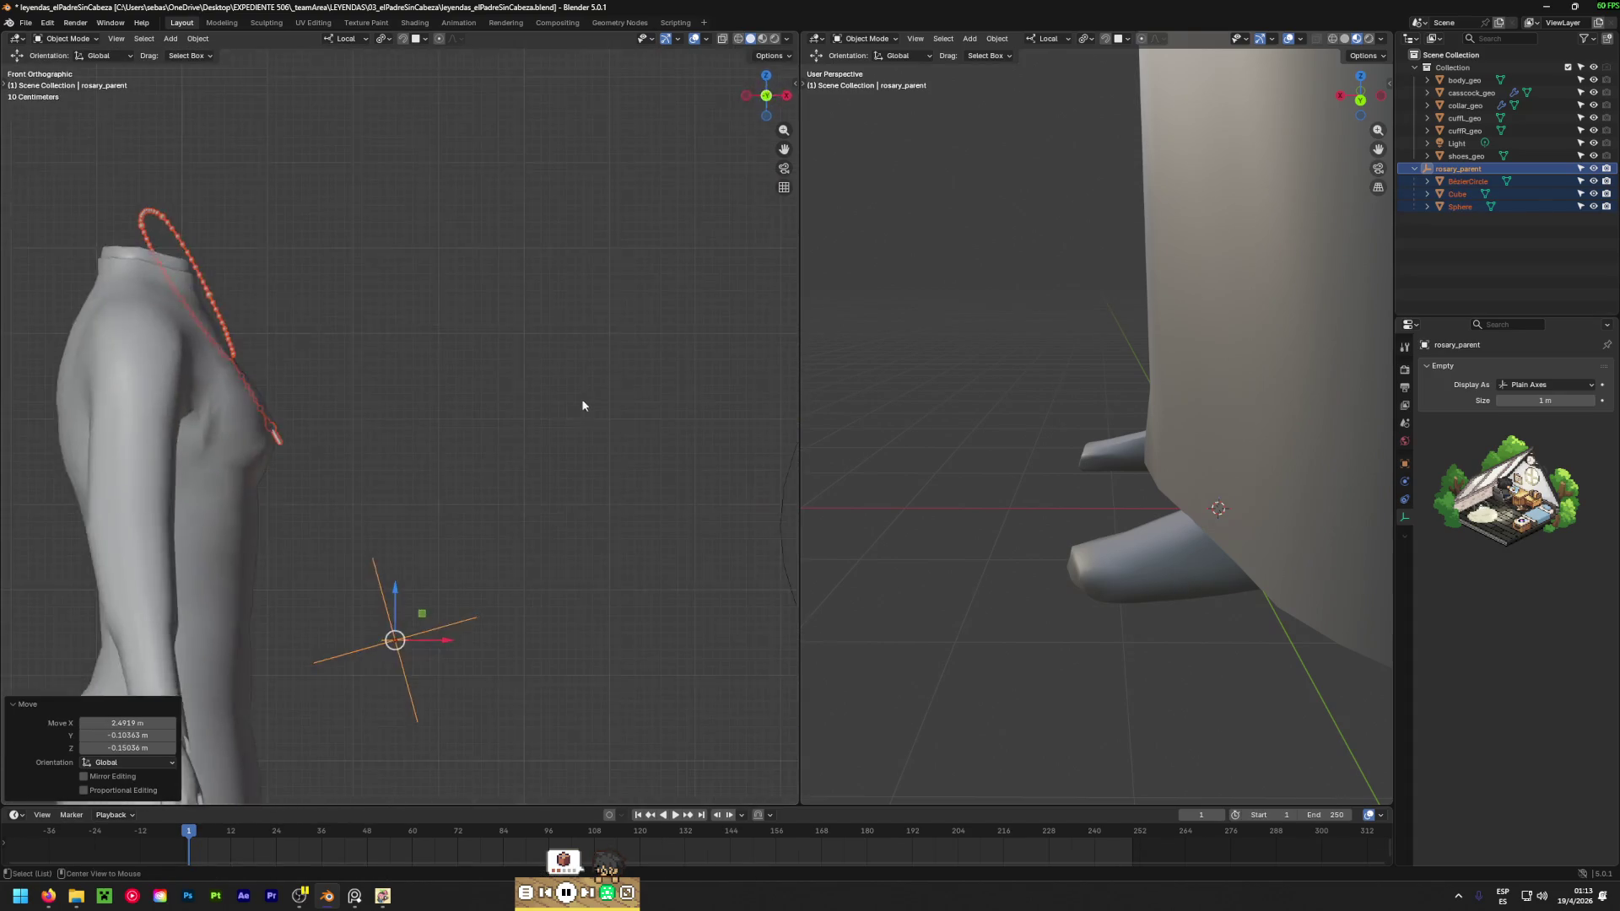
scroll(230, 426, "up", 3)
key("z")
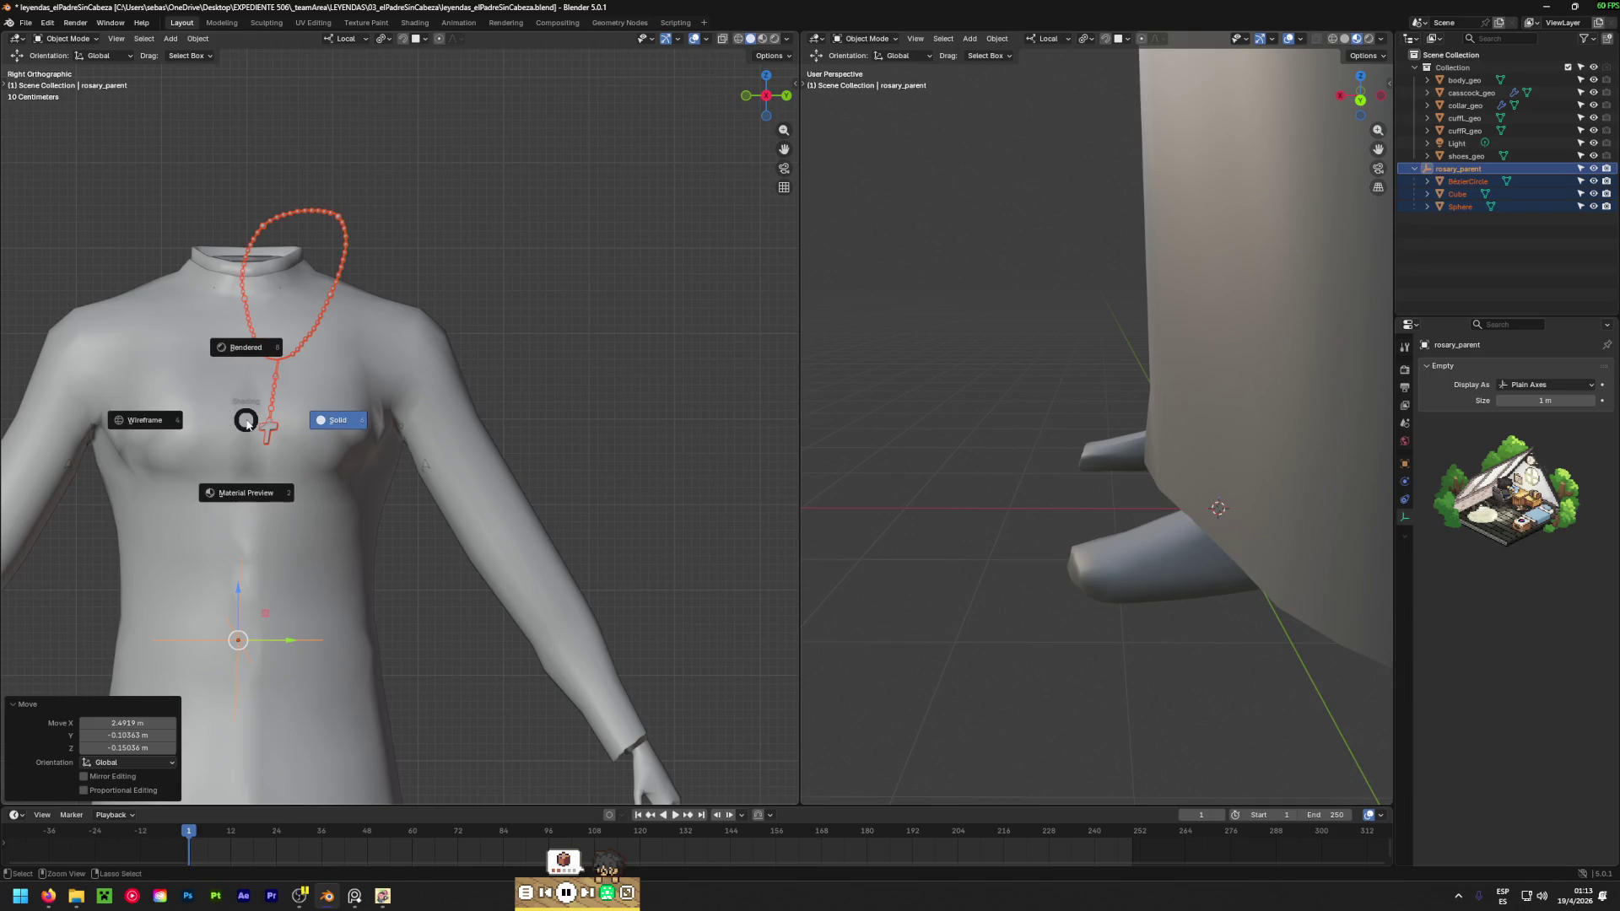
Undo the last placement, lower the rosary vertically and tilt it by 22.2°.
key("ctrl+z")
key("ctrl+z")
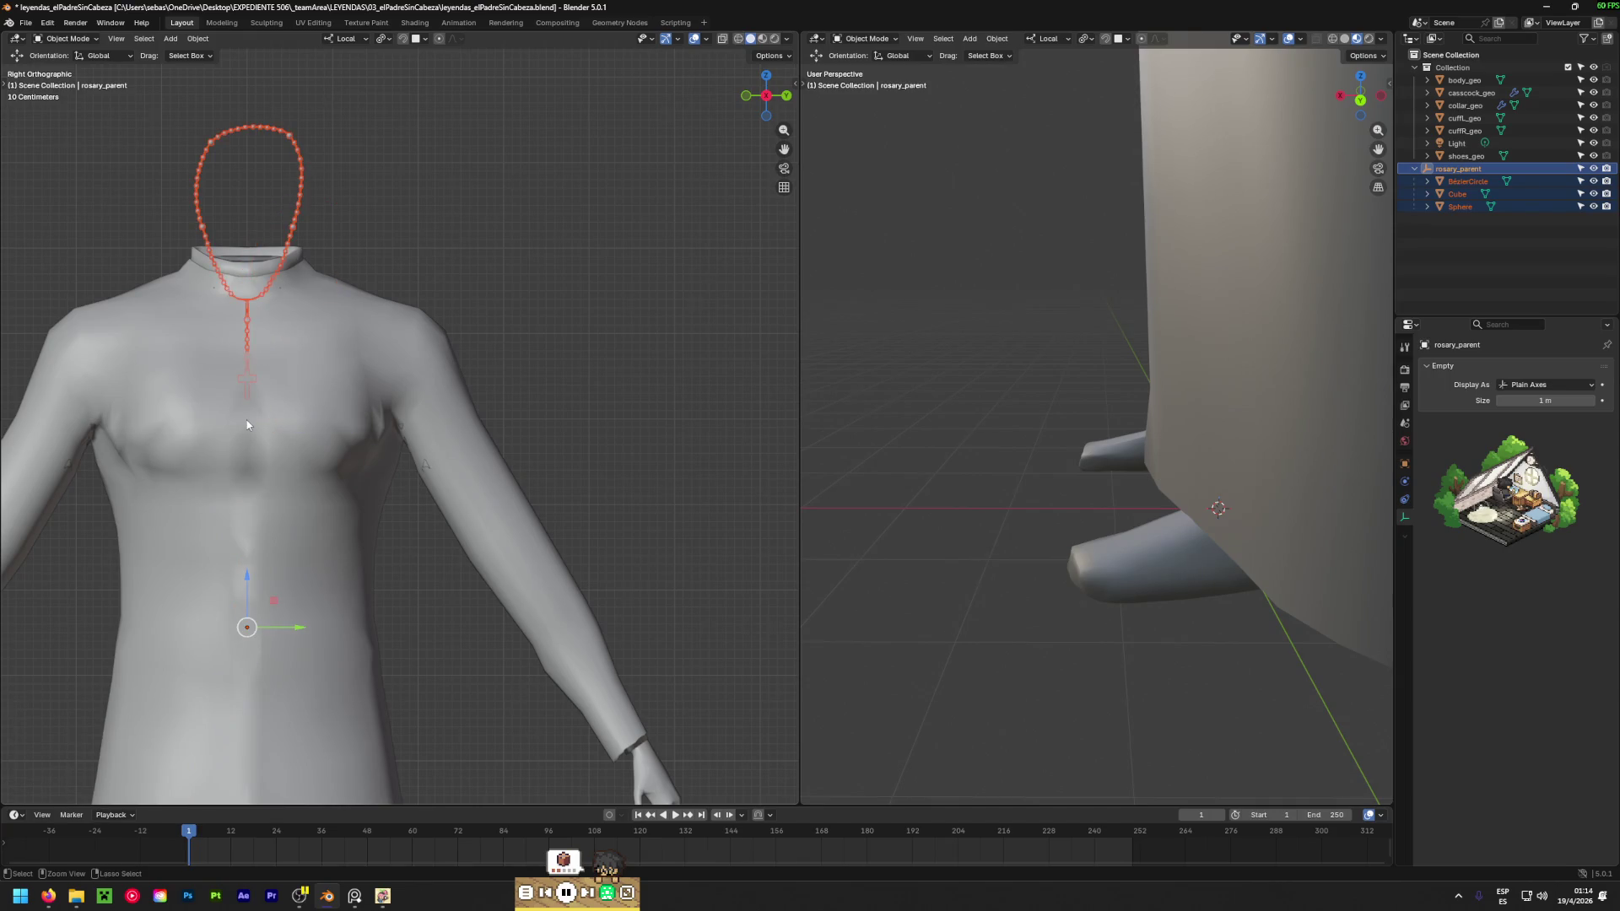
left_click_drag(250, 575, 250, 599)
mouse_move(249, 600)
middle_mouse_down()
mouse_move(414, 343)
mouse_move(190, 405)
mouse_move(143, 439)
mouse_move(77, 437)
mouse_move(155, 473)
mouse_move(230, 421)
middle_mouse_up()
key("r")
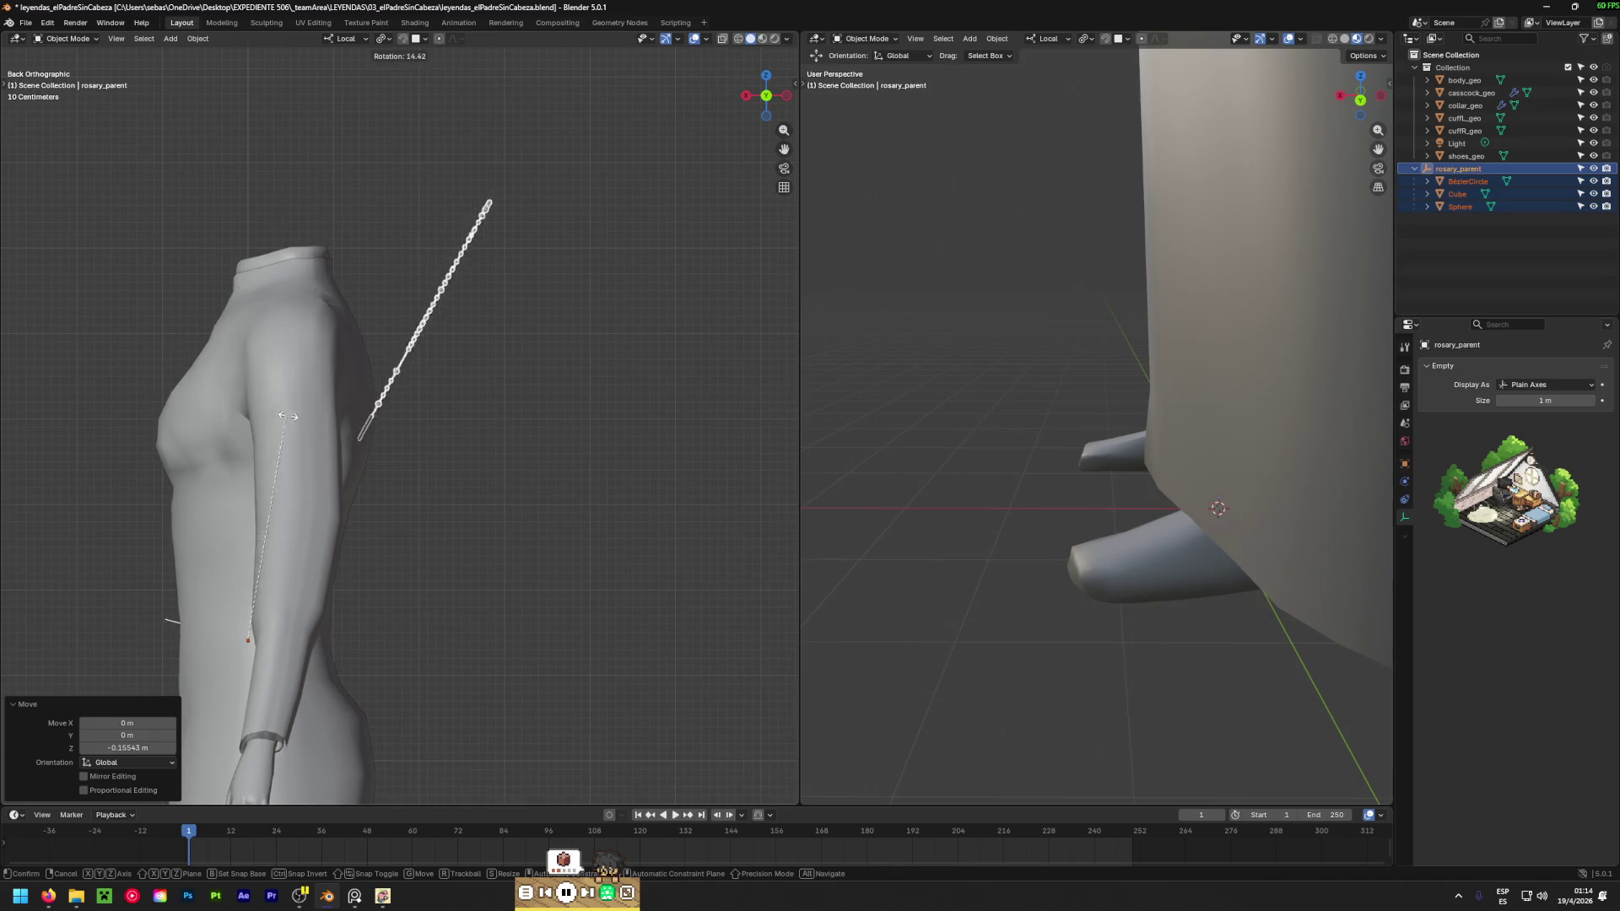
left_click(213, 530)
middle_click_drag(213, 530, 315, 533, "alt")
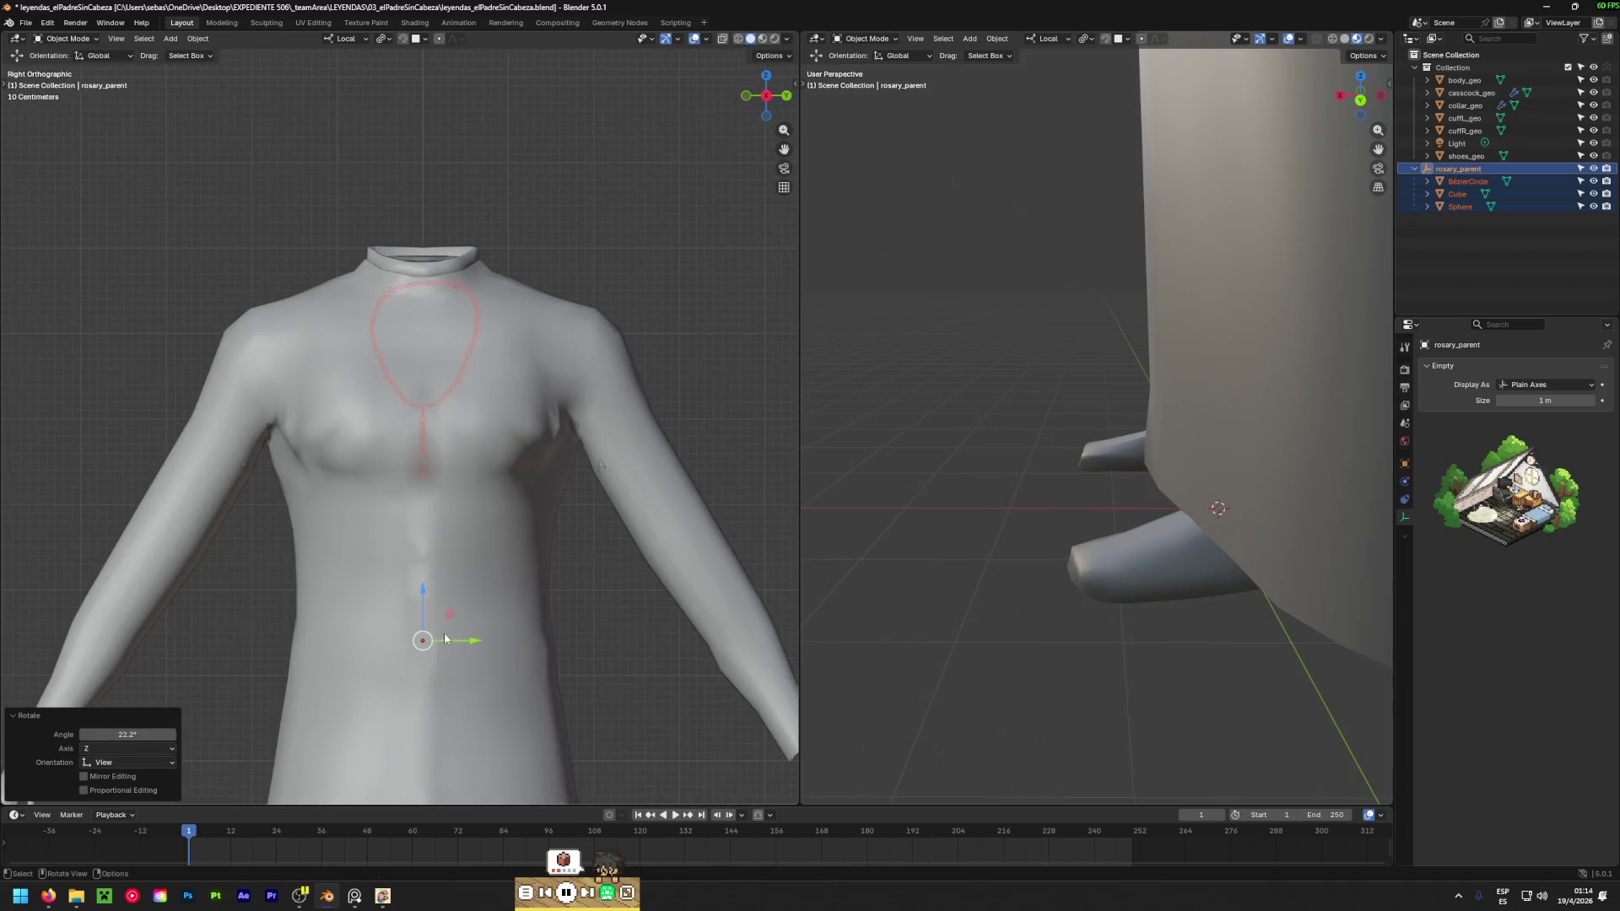
Move the rosary onto the torso and lift it up around the neck.
middle_click_drag(442, 637, 320, 640, "alt")
key("g")
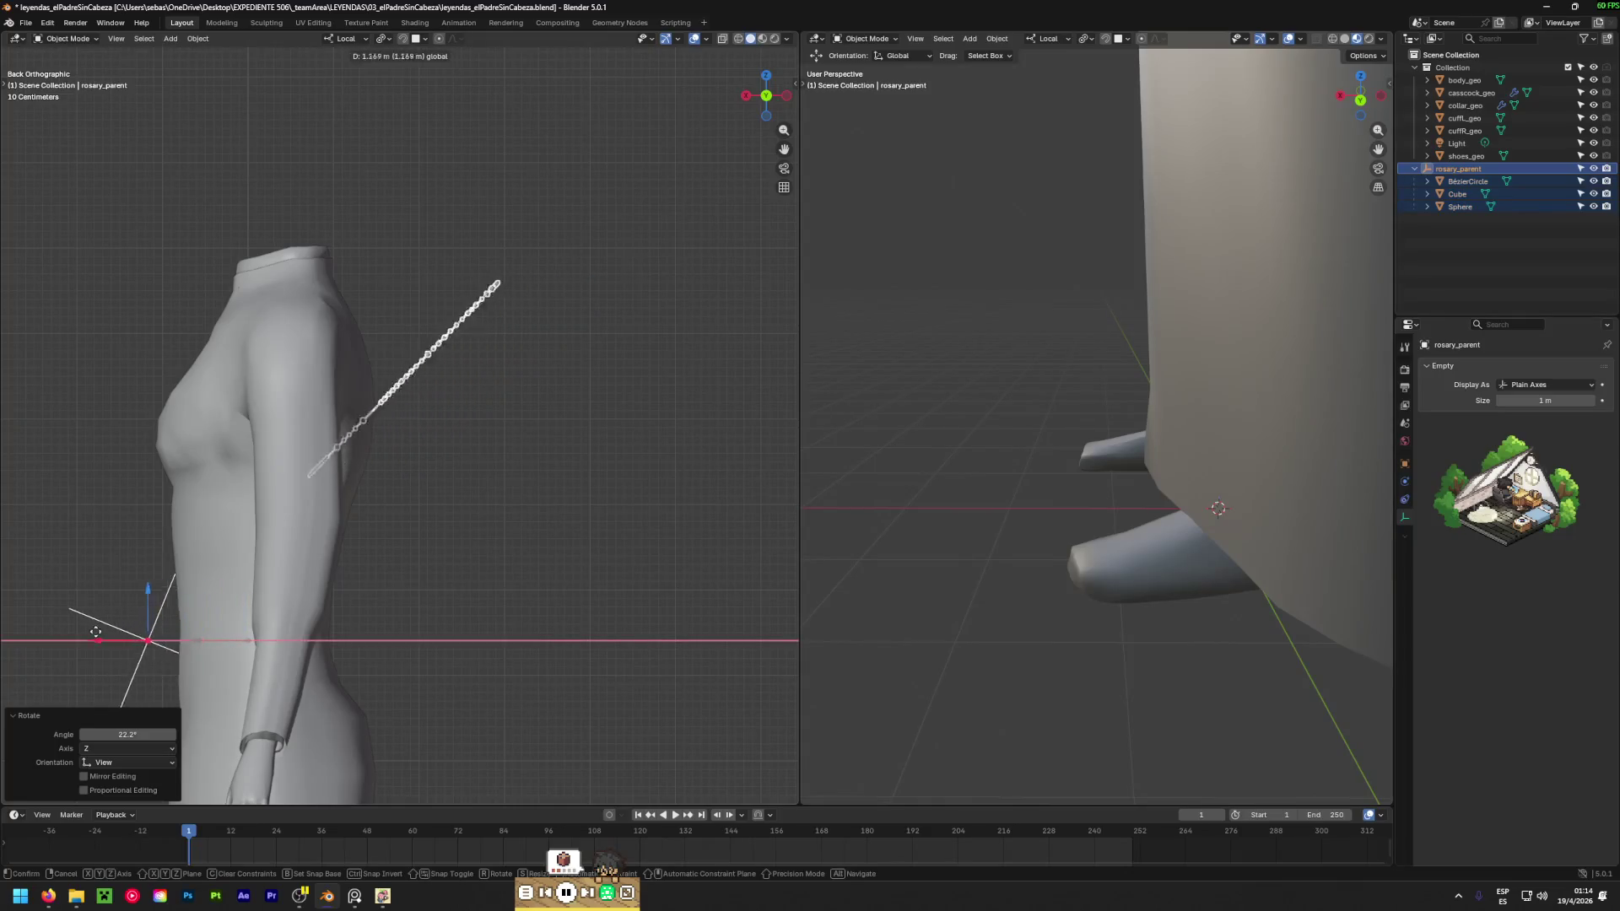
left_click(752, 597)
mouse_move(308, 447)
middle_mouse_down()
mouse_move(773, 472)
mouse_move(192, 498)
mouse_move(316, 569)
mouse_move(218, 581)
middle_mouse_up()
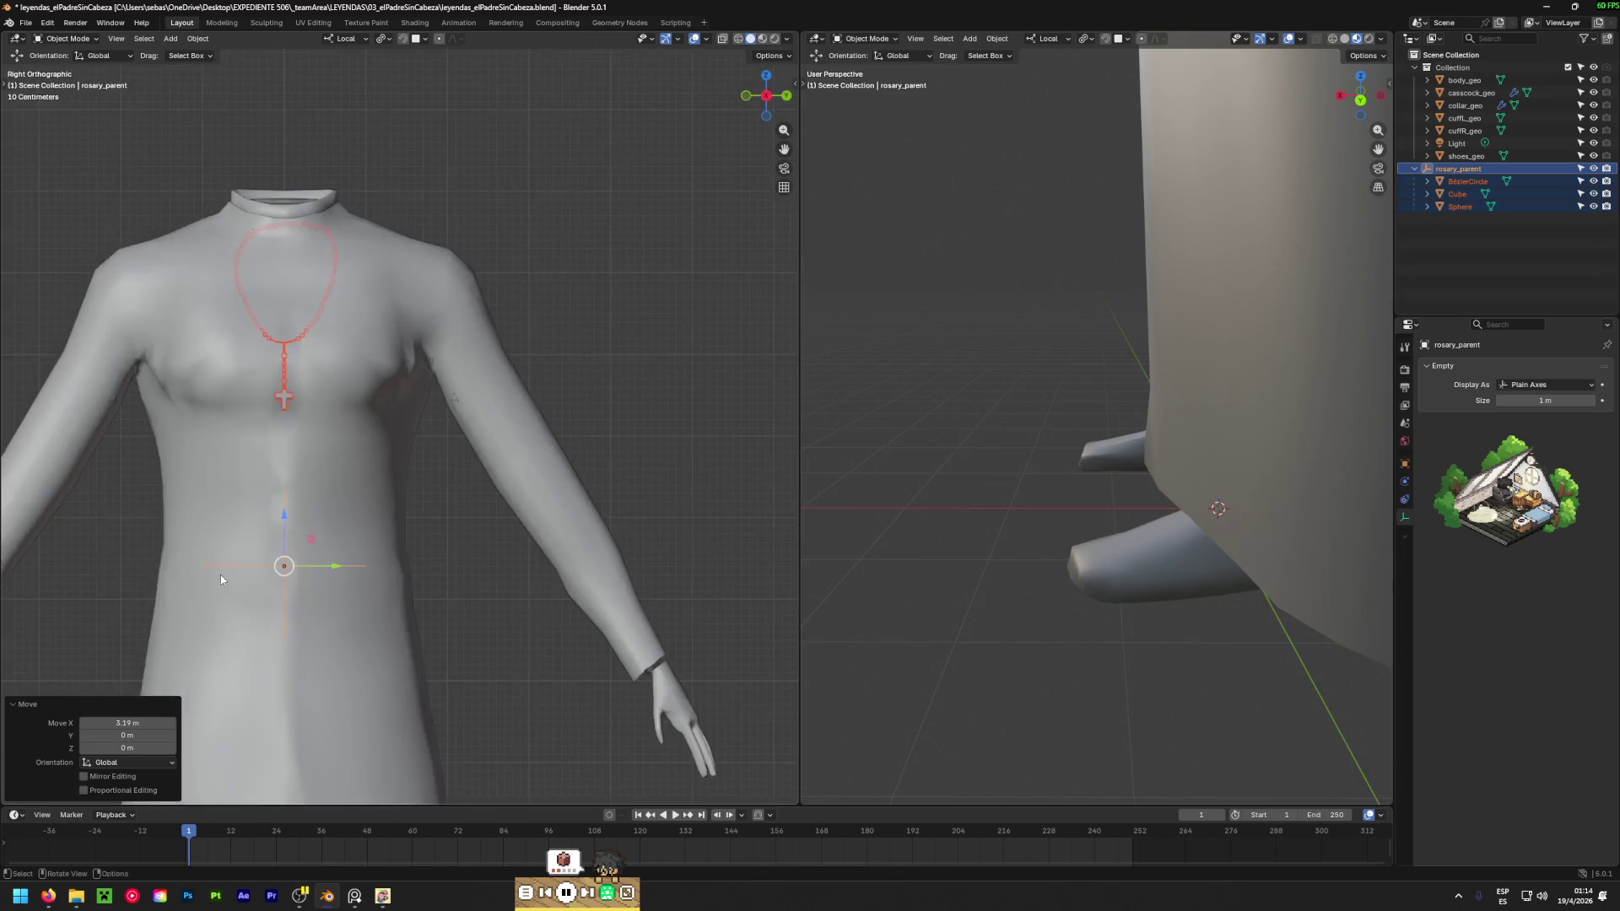
mouse_move(286, 515)
left_mouse_down()
mouse_move(286, 355)
mouse_move(286, 434)
mouse_move(332, 334)
left_mouse_up()
mouse_move(331, 334)
middle_mouse_down()
mouse_move(117, 463)
mouse_move(172, 402)
mouse_move(246, 480)
mouse_move(207, 518)
mouse_move(484, 500)
mouse_move(264, 405)
middle_mouse_up()
Orbit around the torso to inspect the rosary's fit, then select the bead curve.
scroll(197, 415, "up", 6)
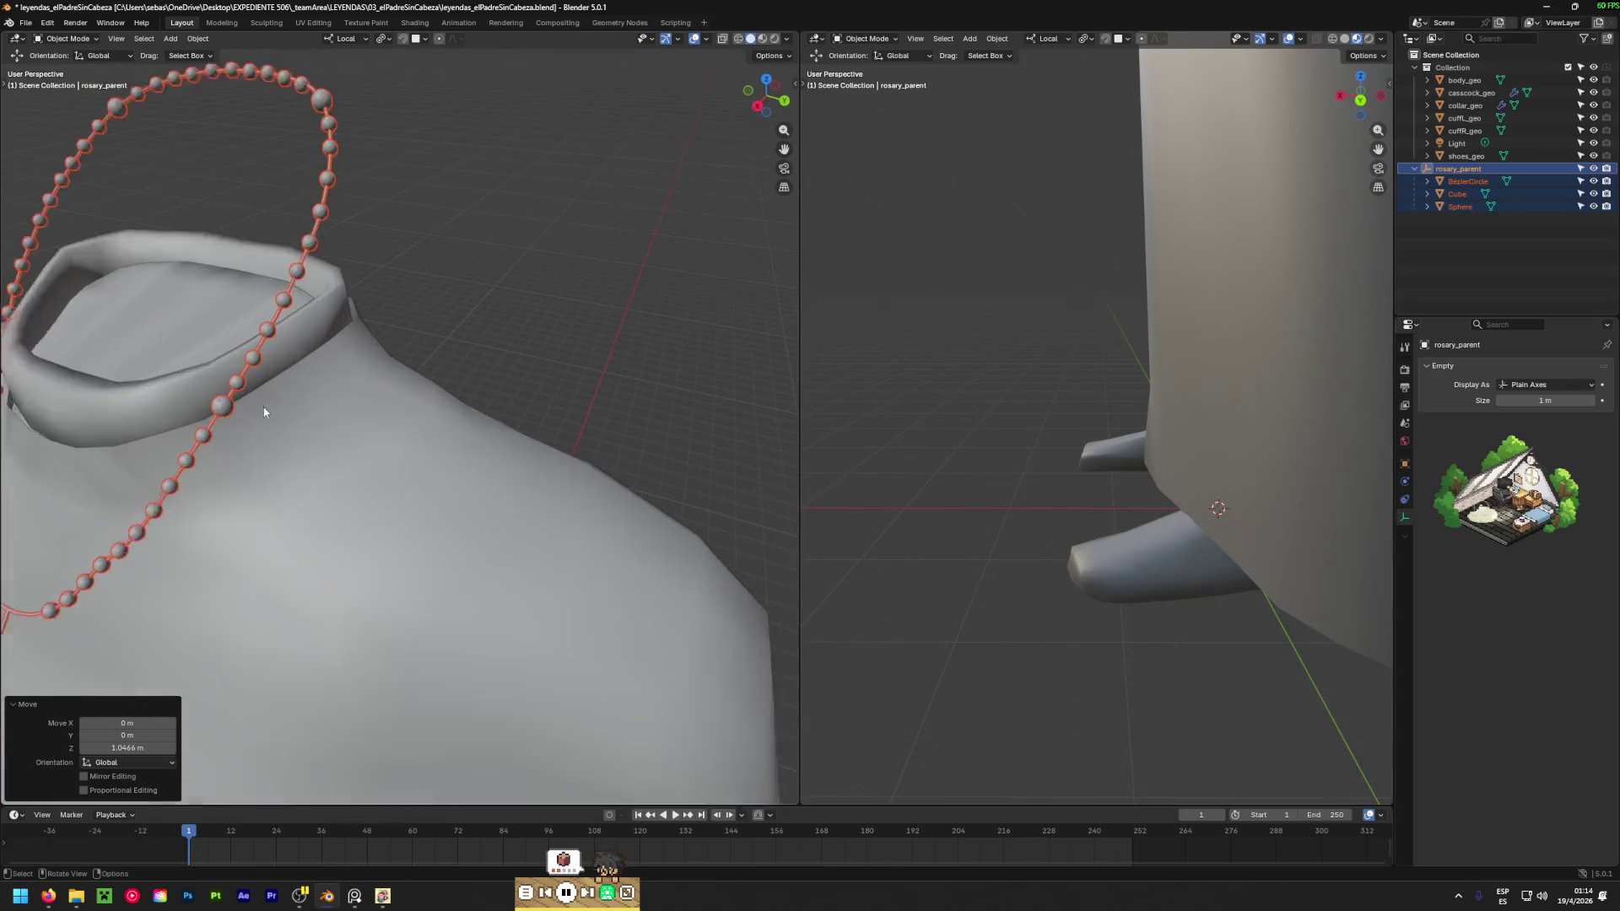
scroll(196, 415, "down", 4)
scroll(210, 419, "down", 3)
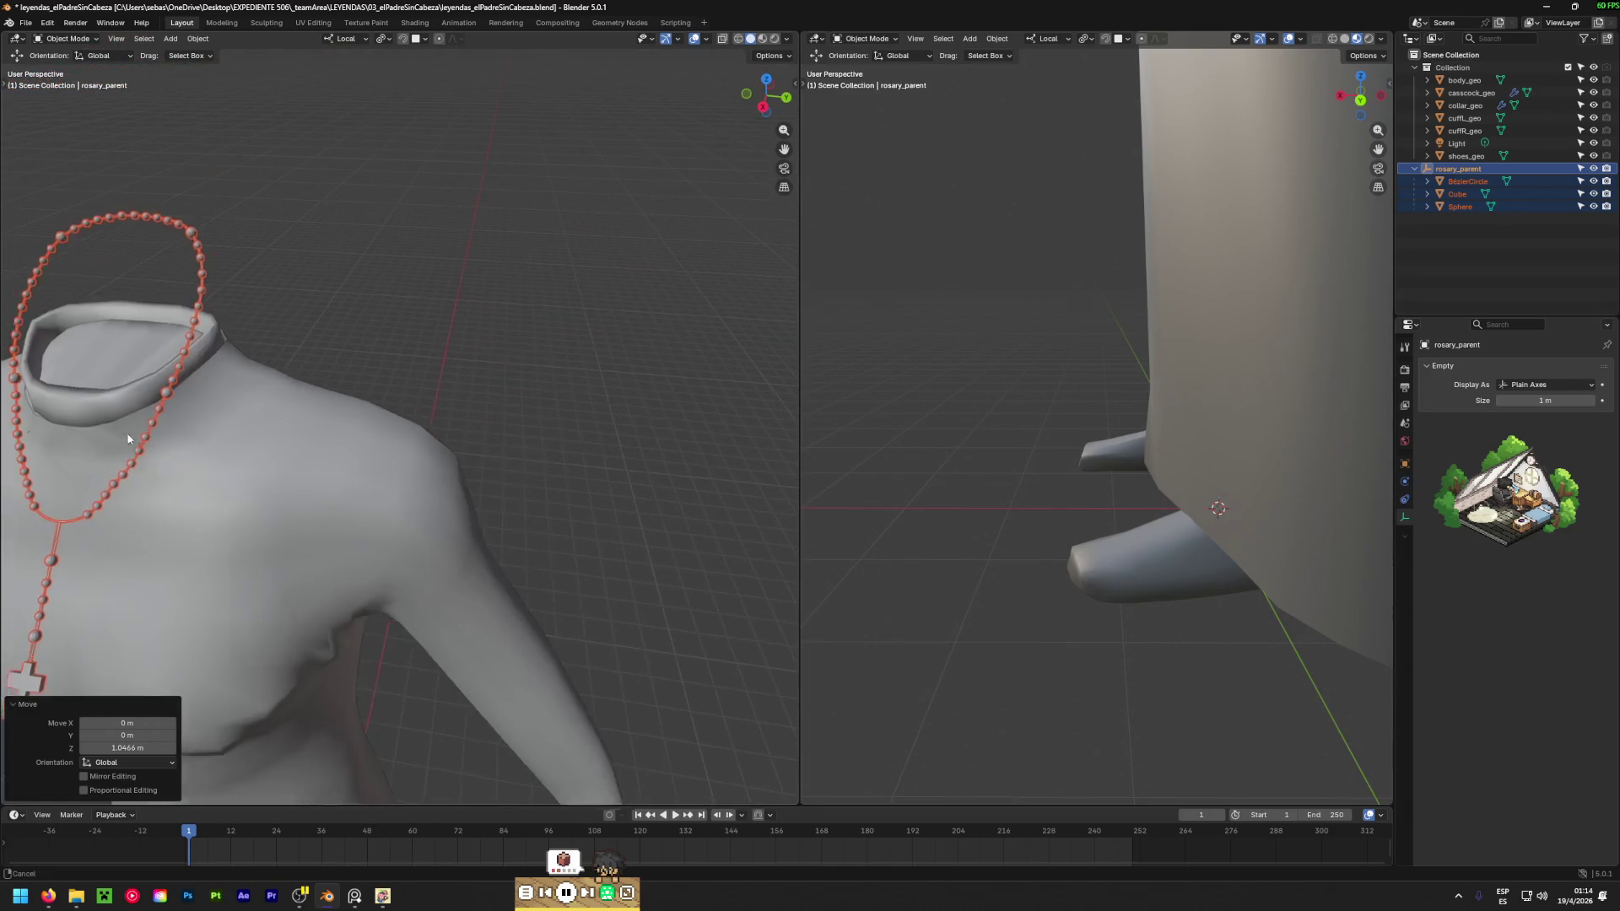
middle_click_drag(118, 434, 345, 338, "shift")
mouse_move(357, 550)
middle_mouse_down()
mouse_move(337, 501)
mouse_move(390, 376)
middle_mouse_up()
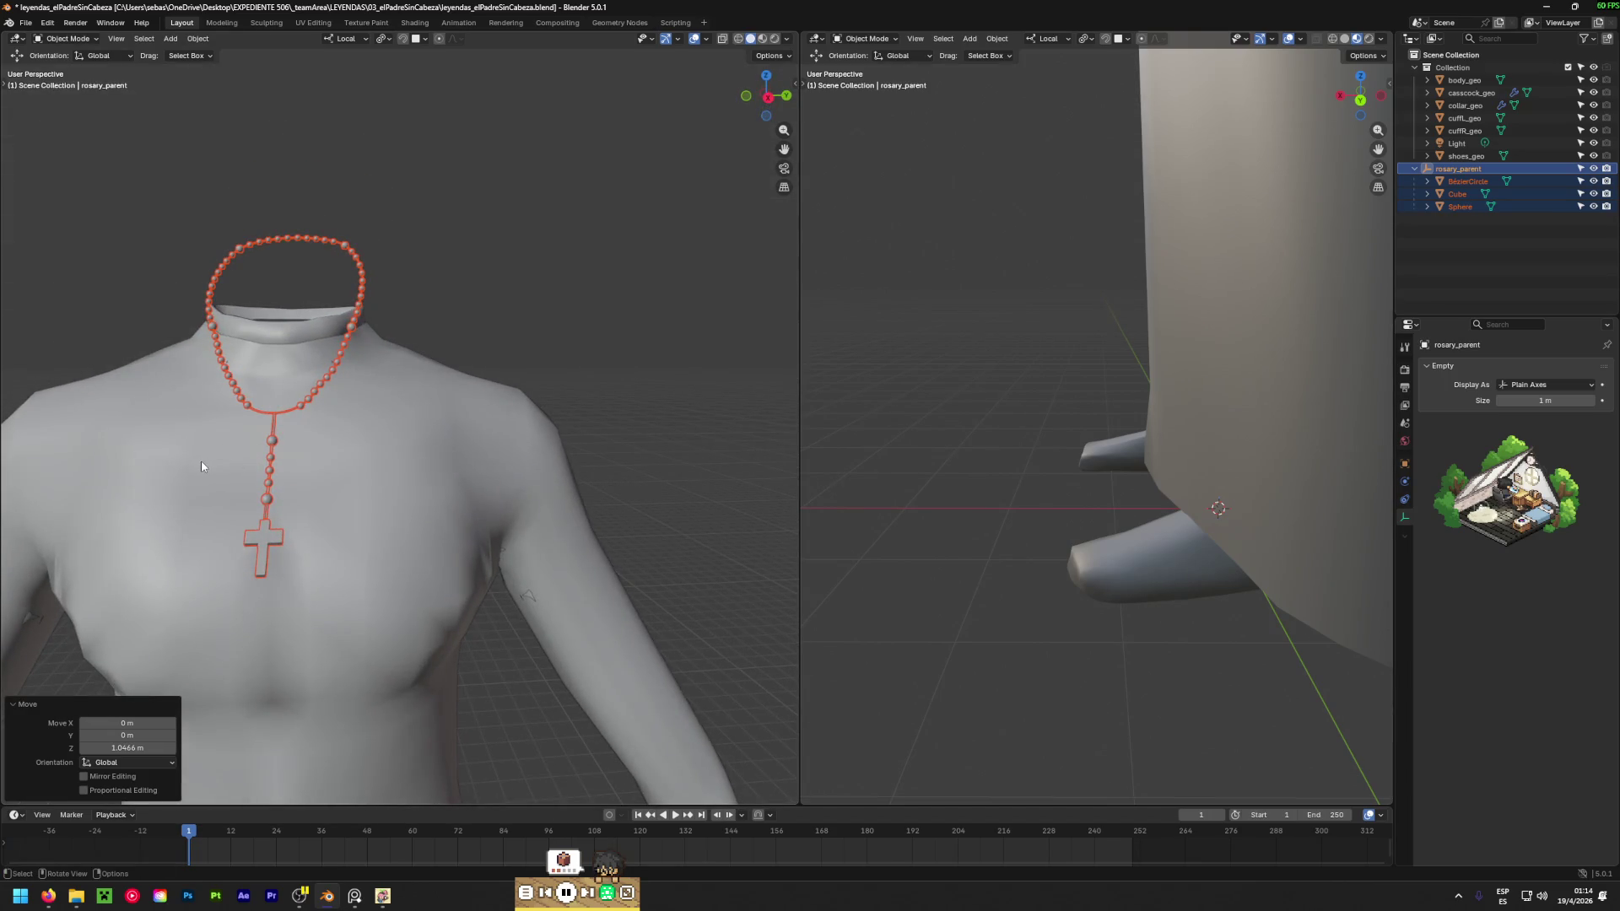
mouse_move(256, 240)
middle_mouse_down()
mouse_move(275, 419)
mouse_move(515, 489)
mouse_move(159, 475)
middle_mouse_up()
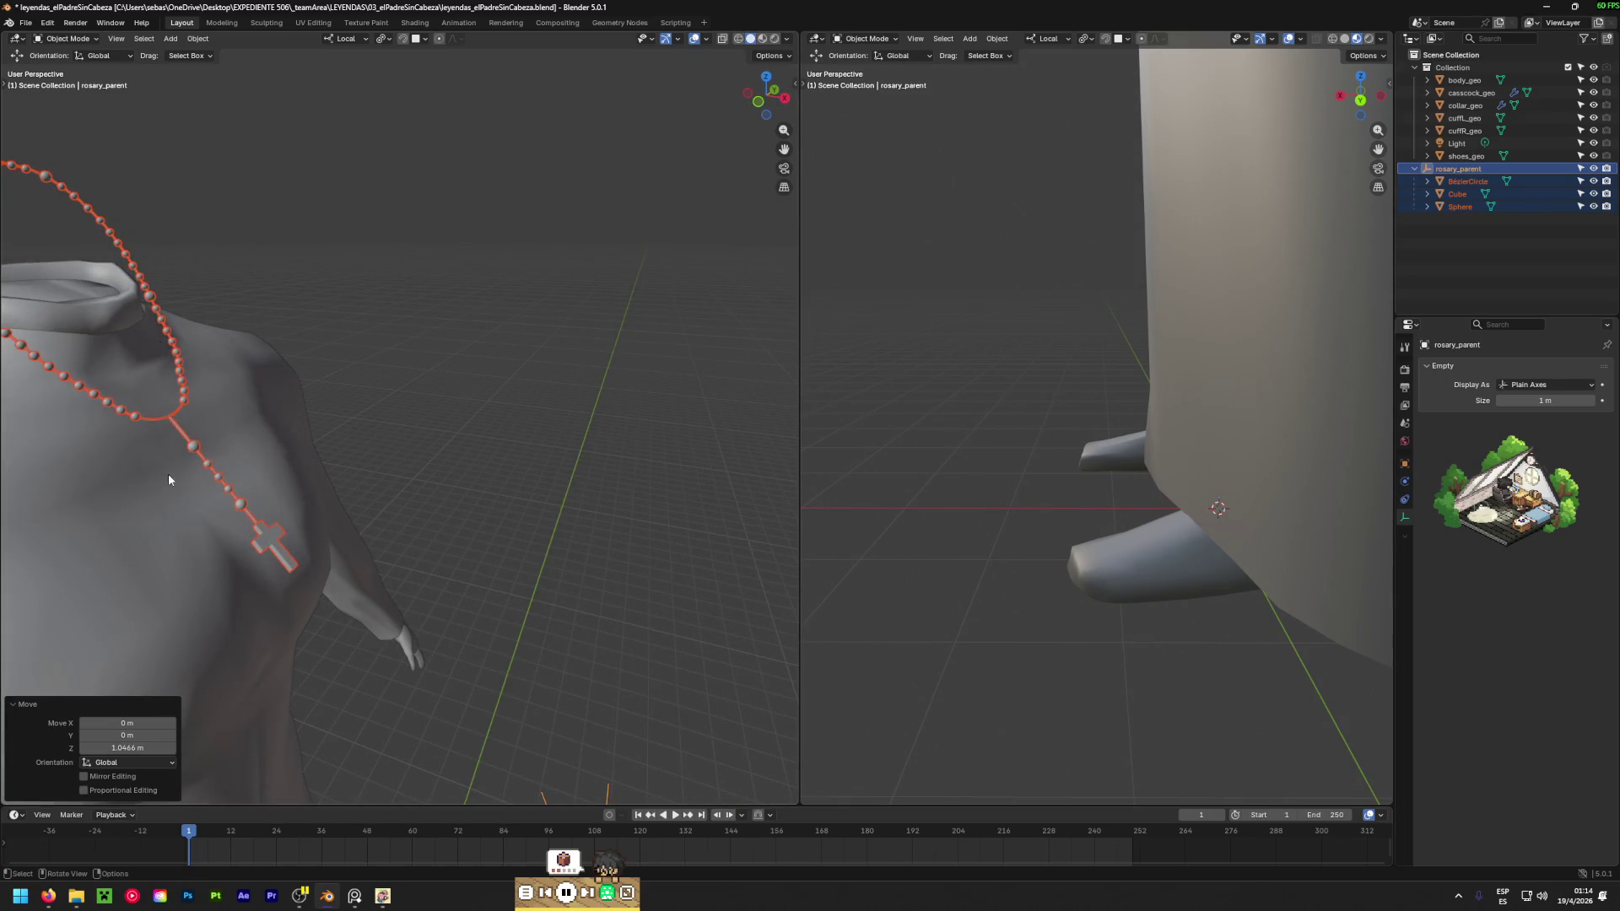
left_click(181, 429)
Make the Collection's body and clothing objects unselectable in the Outliner.
mouse_move(210, 477)
middle_mouse_down()
mouse_move(14, 507)
mouse_move(266, 472)
mouse_move(169, 449)
mouse_move(261, 605)
mouse_move(291, 506)
middle_mouse_up()
left_click_drag(363, 498, 405, 456, "shift")
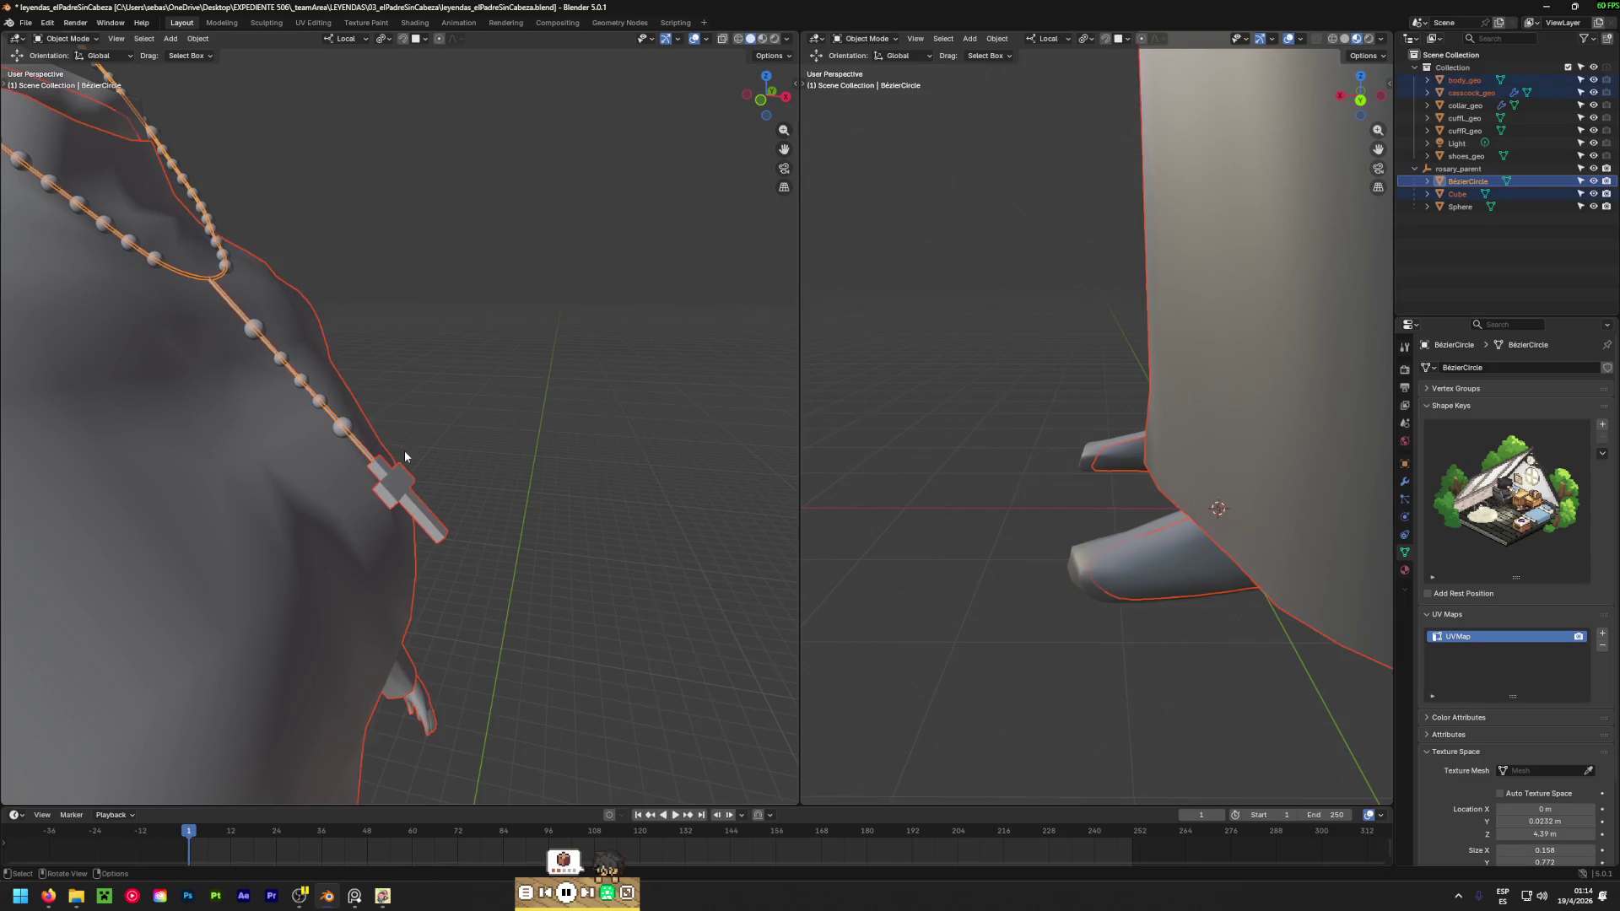
left_click(454, 389)
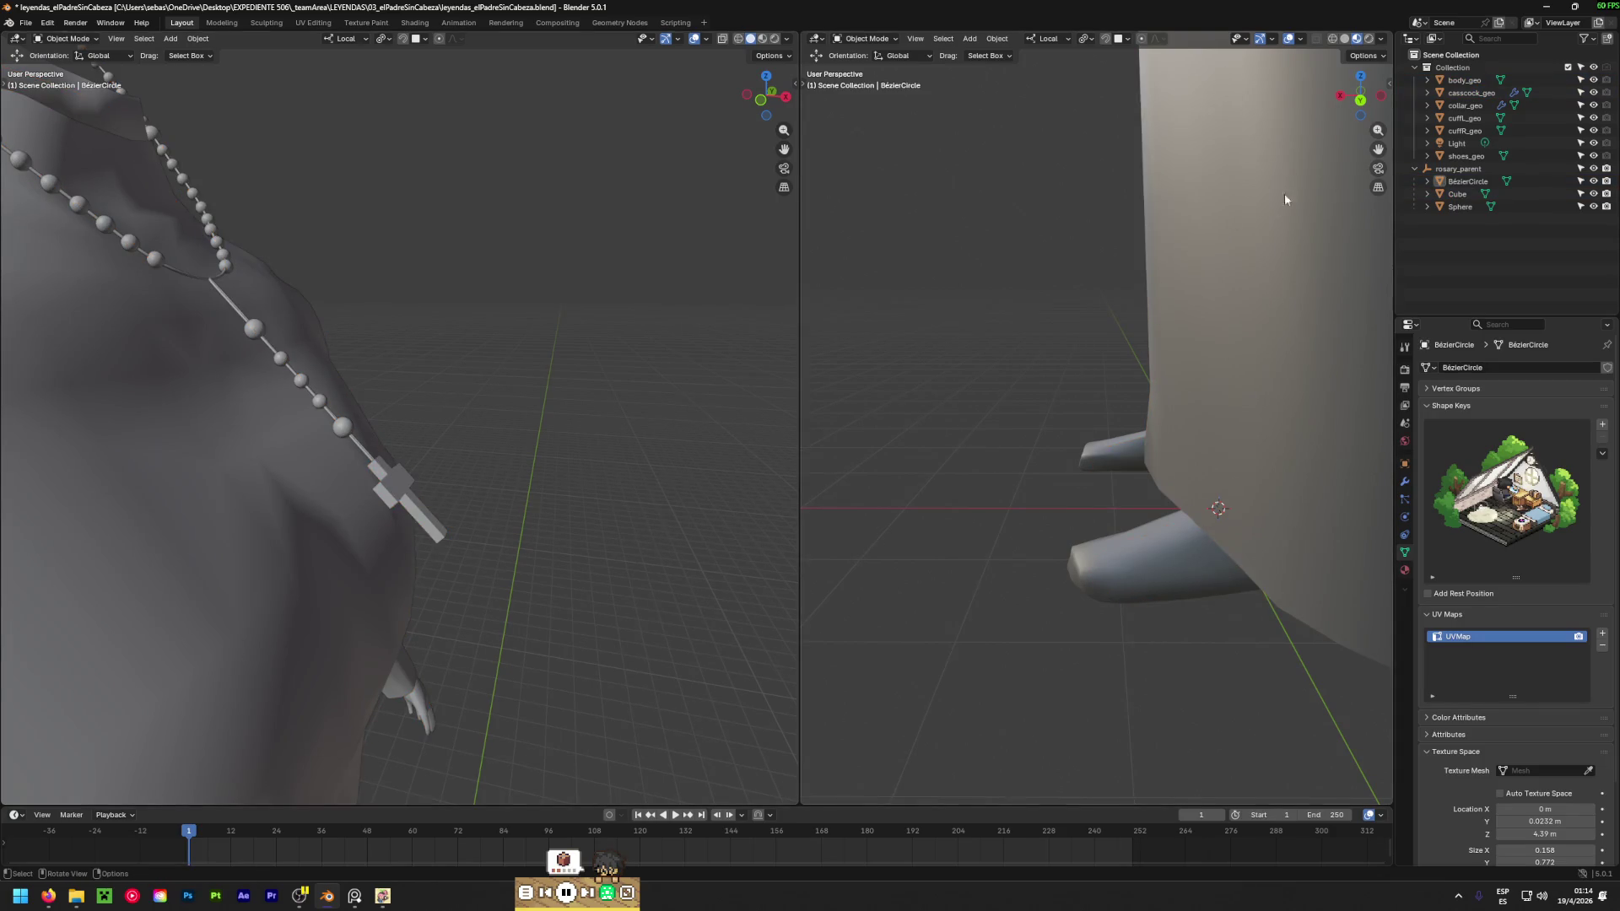
left_click(1580, 67)
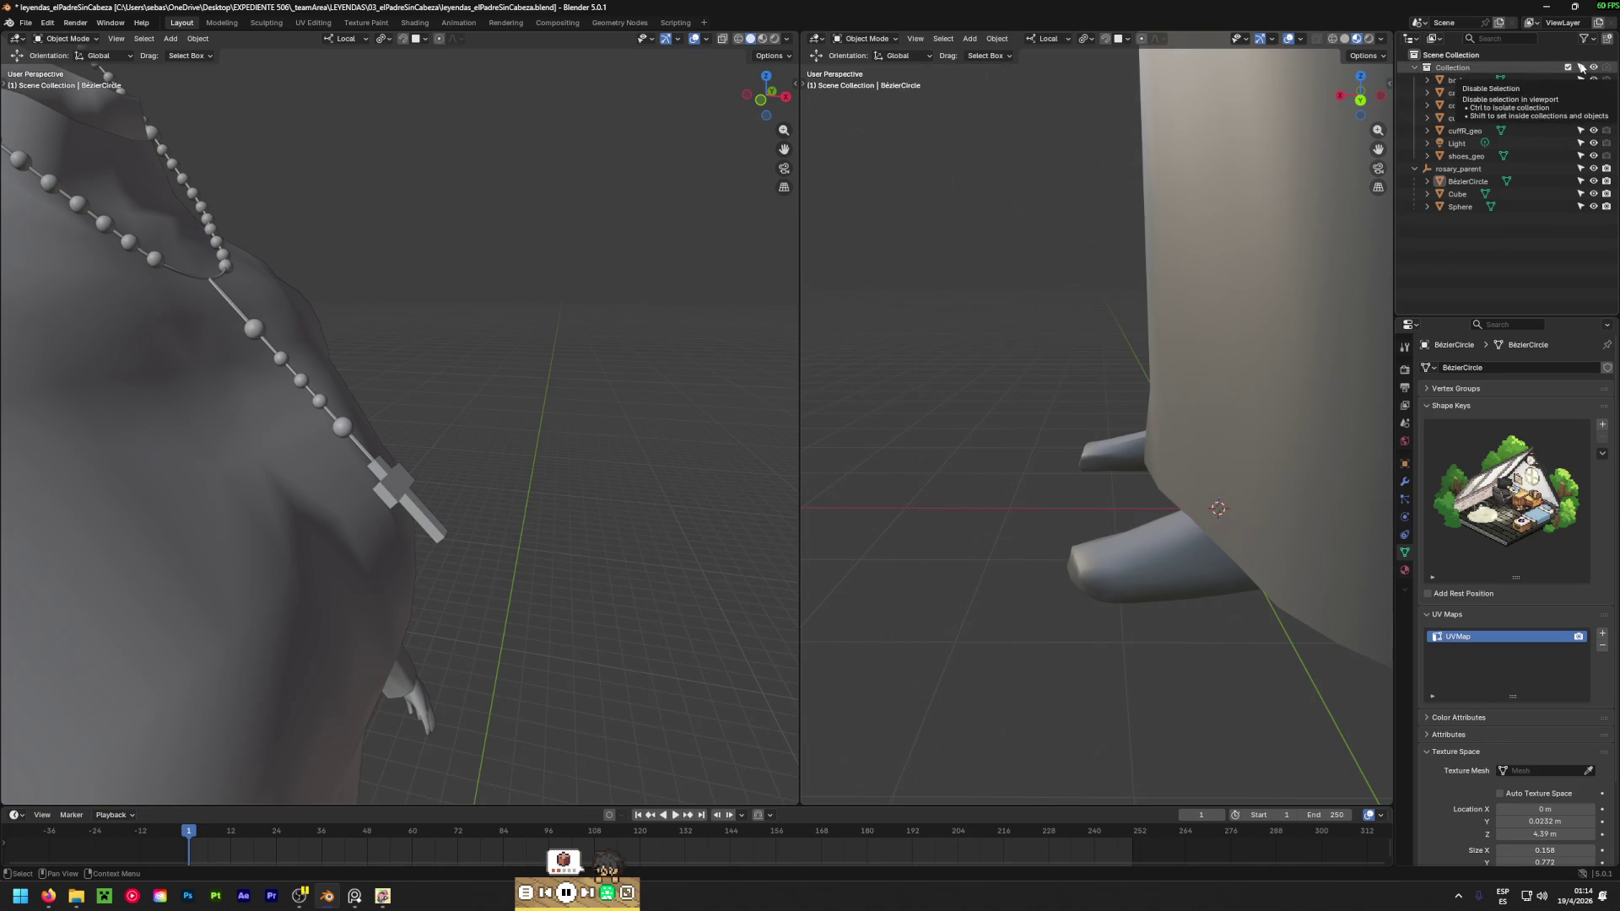
left_click(324, 385)
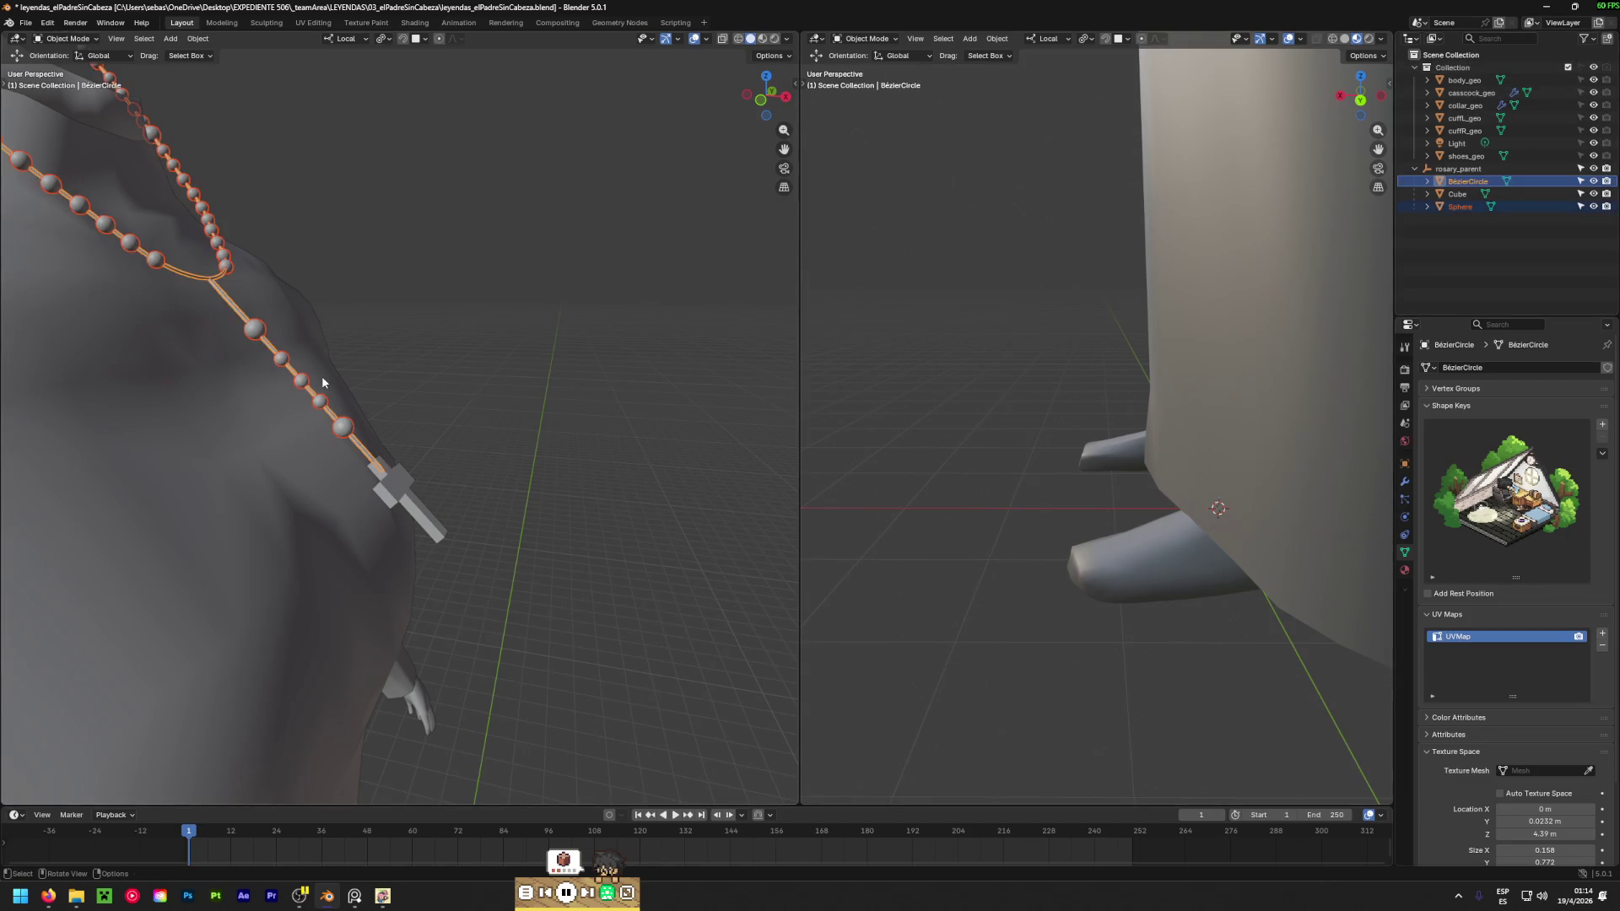
left_click(217, 481)
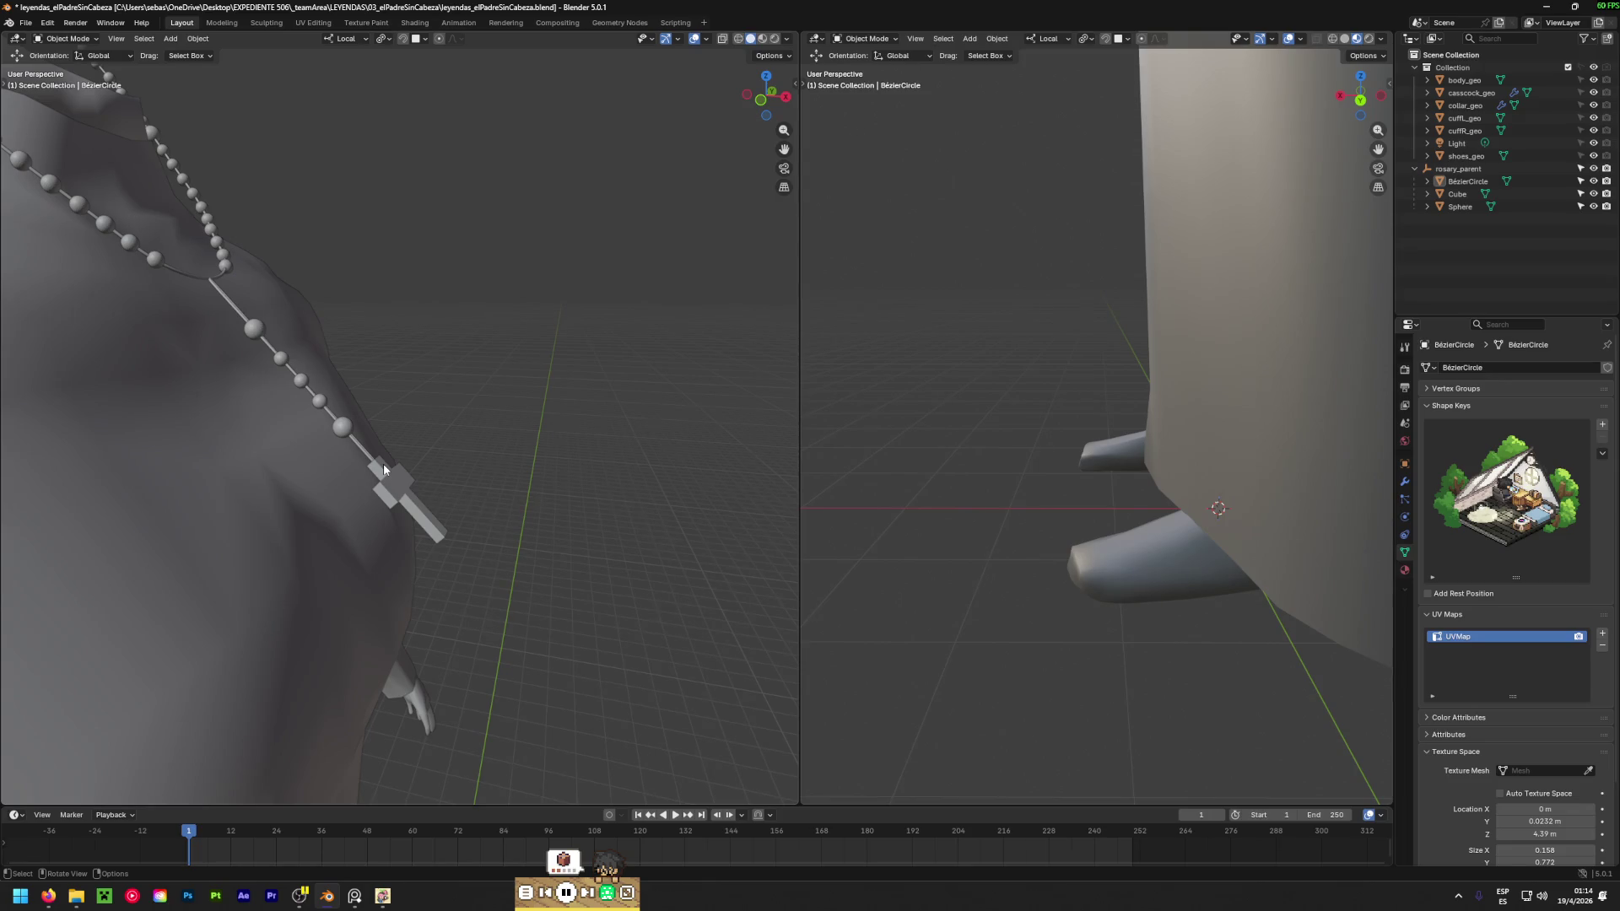
Enter Edit Mode on the bead curve and move the point above the cross with proportional editing.
left_click(360, 448)
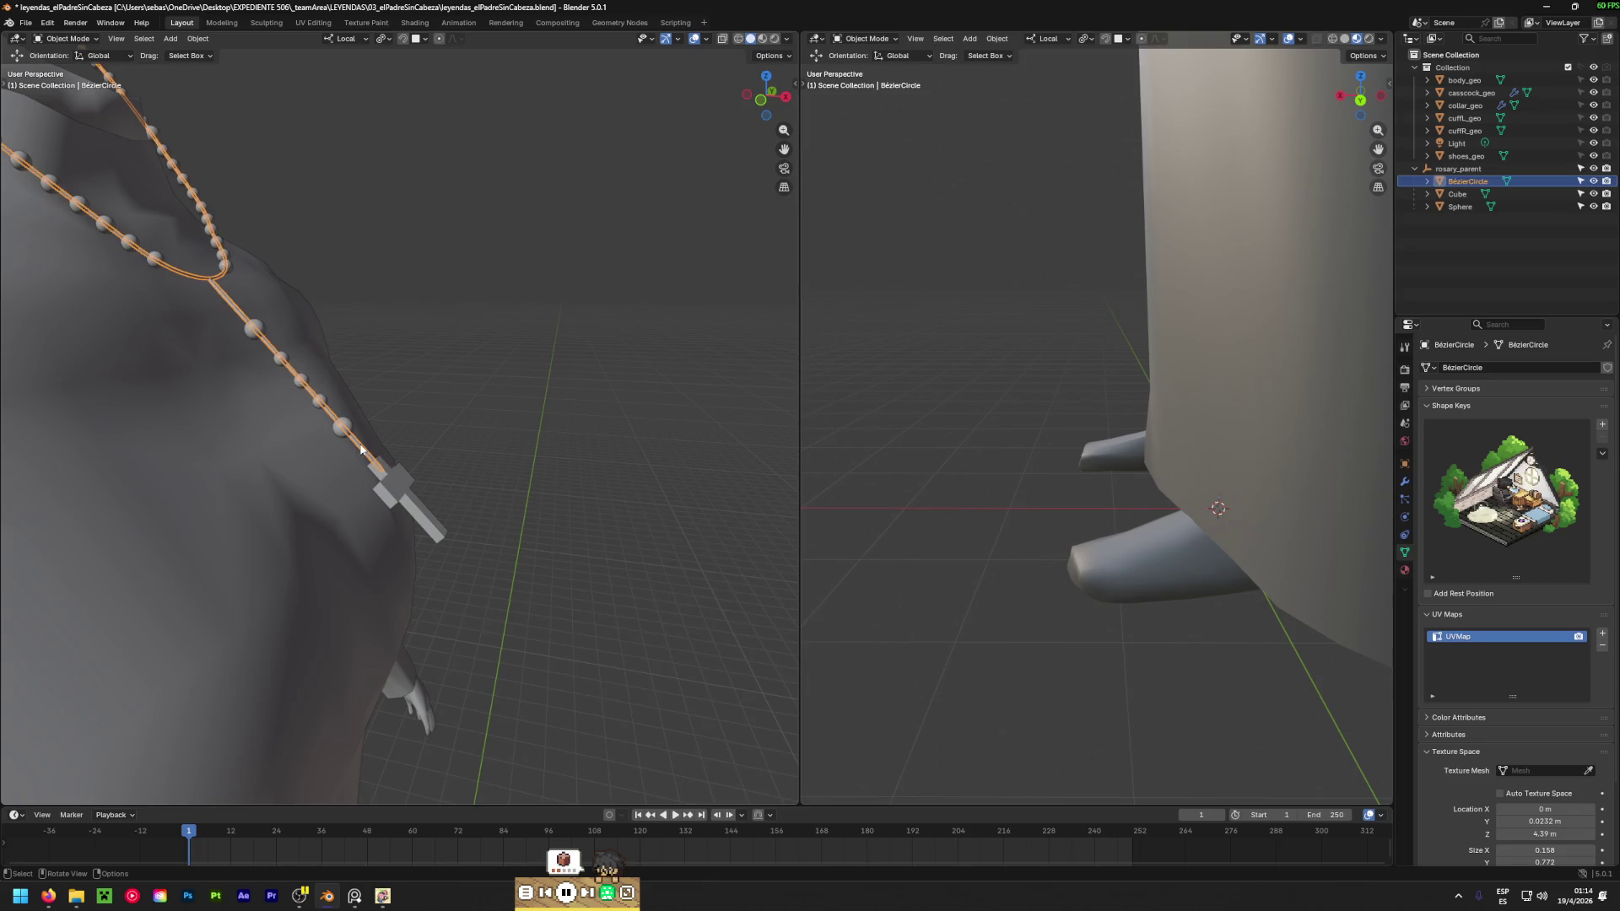
key("Tab")
scroll(405, 506, "up", 4)
left_click(584, 508)
key("g")
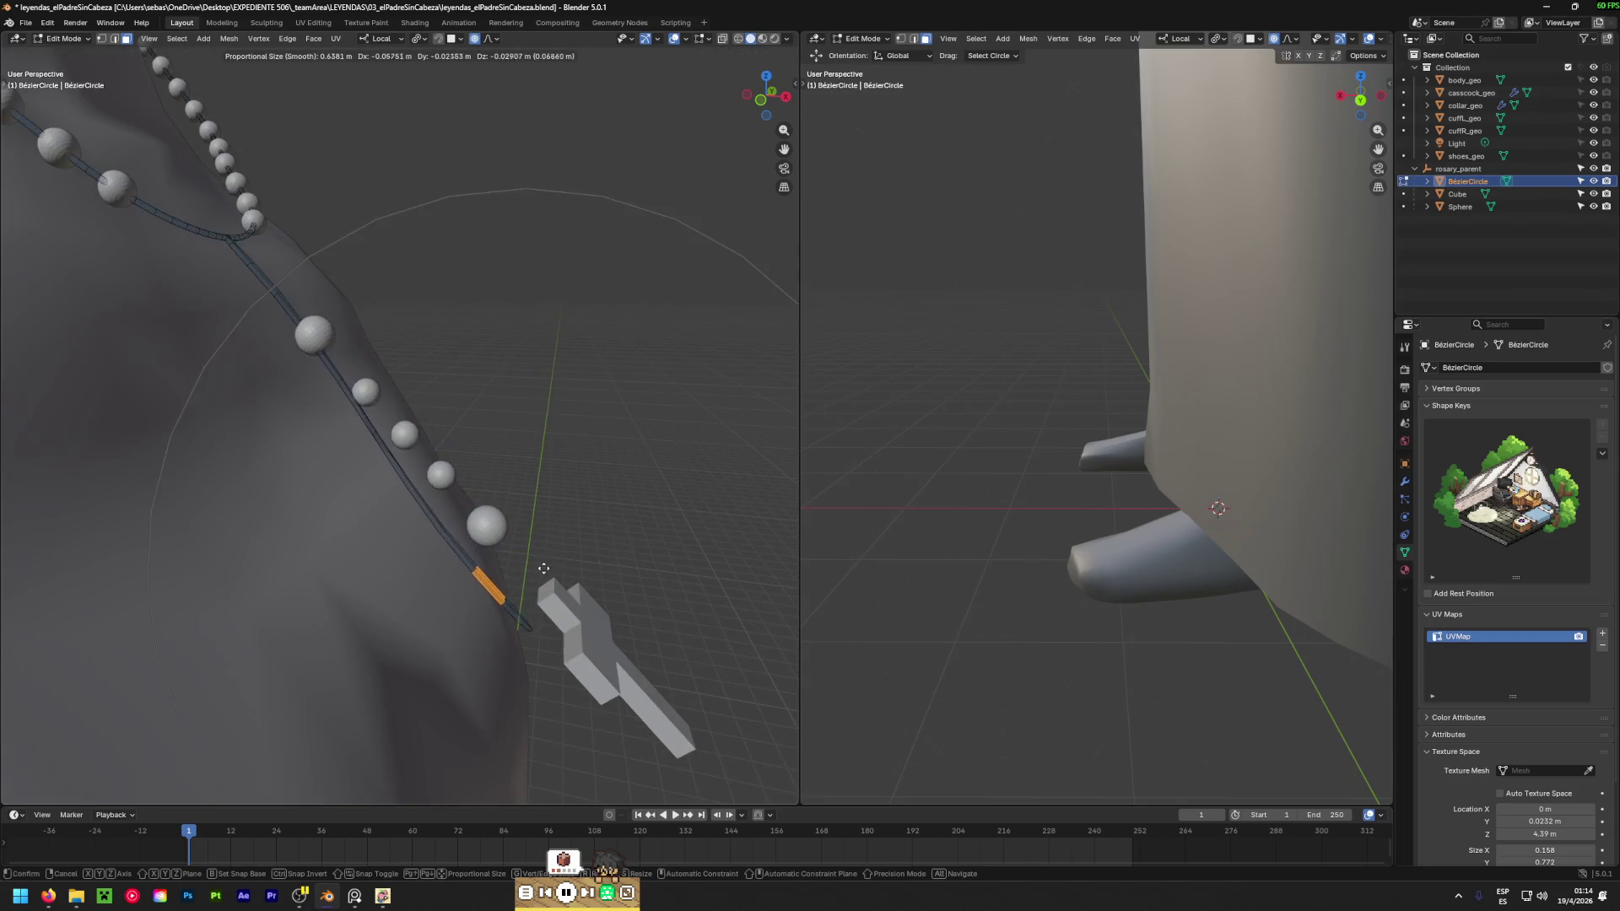
Confirm the curve point's new position and view the rosary straight from the front.
left_click(519, 579)
middle_click_drag(519, 580, 200, 549)
scroll(200, 549, "down", 2)
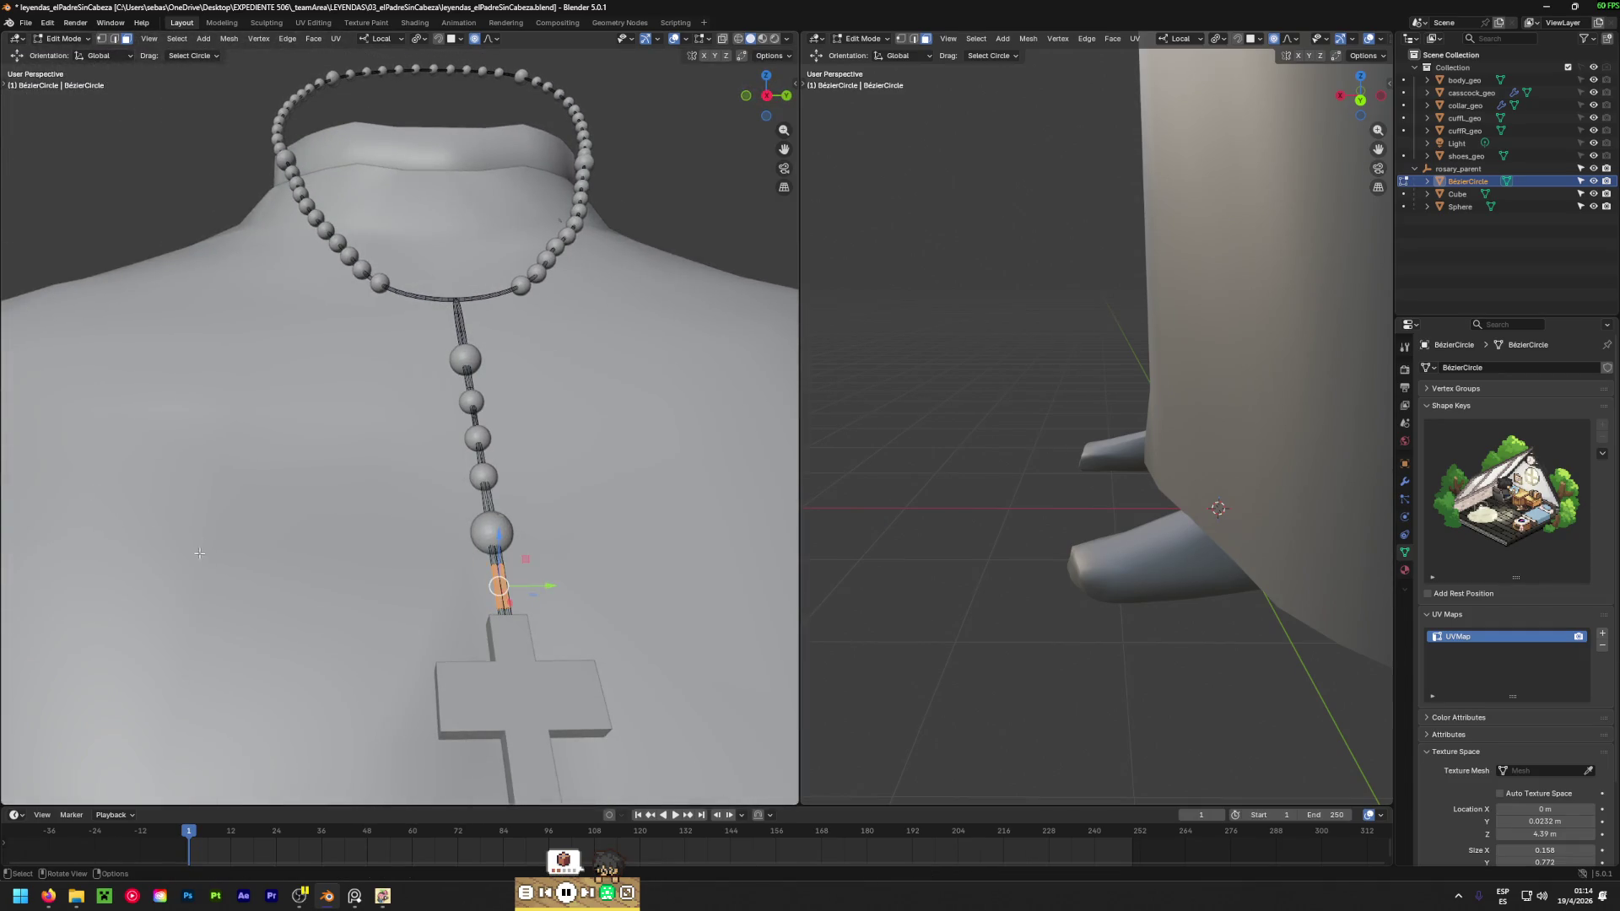
key("KP_1")
Move the point above the cross with enlarged proportional falloff, bending the strand toward the chest.
key("g")
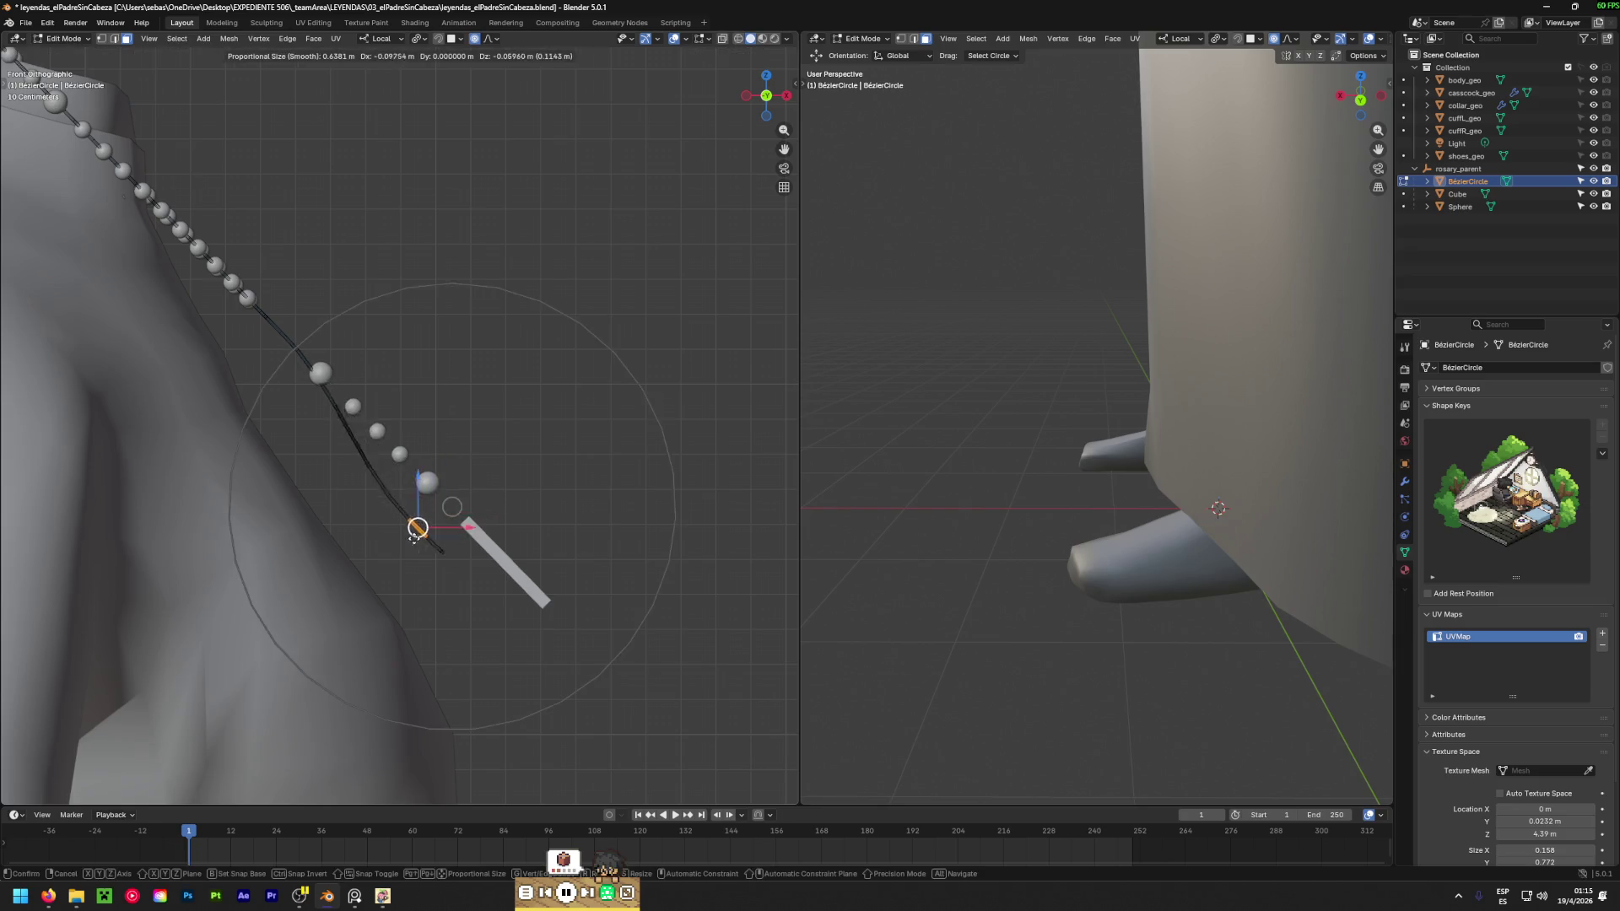
left_click(386, 552)
key("ctrl+z")
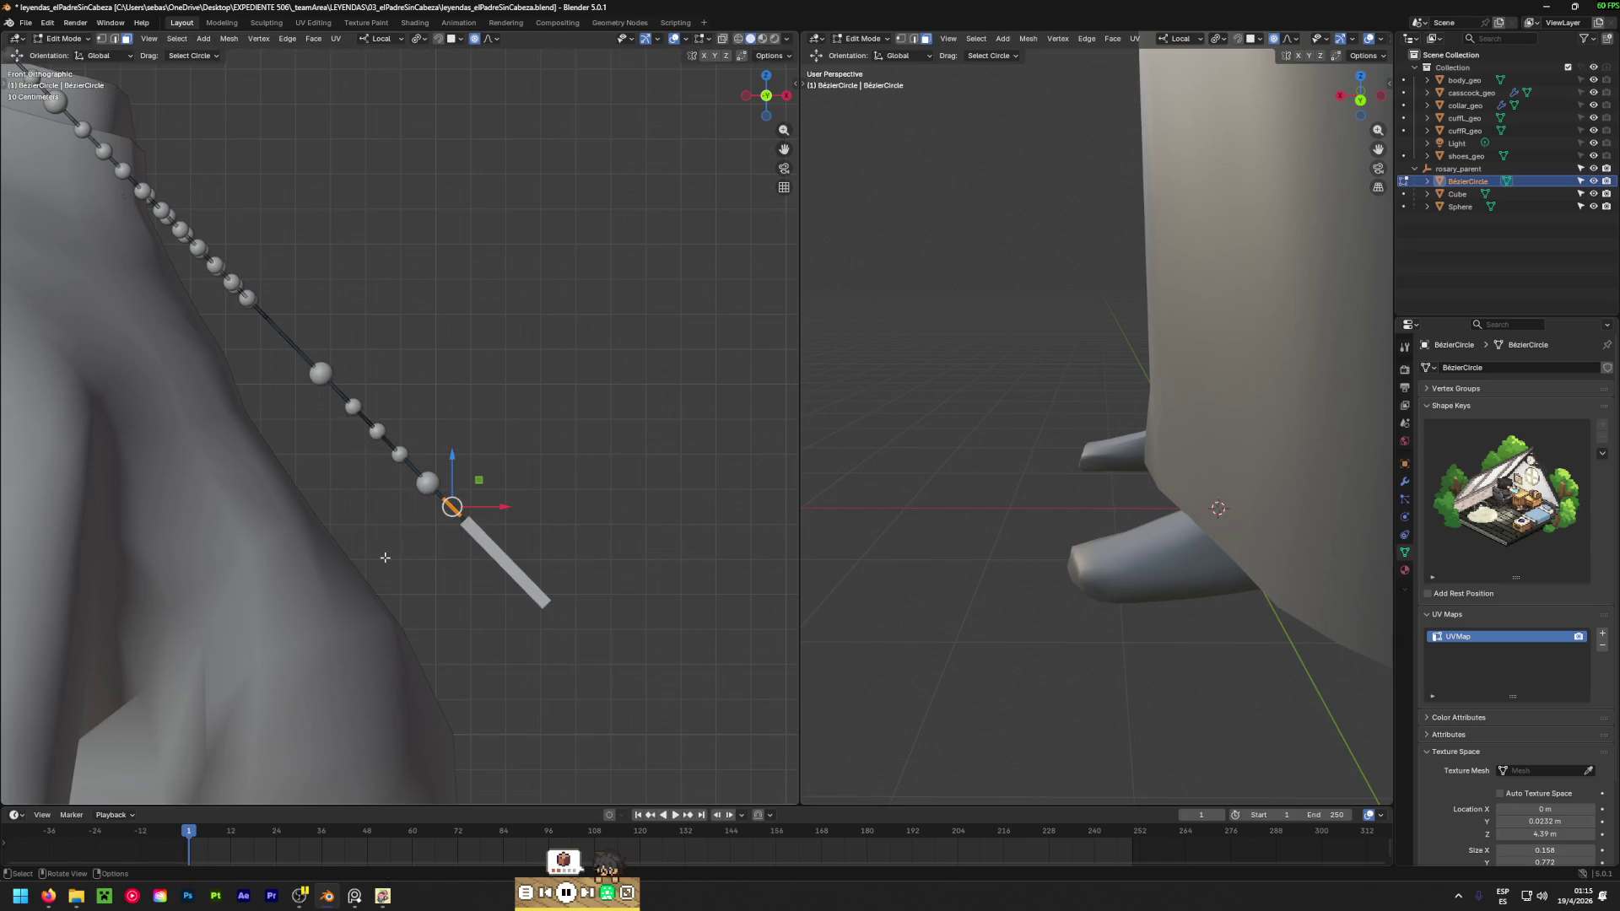
key("g")
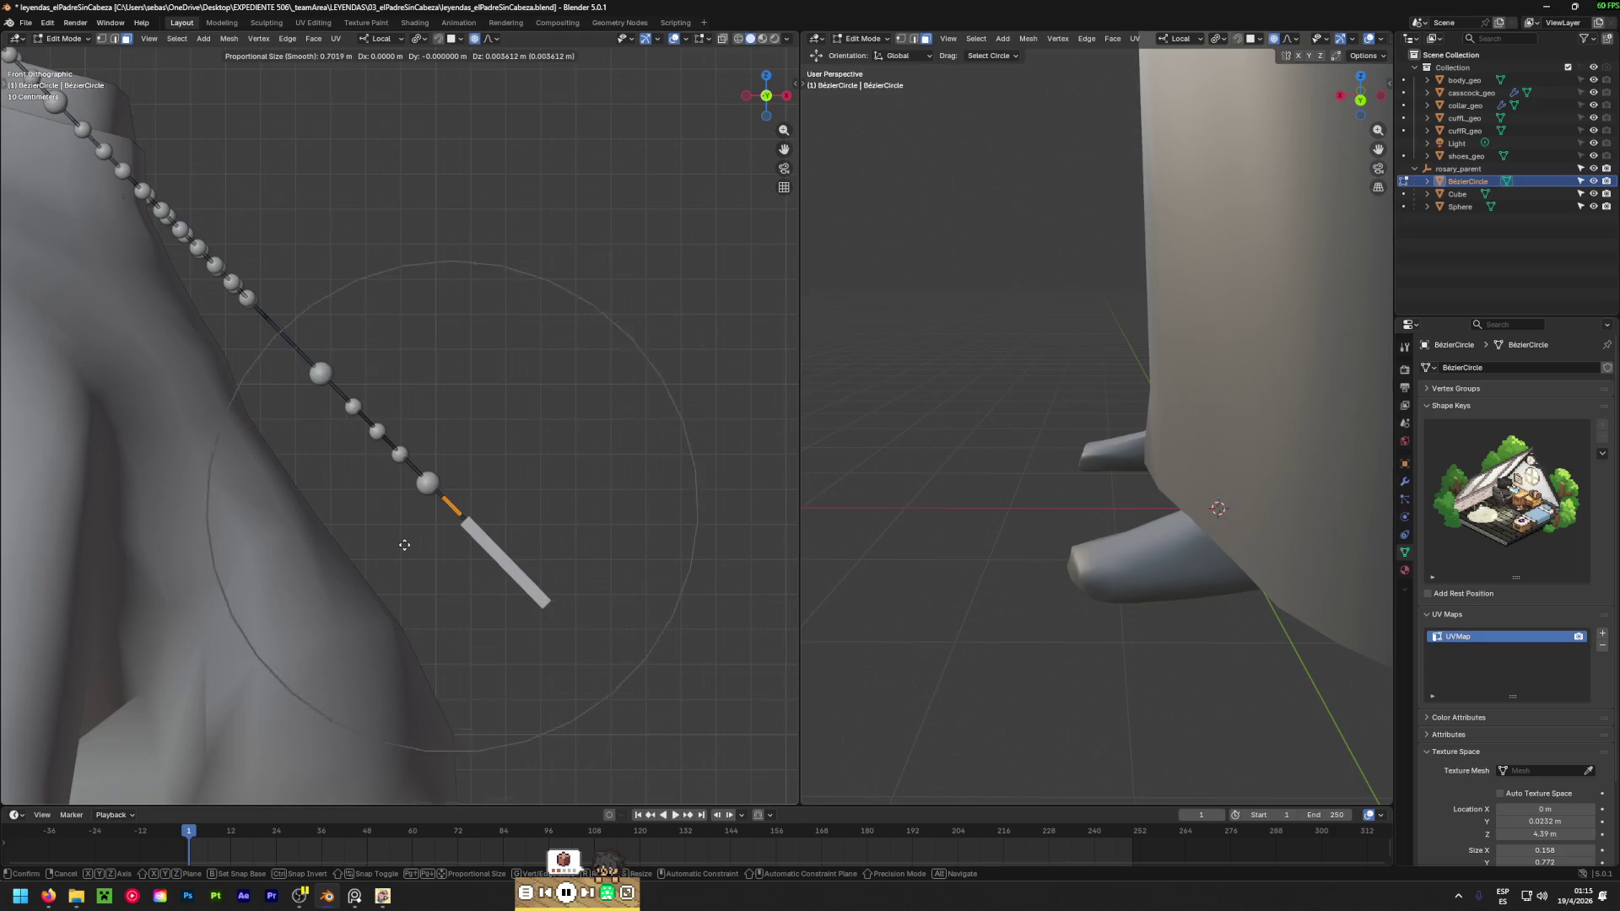
scroll(384, 550, "down", 12)
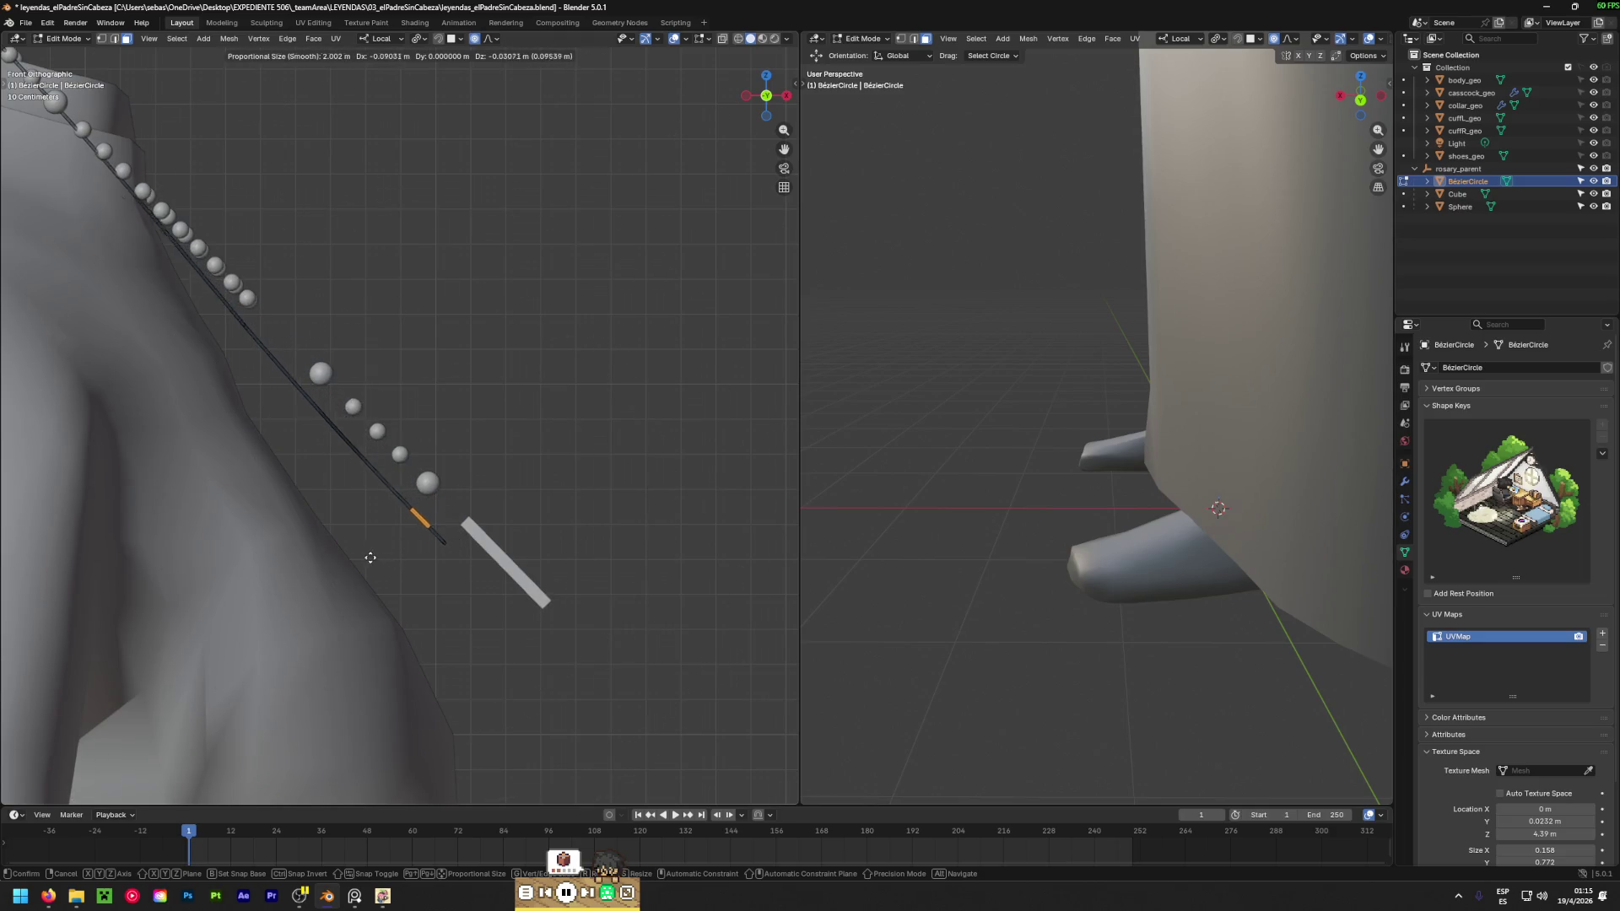
left_click(324, 614)
Rotate the point 9.22°, nudge it into place, and check the drape around the collar.
key("r")
left_click(460, 623)
key("g")
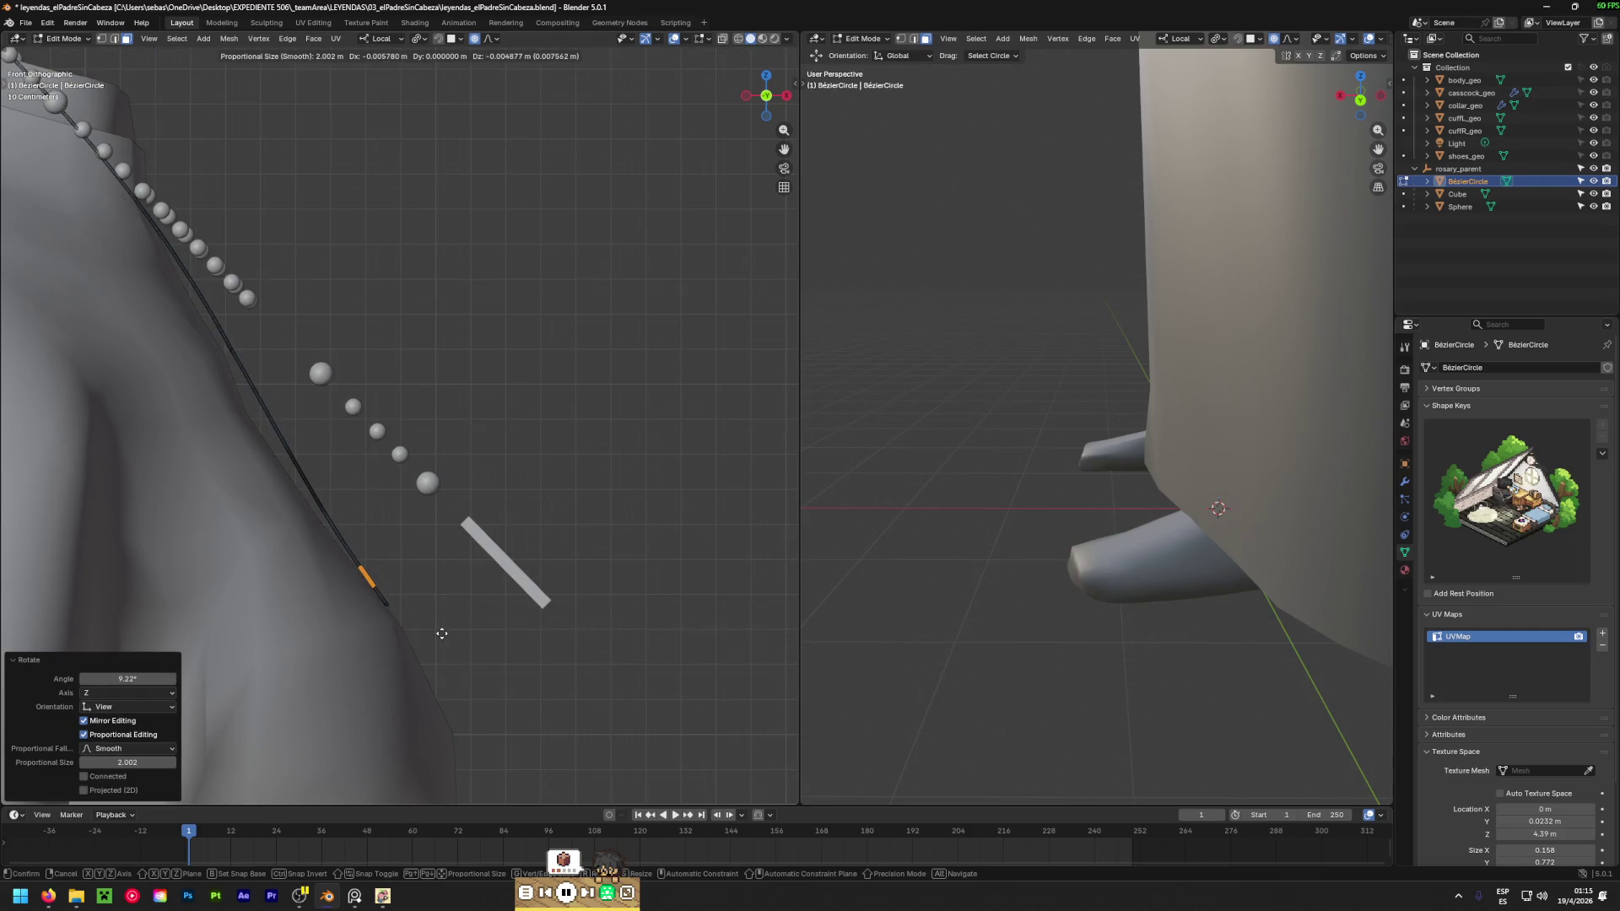
left_click(439, 633)
mouse_move(453, 618)
middle_mouse_down()
mouse_move(104, 602)
mouse_move(541, 598)
middle_mouse_up()
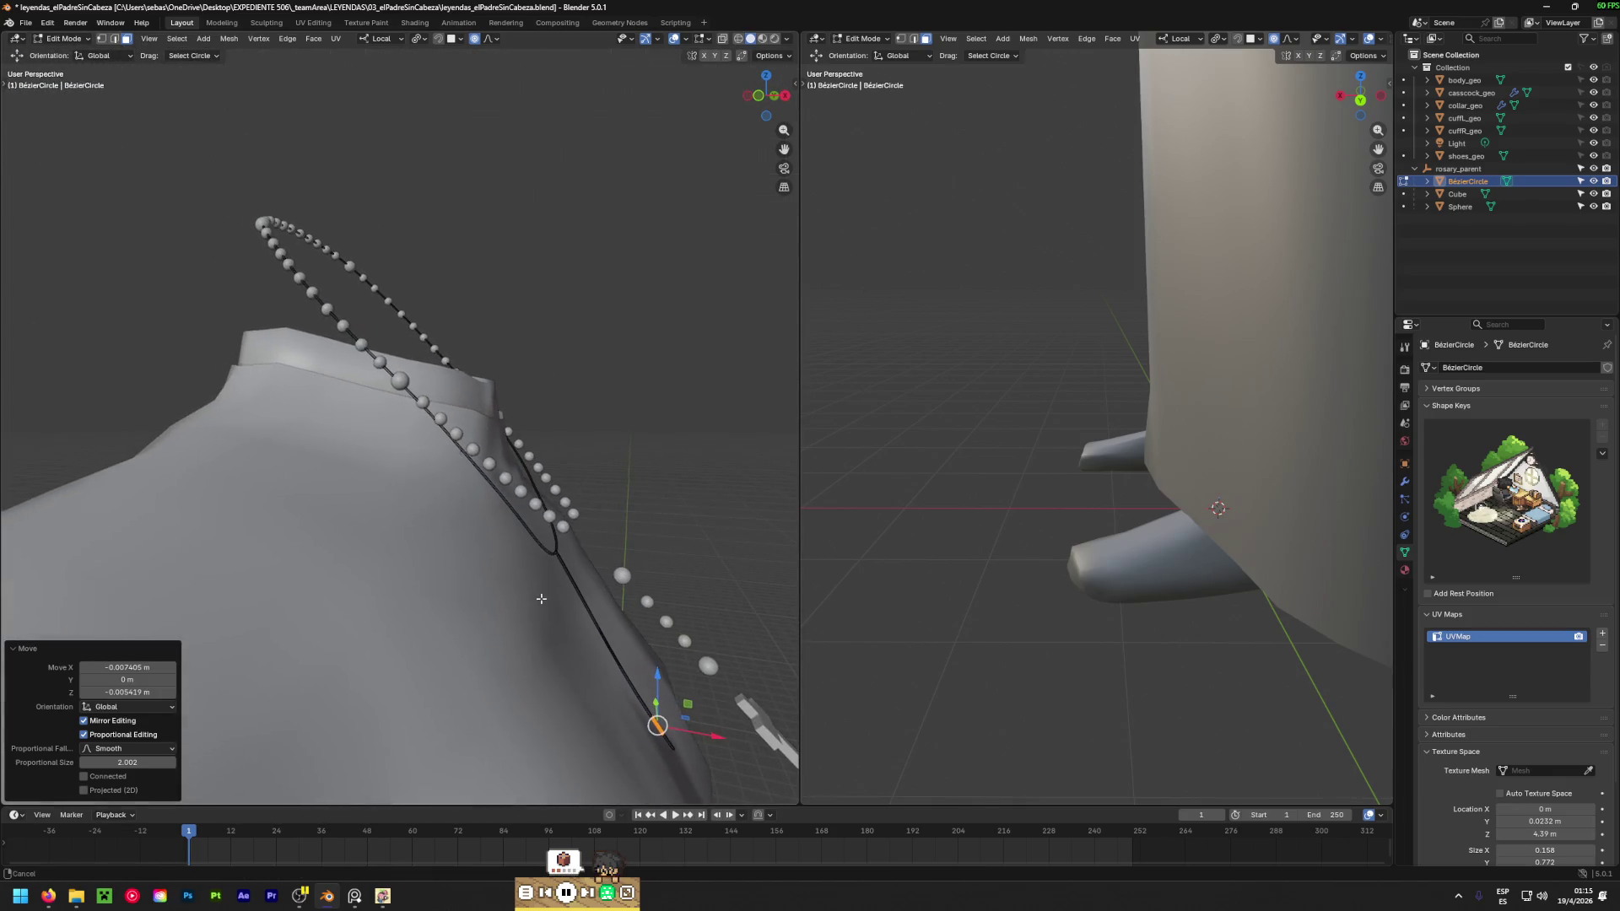
middle_click_drag(389, 473, 425, 523)
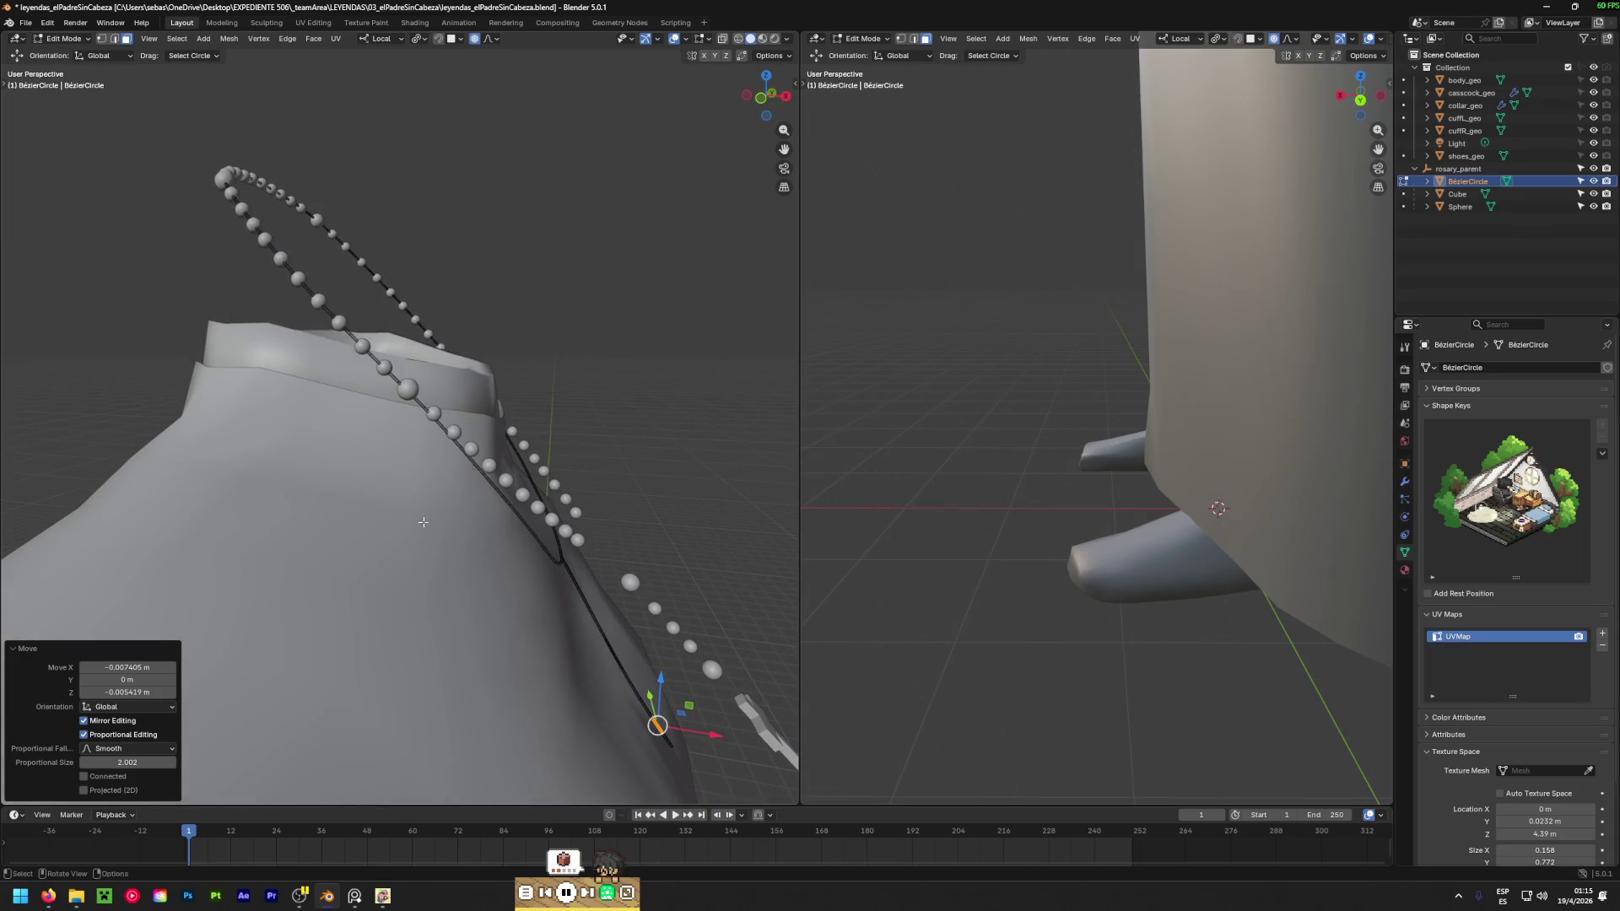
middle_click_drag(381, 317, 226, 523)
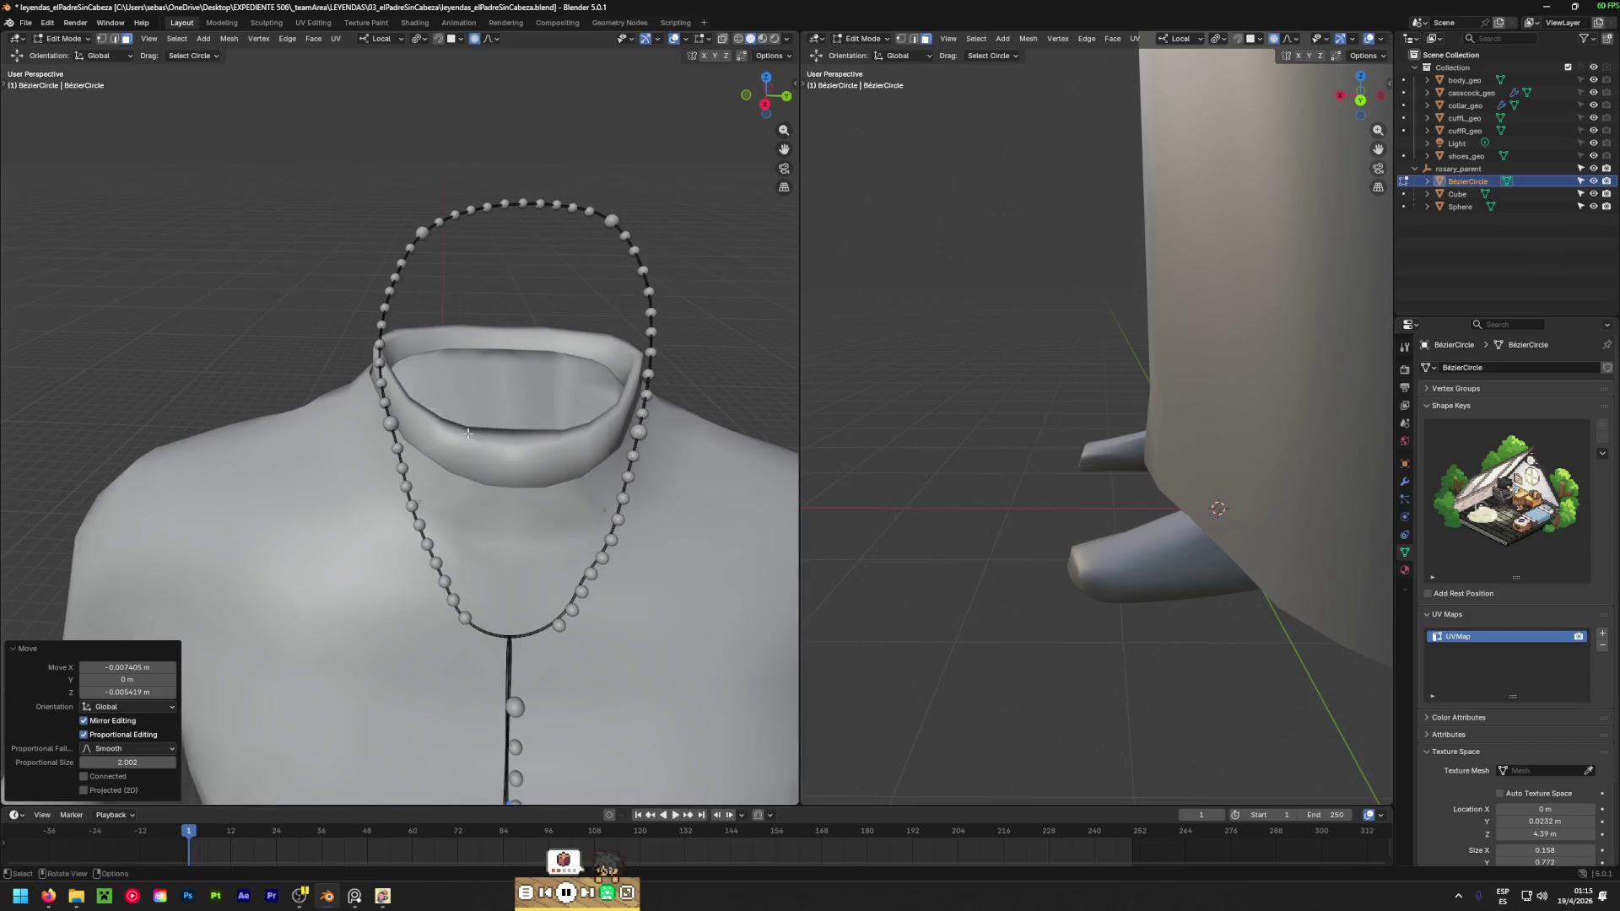
mouse_move(467, 480)
middle_mouse_down()
mouse_move(642, 531)
mouse_move(63, 473)
mouse_move(439, 528)
mouse_move(624, 514)
middle_mouse_up()
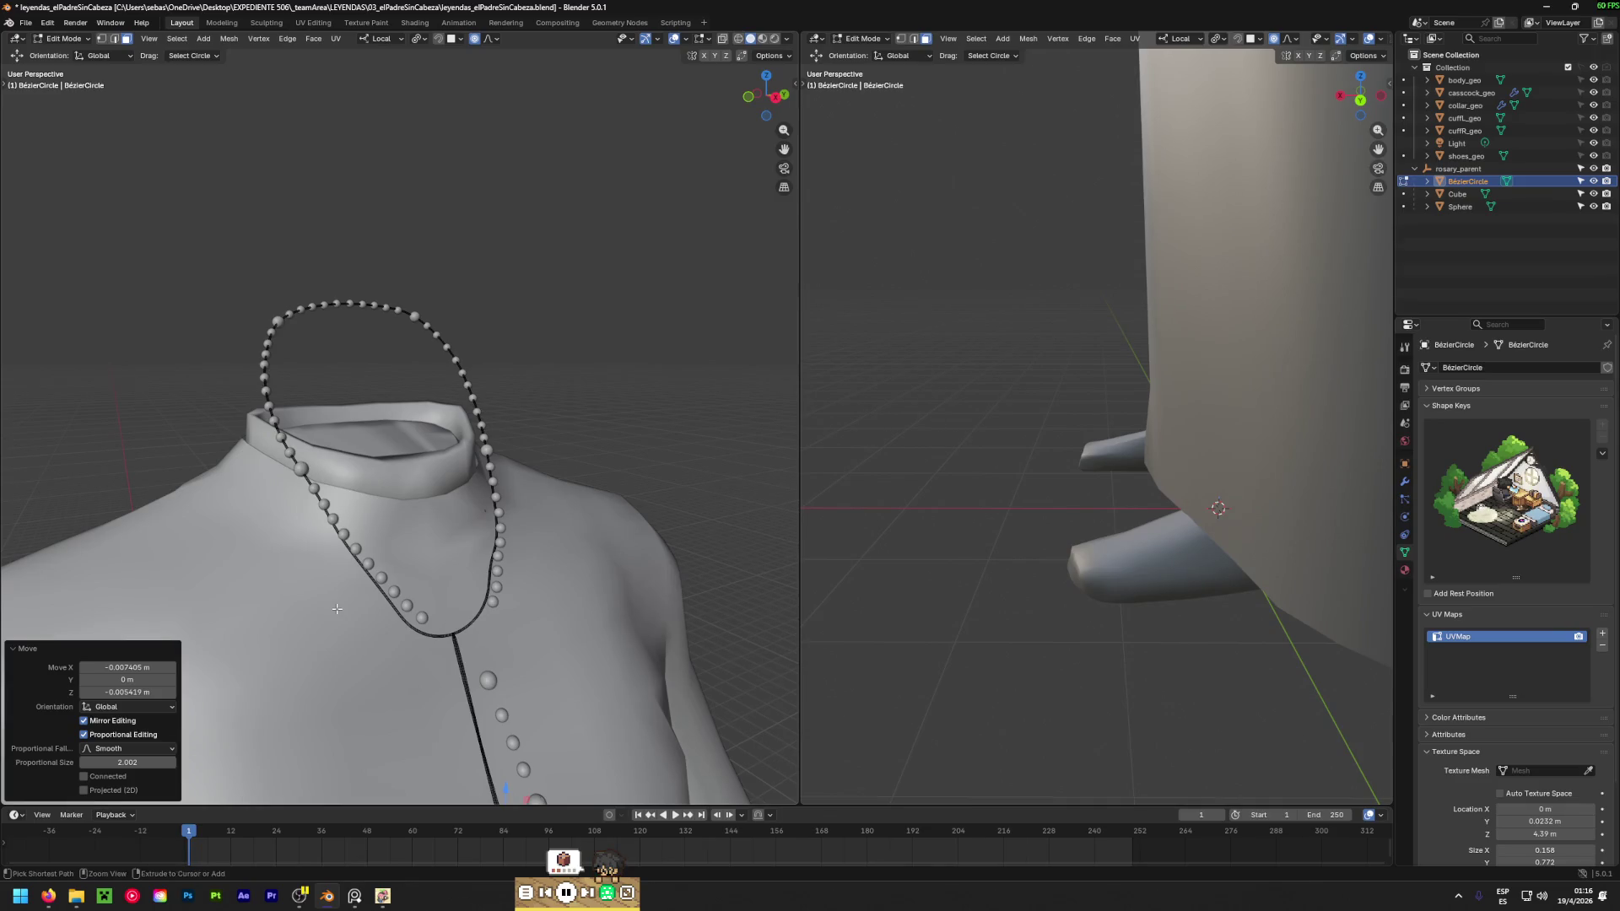
Save leyendas_elPadreSinCabeza.blend and pause the background music.
key("ctrl+s")
scroll(337, 608, "down", 4)
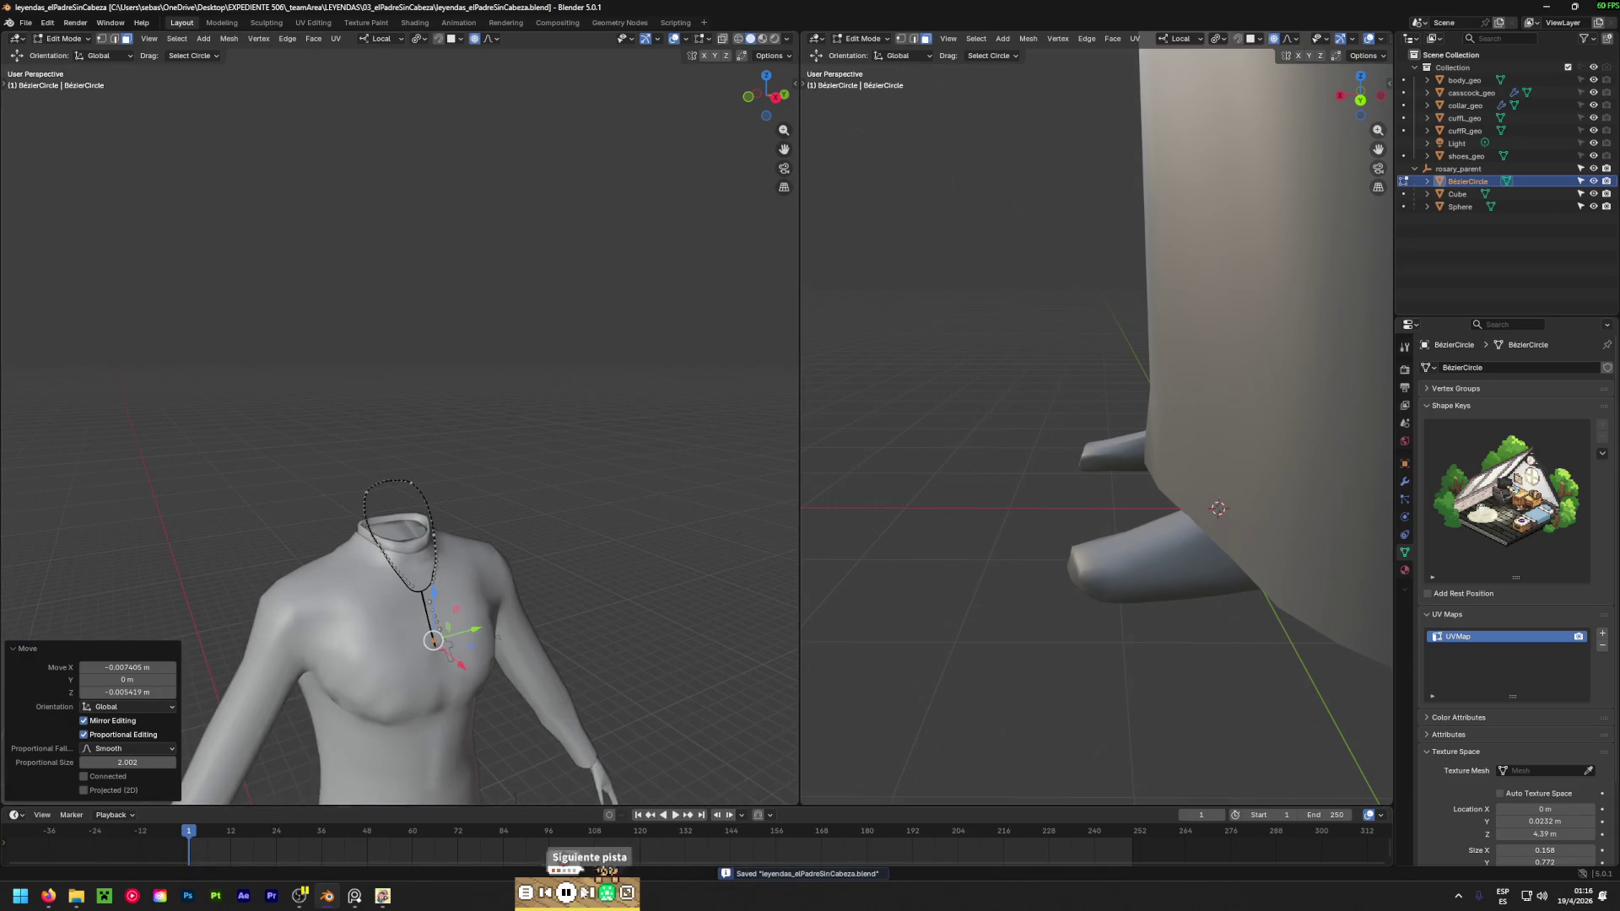
left_click(567, 895)
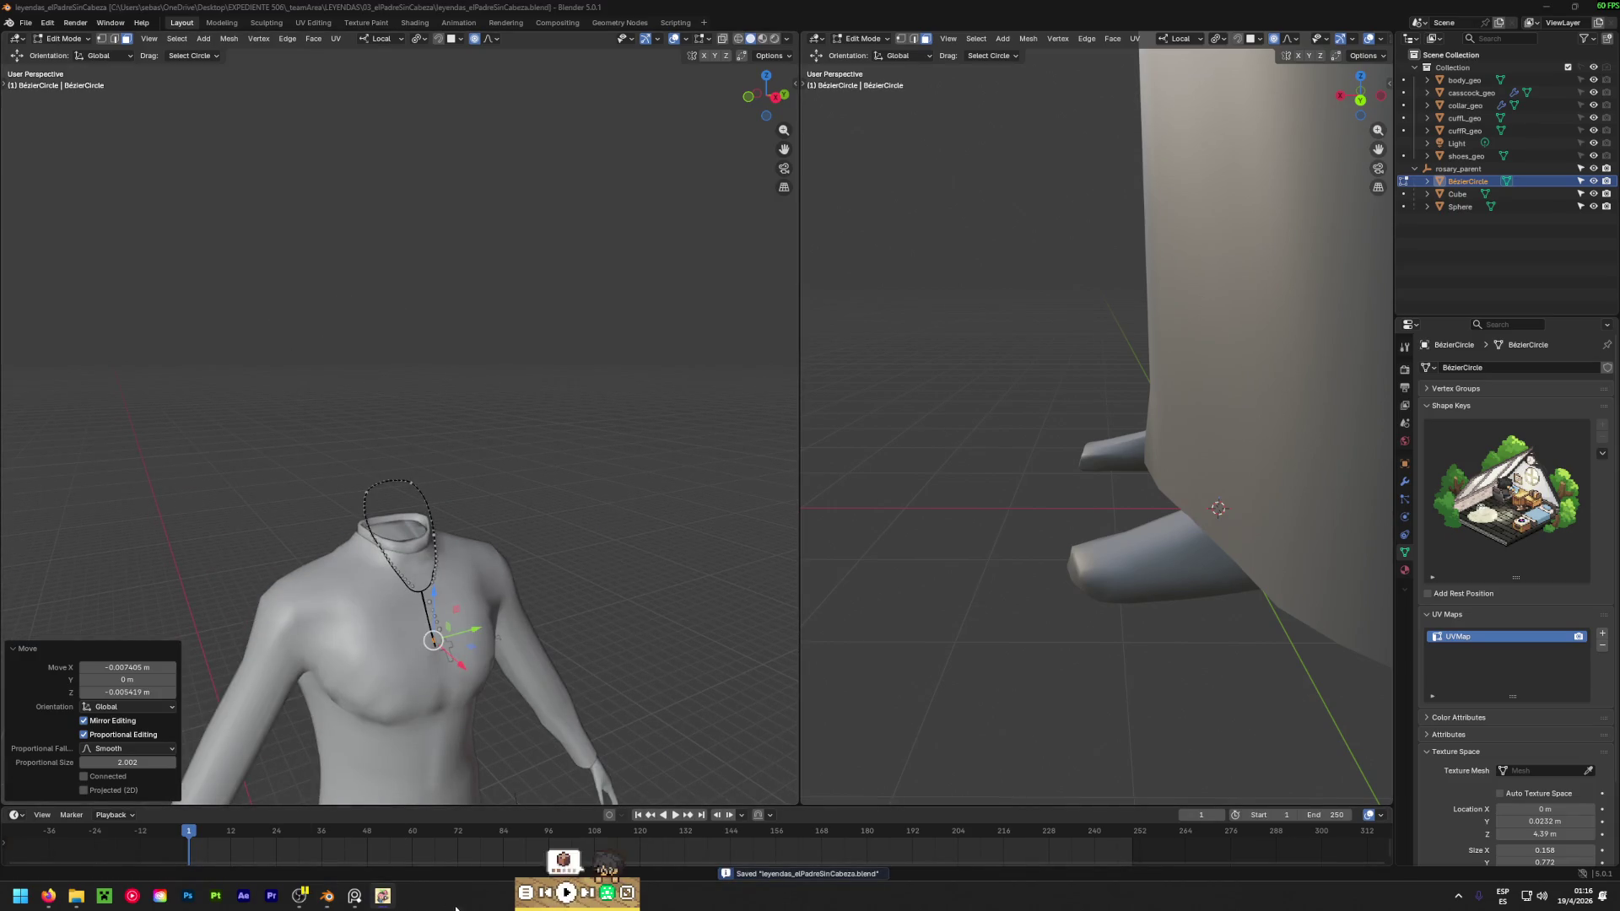
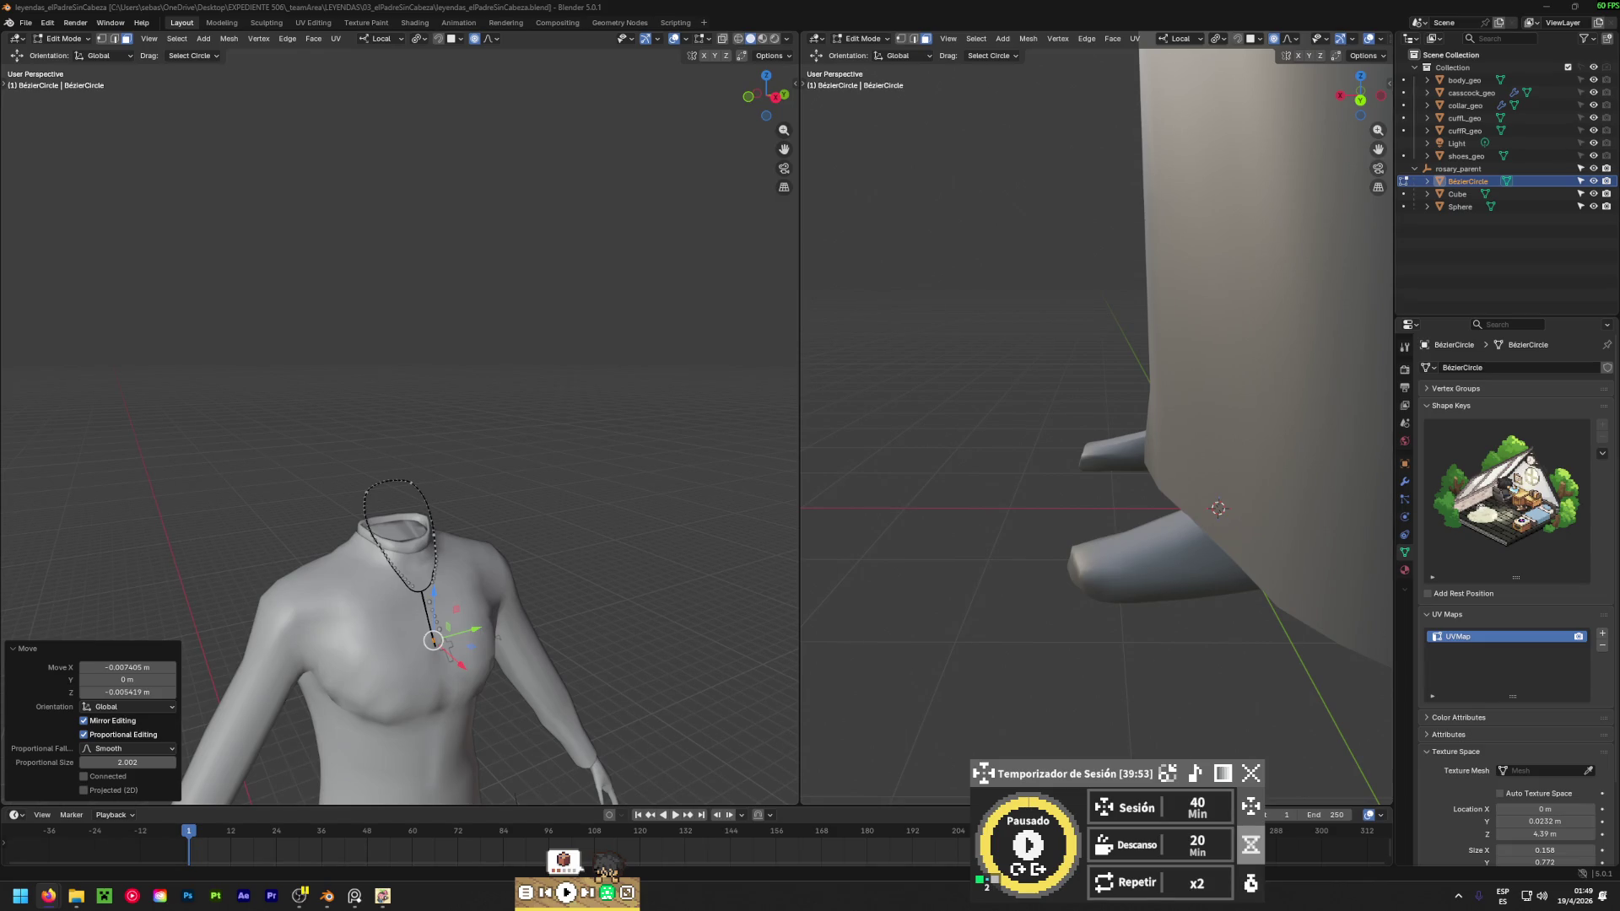
Move the rosary curve point beside the collar slightly down-left, then frame it in front view.
scroll(390, 562, "up", 3)
middle_click_drag(390, 561, 405, 608)
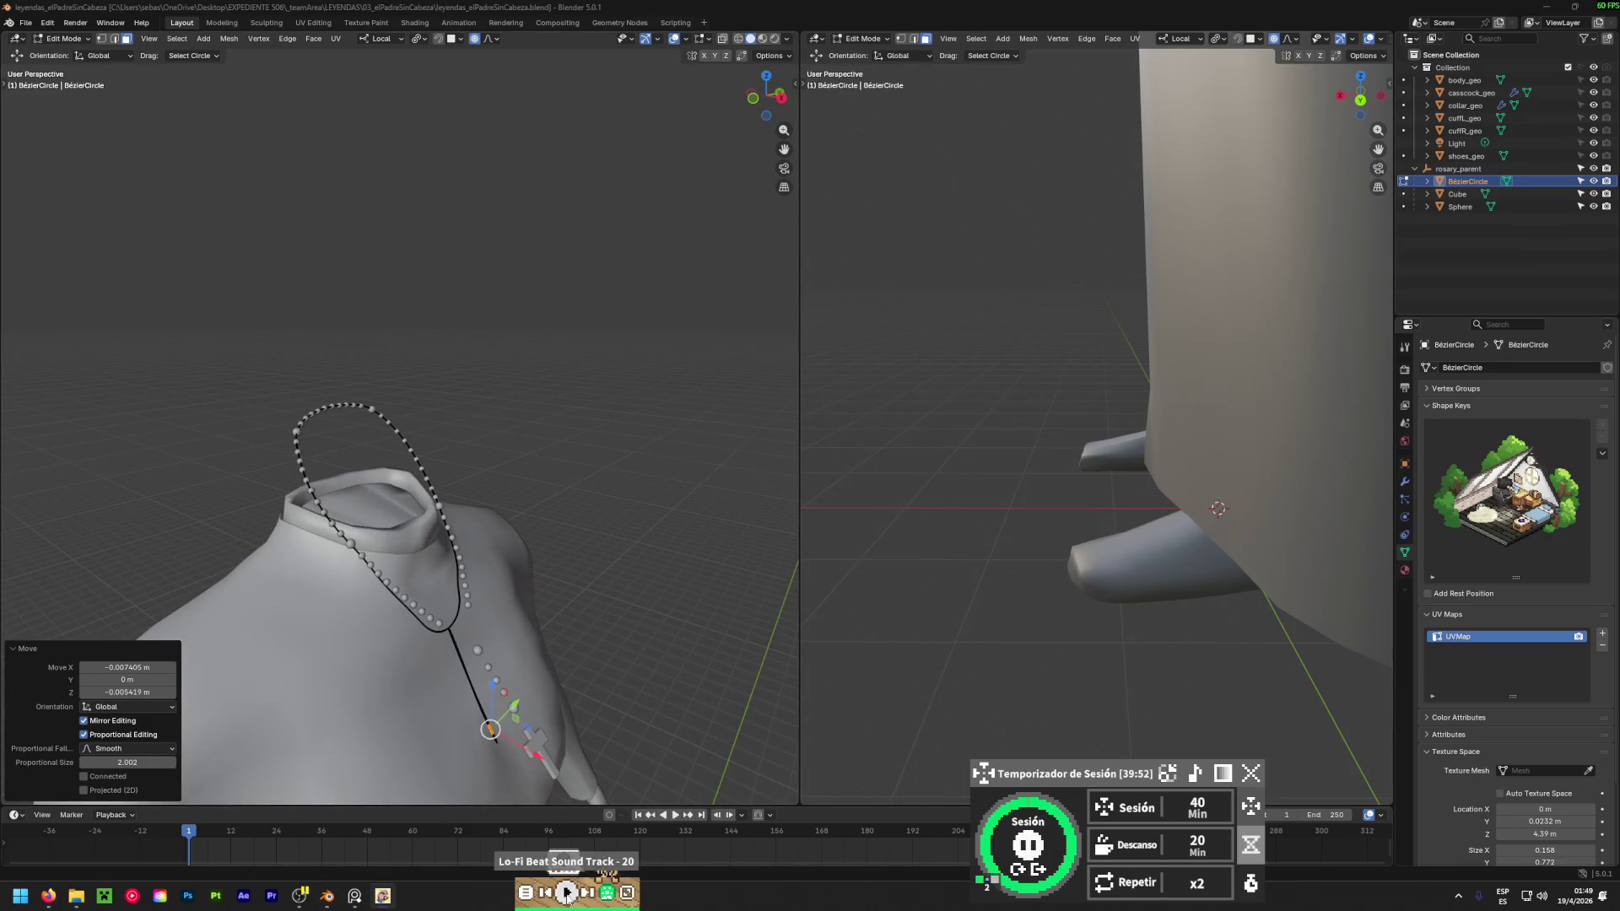
scroll(505, 639, "up", 2)
mouse_move(505, 639)
middle_mouse_down()
mouse_move(493, 505)
mouse_move(408, 396)
mouse_move(400, 483)
mouse_move(361, 582)
middle_mouse_up()
scroll(526, 583, "up", 6)
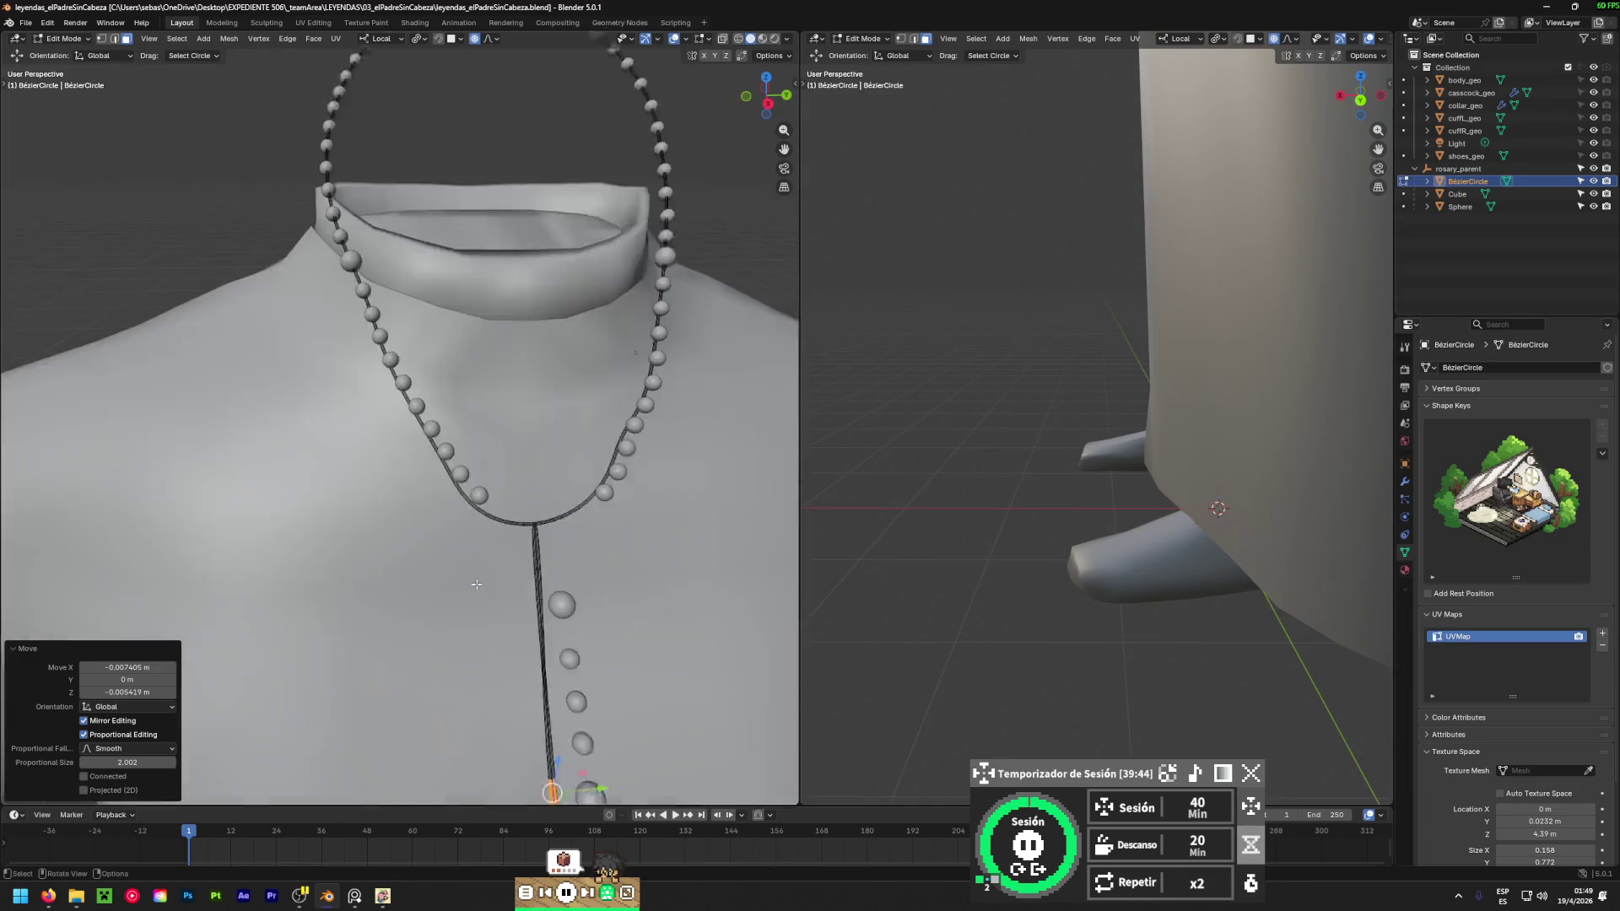
scroll(525, 583, "down", 6)
middle_click_drag(525, 584, 482, 470)
scroll(455, 455, "up", 4)
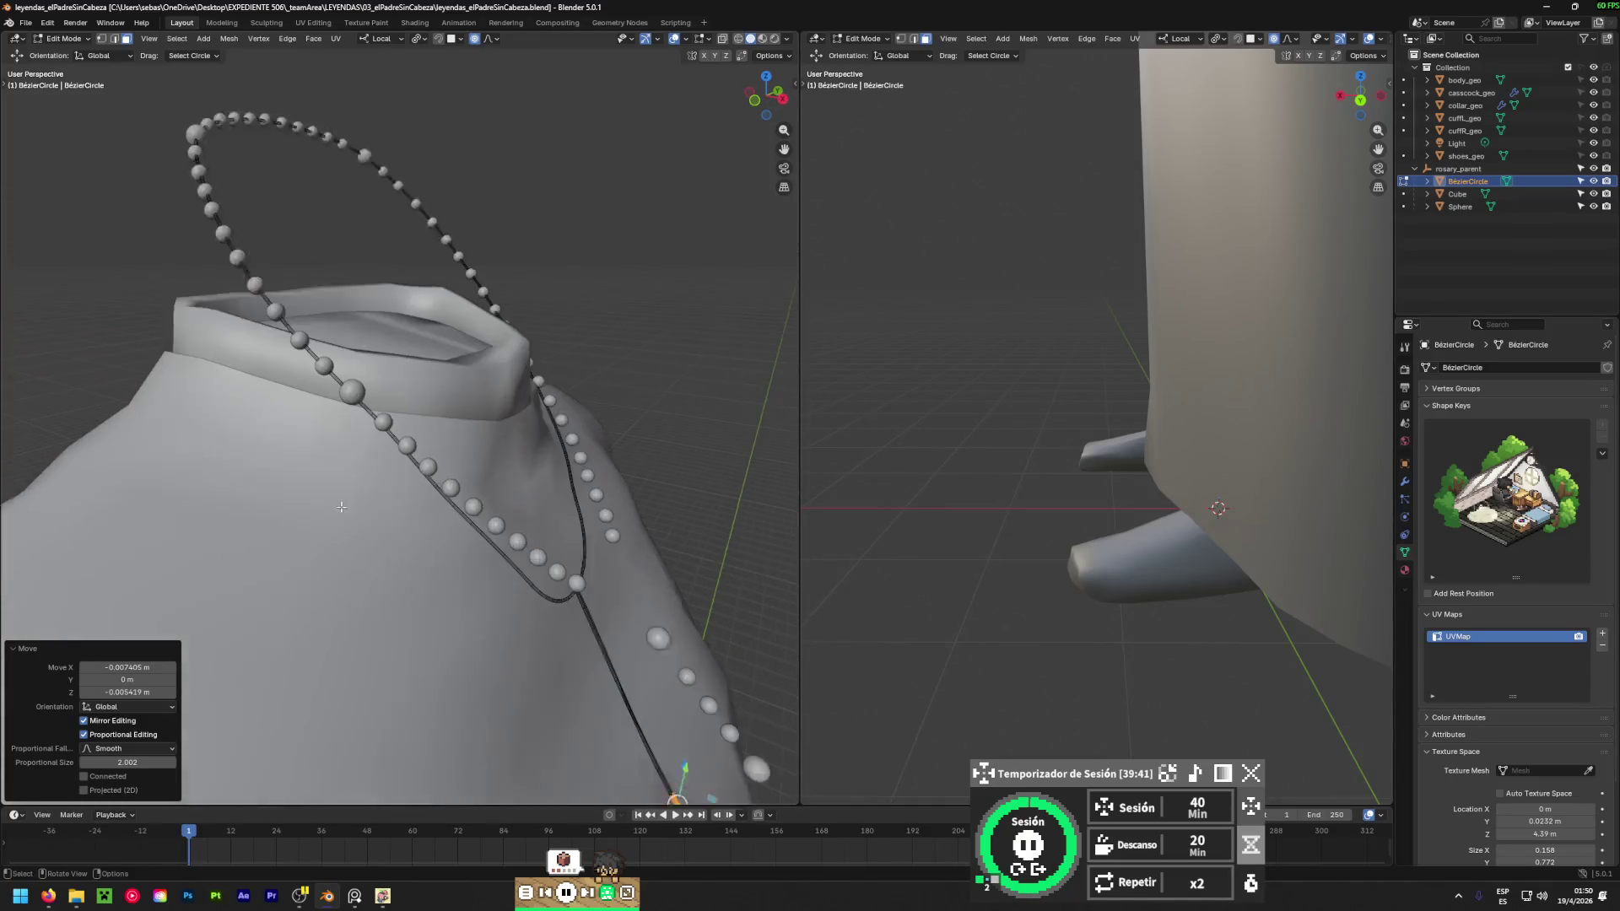
left_click(418, 434)
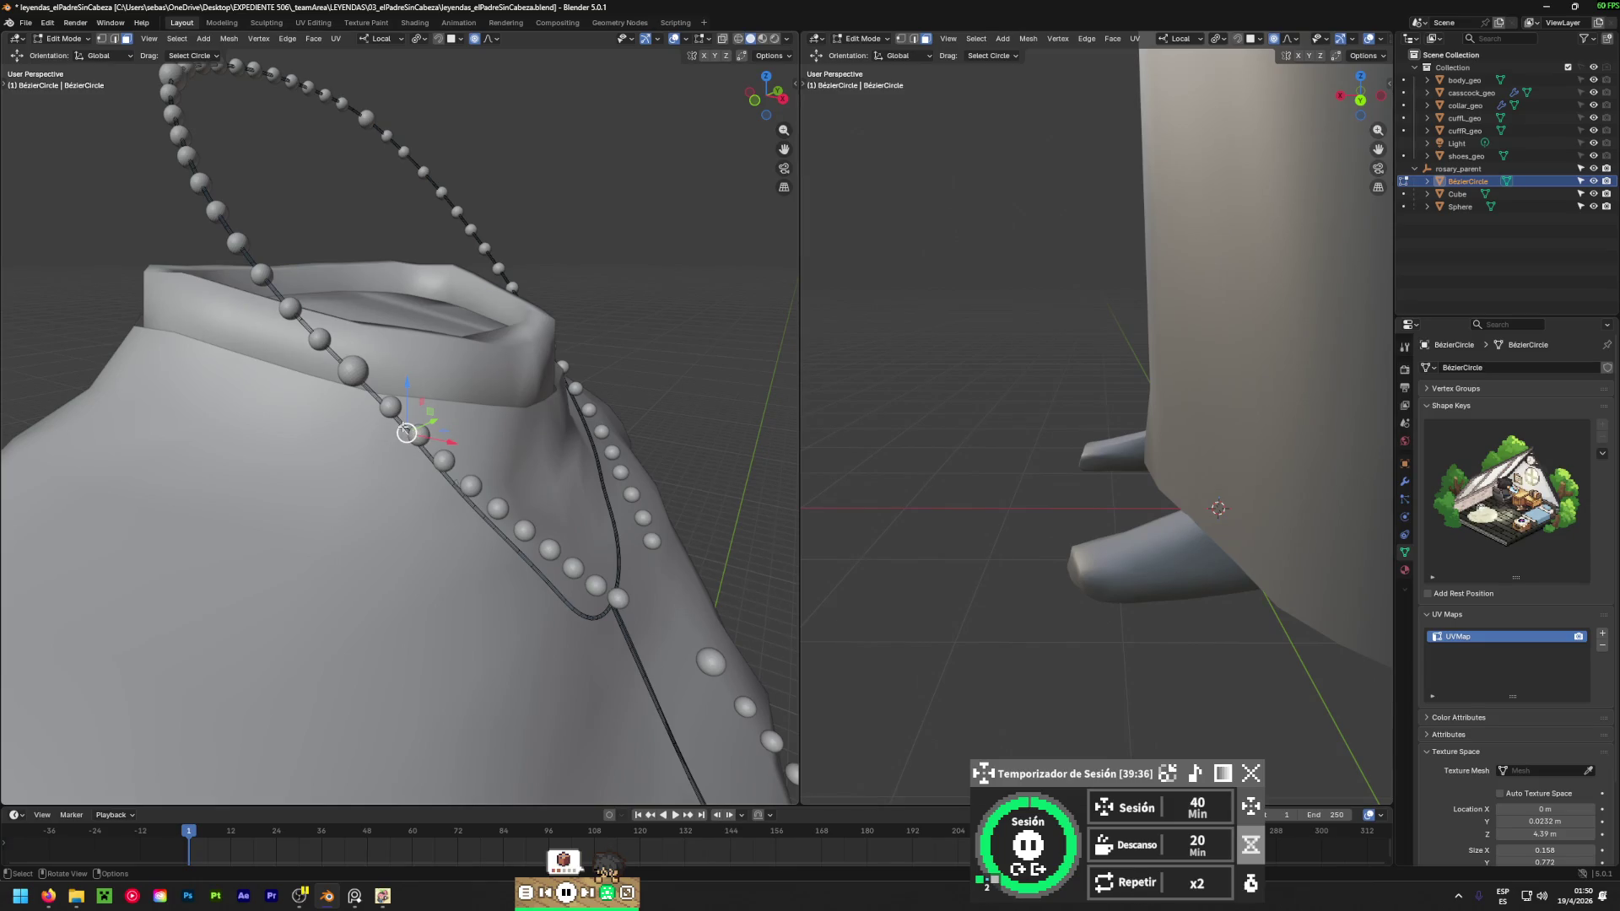
left_click_drag(407, 433, 396, 438)
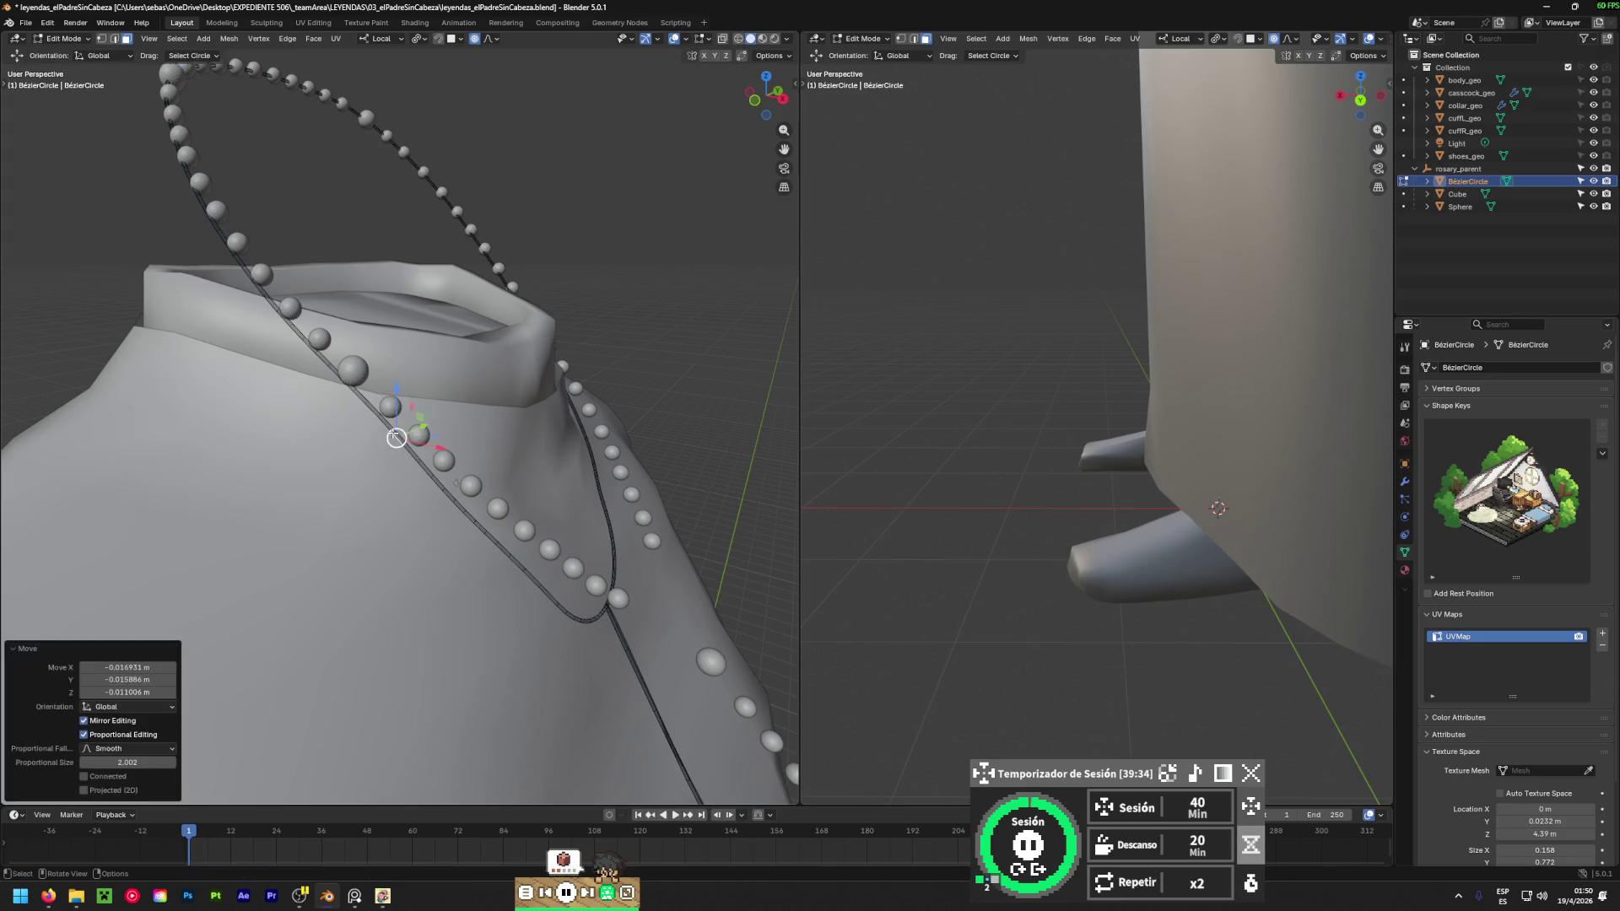
key("KP_Decimal")
key("KP_1")
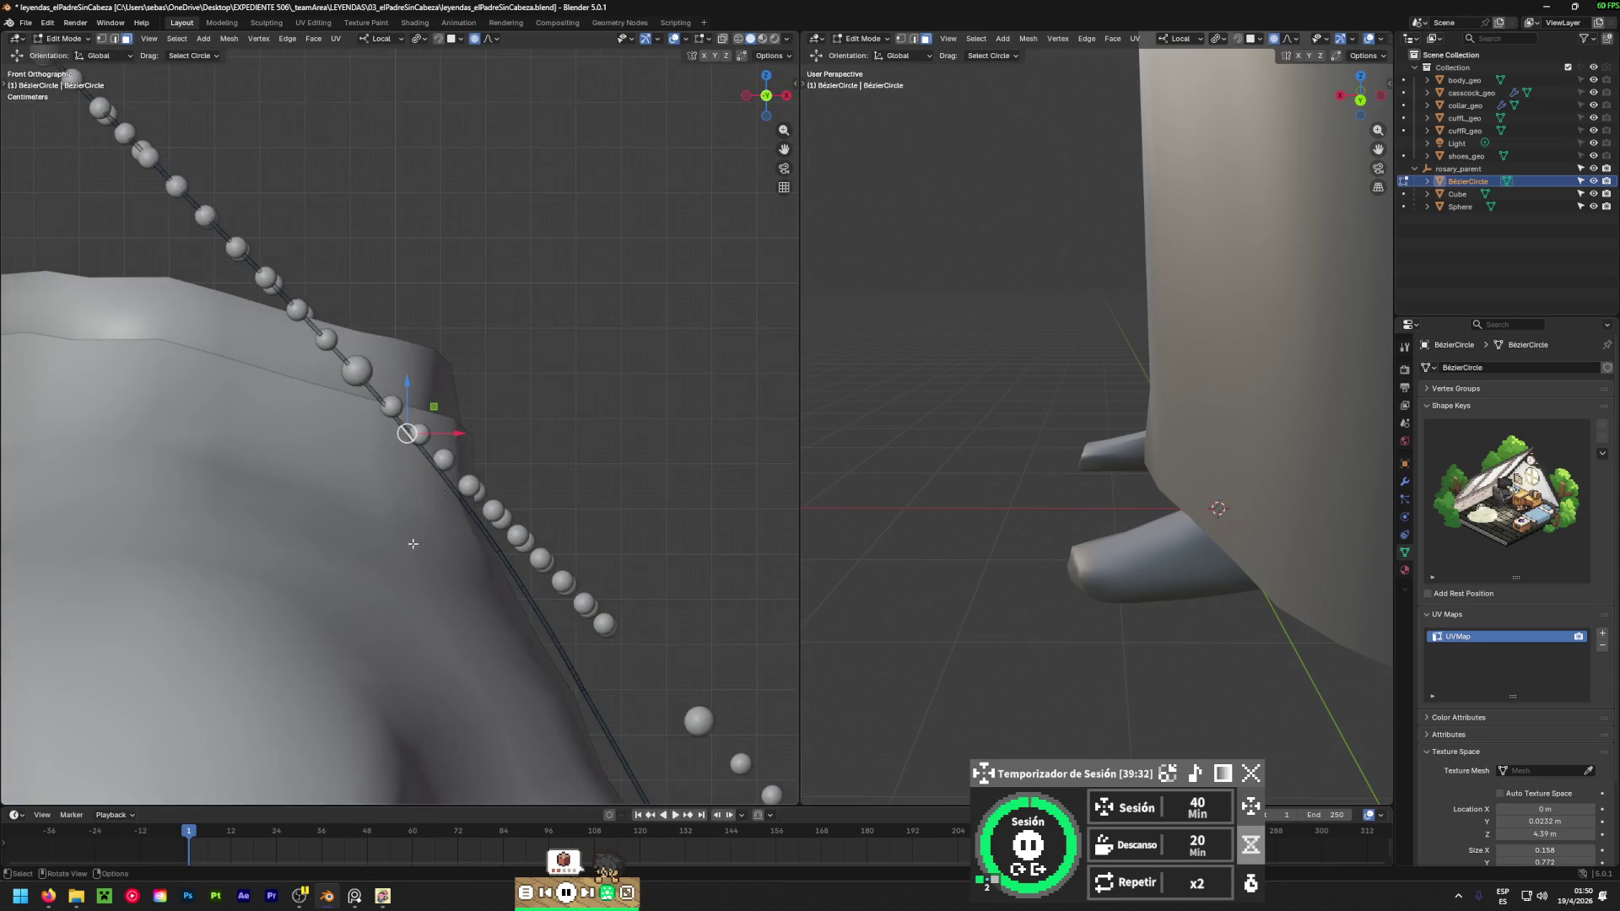